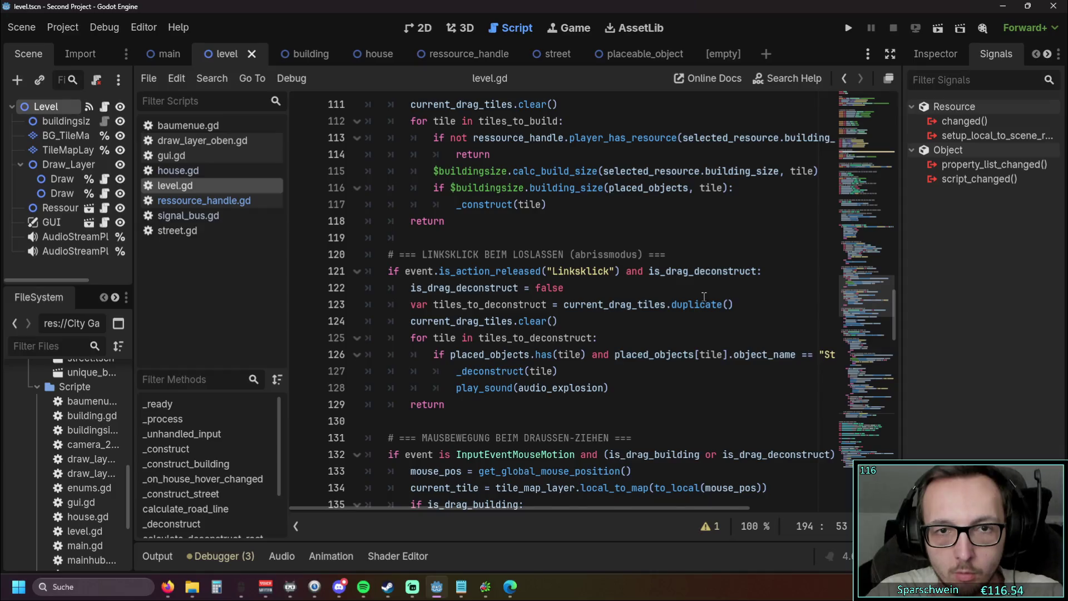
- Review the player_has_resource check on lines 113–114 of level.gd, then open ressource_handle.gd
{"action": "scroll", "coordinate": [704, 296], "scroll_direction": "up", "scroll_amount": 3}
{"action": "scroll", "coordinate": [695, 295], "scroll_direction": "up", "scroll_amount": 1}
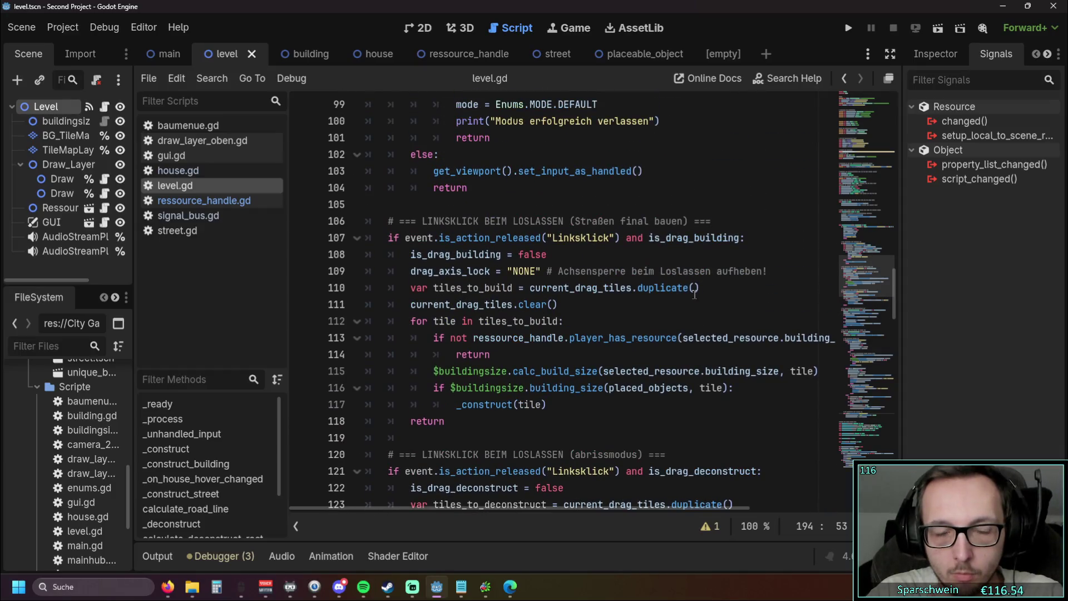
{"action": "mouse_move", "coordinate": [465, 511]}
{"action": "left_mouse_down"}
{"action": "mouse_move", "coordinate": [532, 512]}
{"action": "mouse_move", "coordinate": [456, 515]}
{"action": "left_mouse_up"}
{"action": "left_click_drag", "start_coordinate": [491, 355], "coordinate": [366, 340]}
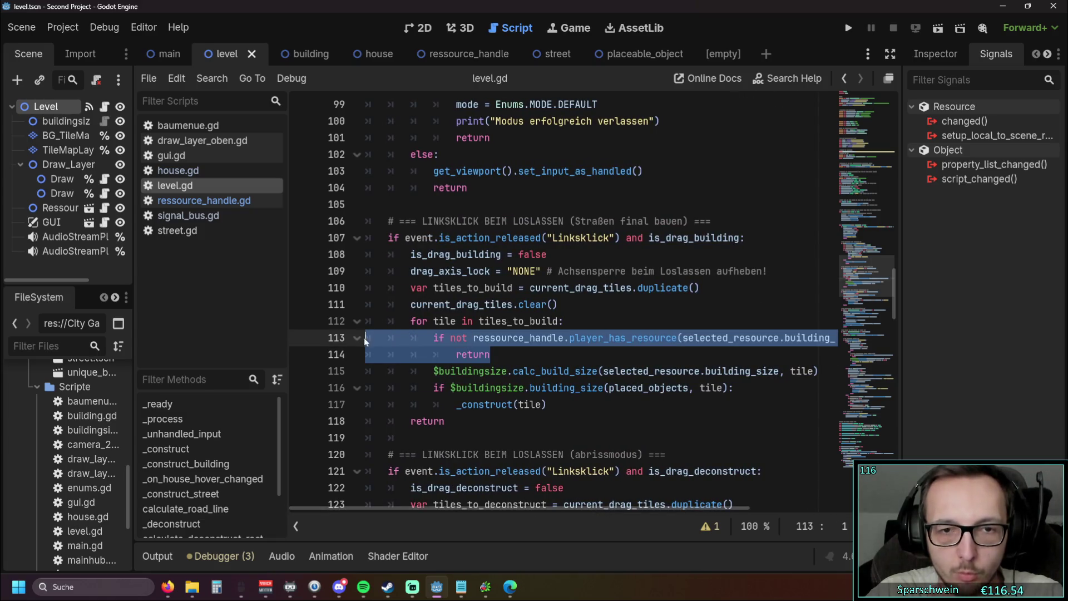
{"action": "left_click", "coordinate": [514, 354]}
{"action": "double_click", "coordinate": [476, 340]}
{"action": "left_click", "coordinate": [591, 354]}
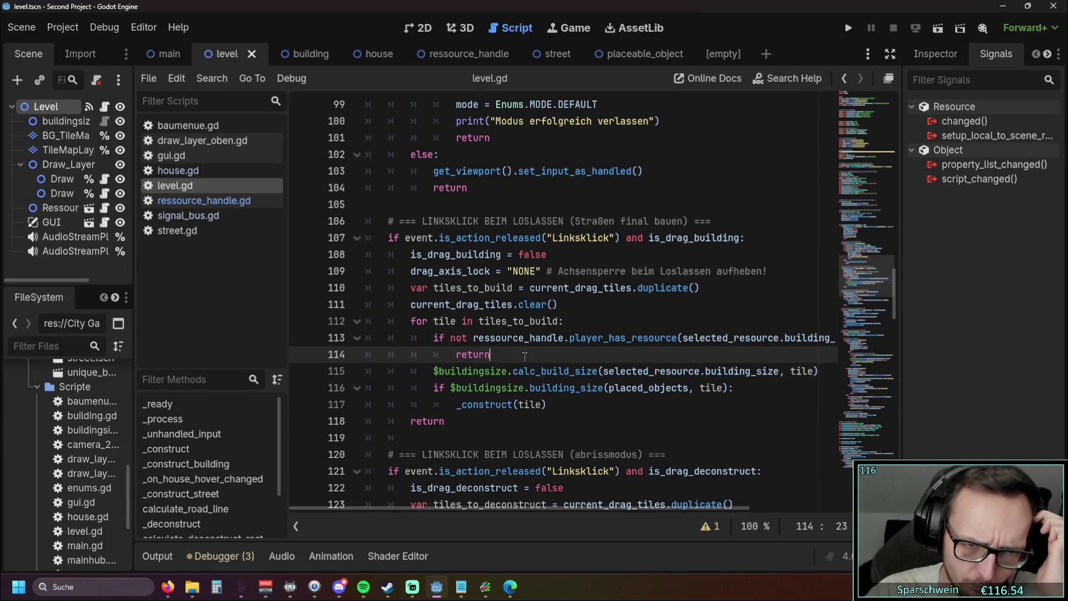
{"action": "mouse_move", "coordinate": [436, 510]}
{"action": "left_mouse_down"}
{"action": "mouse_move", "coordinate": [534, 507]}
{"action": "mouse_move", "coordinate": [416, 506]}
{"action": "left_mouse_up"}
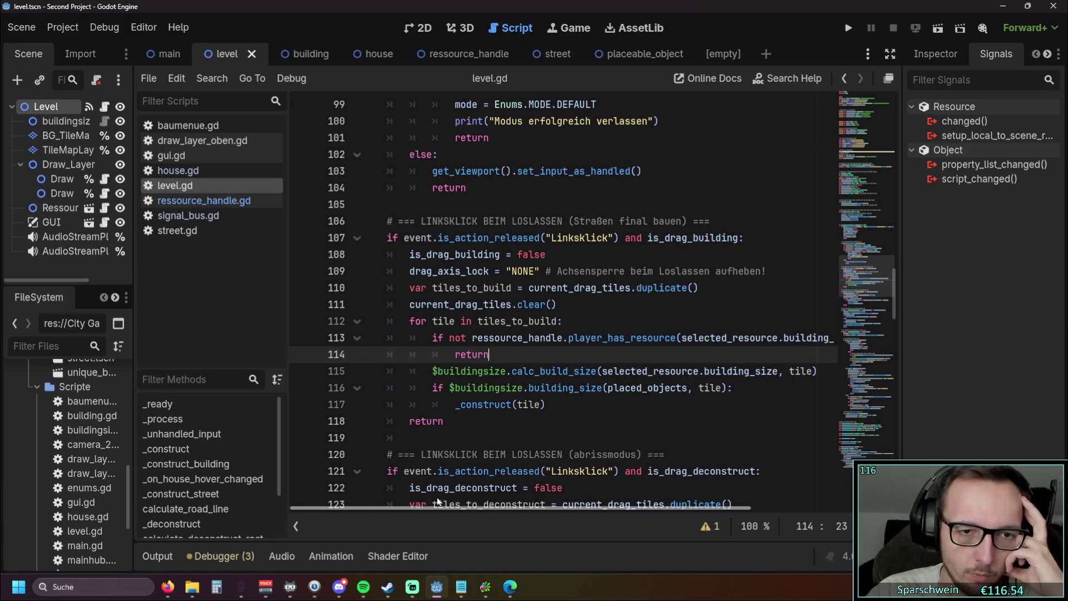
{"action": "left_click_drag", "start_coordinate": [437, 498], "coordinate": [445, 496]}
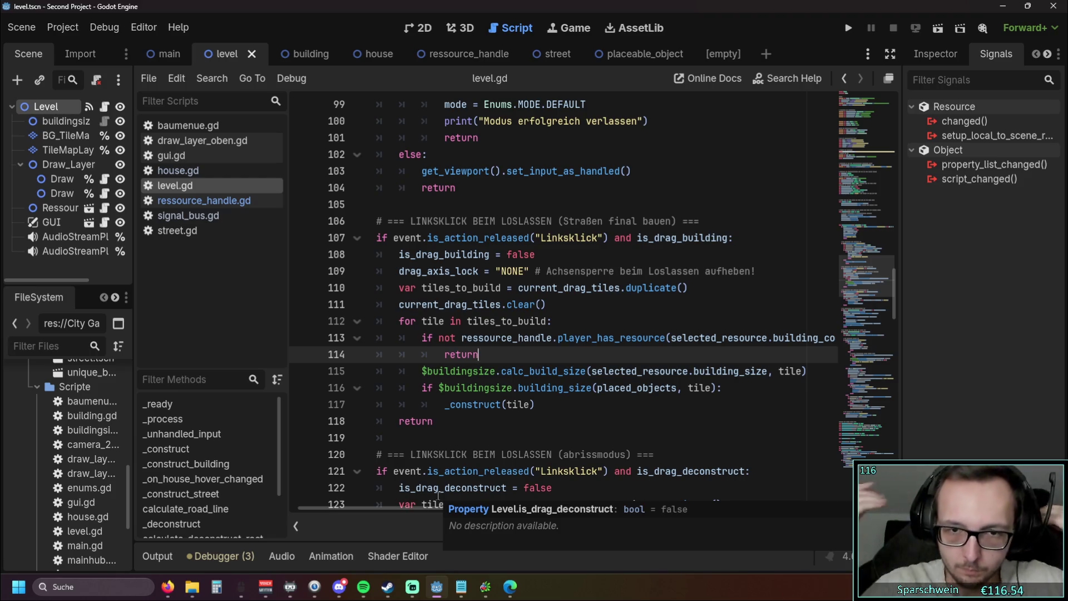
{"action": "mouse_move", "coordinate": [421, 507]}
{"action": "left_mouse_down"}
{"action": "mouse_move", "coordinate": [578, 513]}
{"action": "mouse_move", "coordinate": [399, 517]}
{"action": "left_mouse_up"}
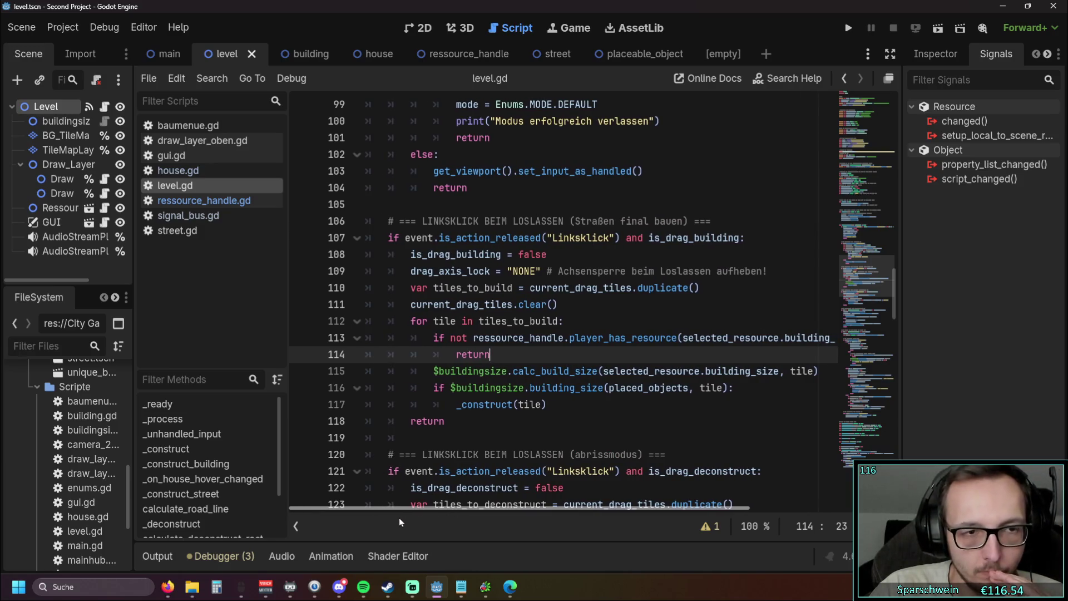
{"action": "left_click", "coordinate": [215, 202]}
{"action": "scroll", "coordinate": [382, 304], "scroll_direction": "down", "scroll_amount": 1}
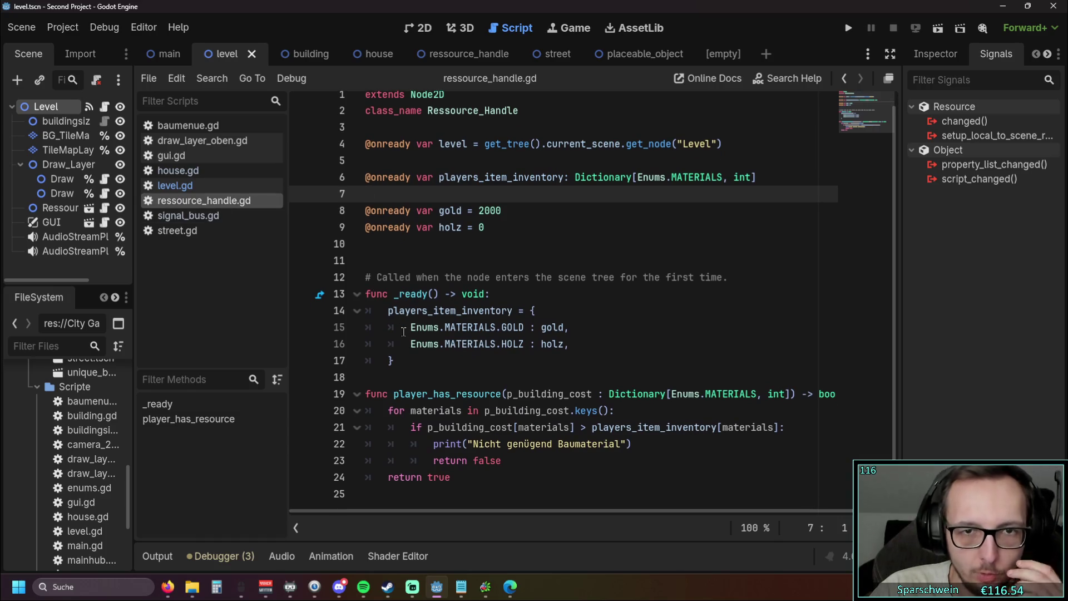
- Inspect the starting inventory of 2000 gold and 0 holz in ressource_handle.gd
{"action": "left_click", "coordinate": [476, 244]}
{"action": "double_click", "coordinate": [502, 211]}
{"action": "left_click", "coordinate": [519, 261]}
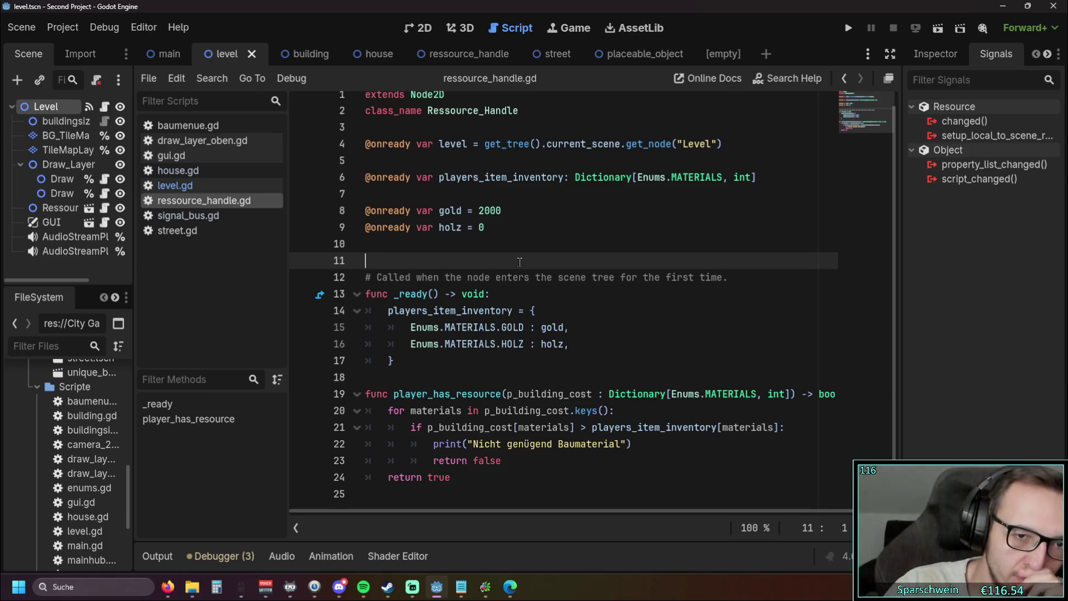
{"action": "left_click_drag", "start_coordinate": [486, 361], "coordinate": [360, 310]}
{"action": "left_click", "coordinate": [493, 368]}
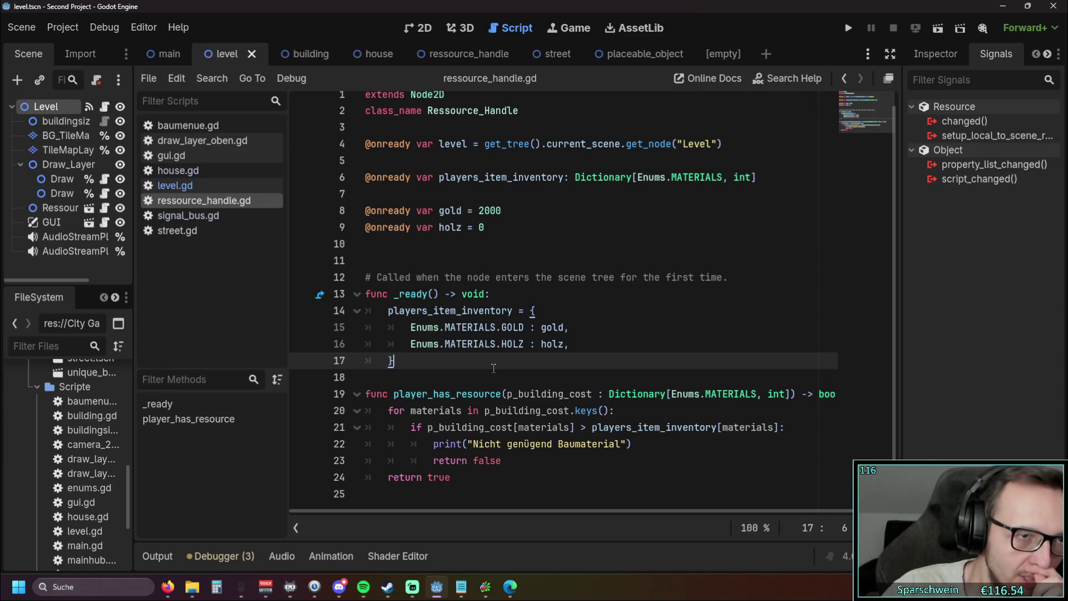
- Widen the Scene/FileSystem dock and select the level node reference on line 4
{"action": "left_click_drag", "start_coordinate": [133, 199], "coordinate": [230, 199]}
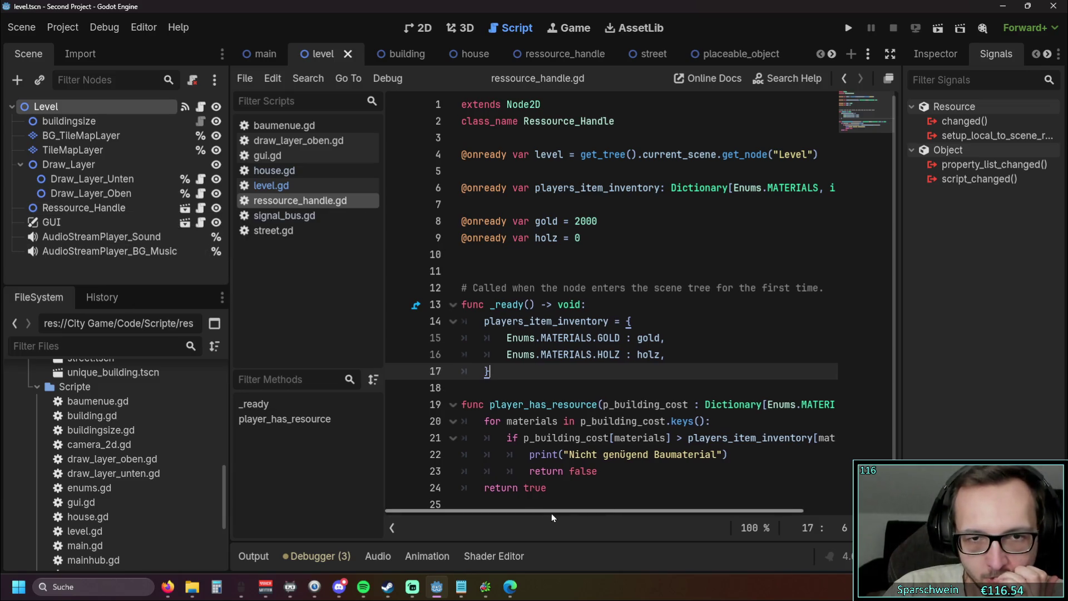
{"action": "mouse_move", "coordinate": [552, 512]}
{"action": "left_mouse_down"}
{"action": "mouse_move", "coordinate": [663, 517]}
{"action": "mouse_move", "coordinate": [535, 507]}
{"action": "left_mouse_up"}
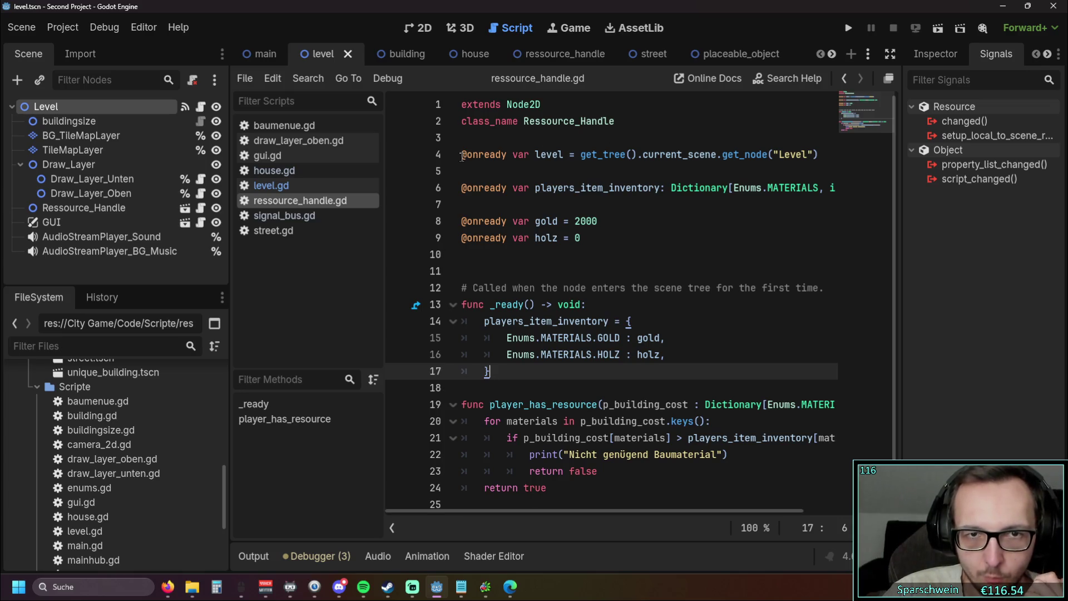
{"action": "left_click_drag", "start_coordinate": [462, 158], "coordinate": [819, 156]}
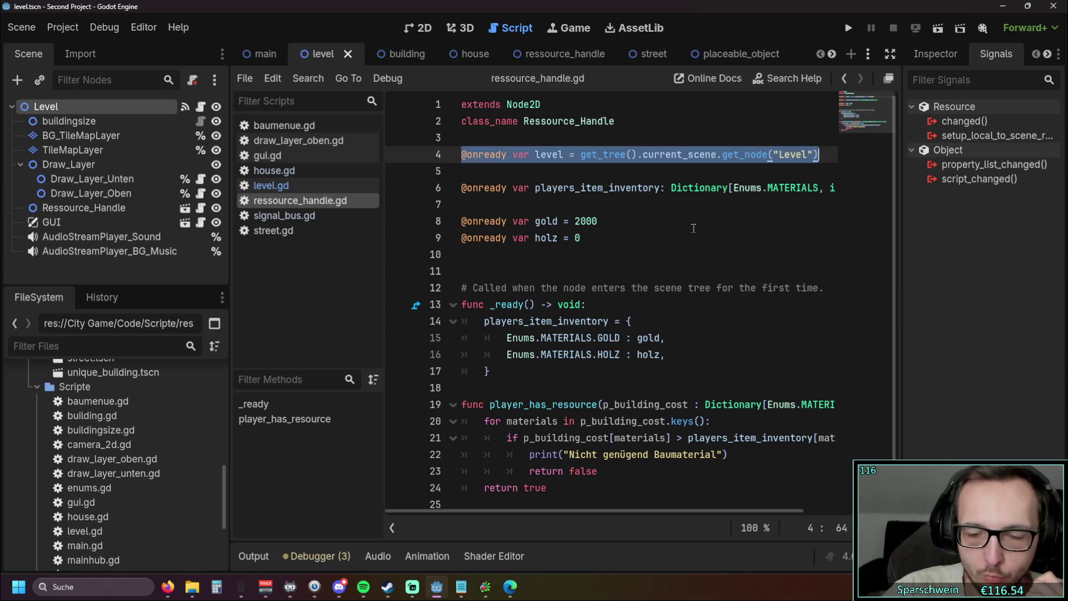
{"action": "key", "text": "Delete"}
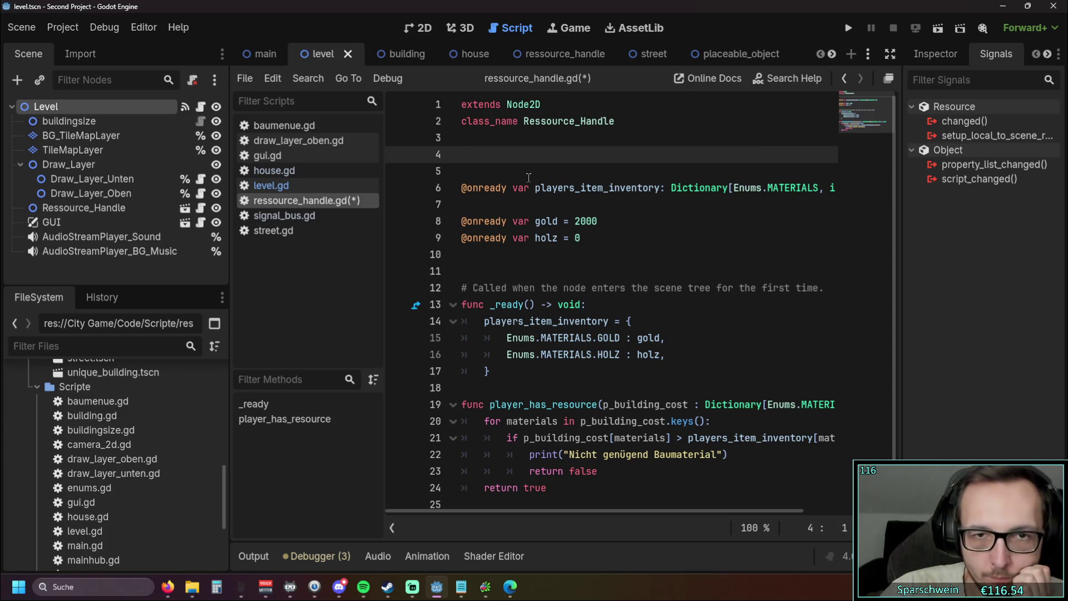
{"action": "left_click", "coordinate": [523, 170]}
{"action": "key", "text": "BackSpace"}
{"action": "key", "text": "BackSpace"}
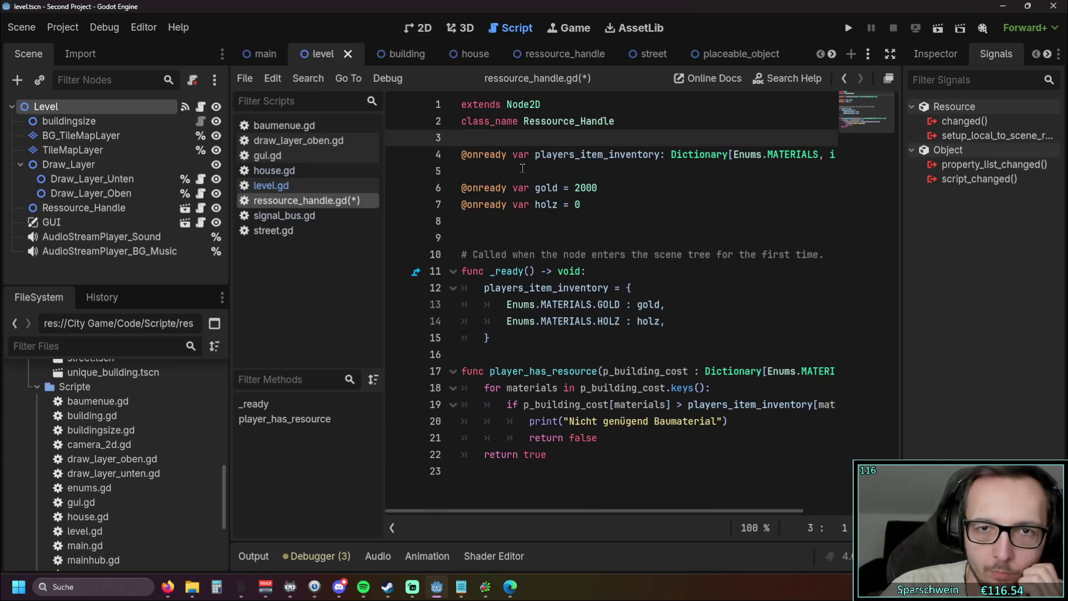
{"action": "left_click", "coordinate": [598, 187]}
{"action": "mouse_move", "coordinate": [536, 509]}
{"action": "left_mouse_down"}
{"action": "mouse_move", "coordinate": [630, 507]}
{"action": "mouse_move", "coordinate": [547, 509]}
{"action": "left_mouse_up"}
{"action": "key", "text": "ctrl+s"}
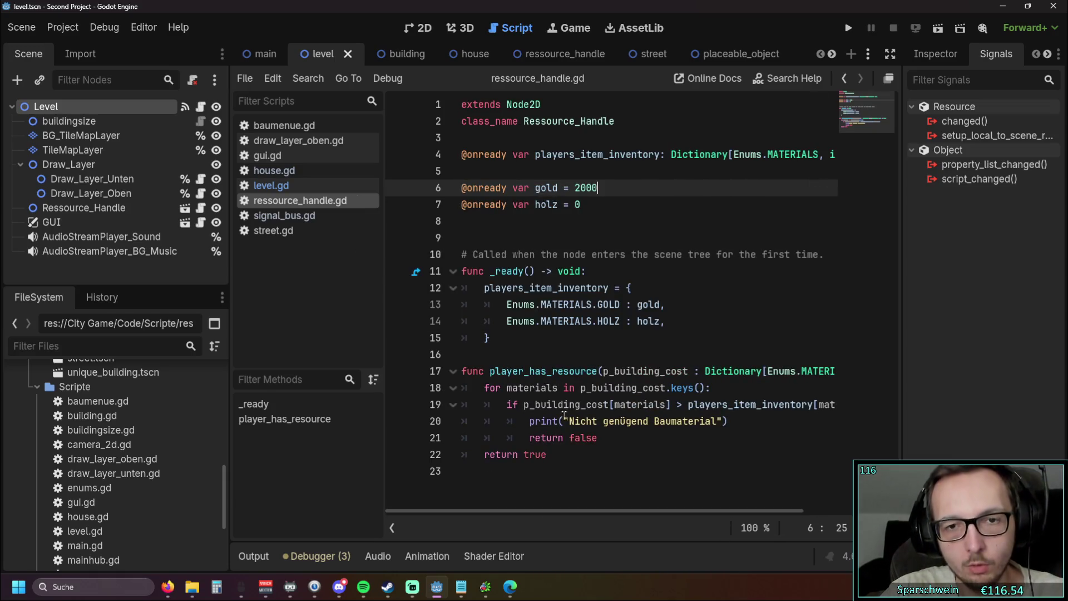
{"action": "left_click", "coordinate": [598, 345]}
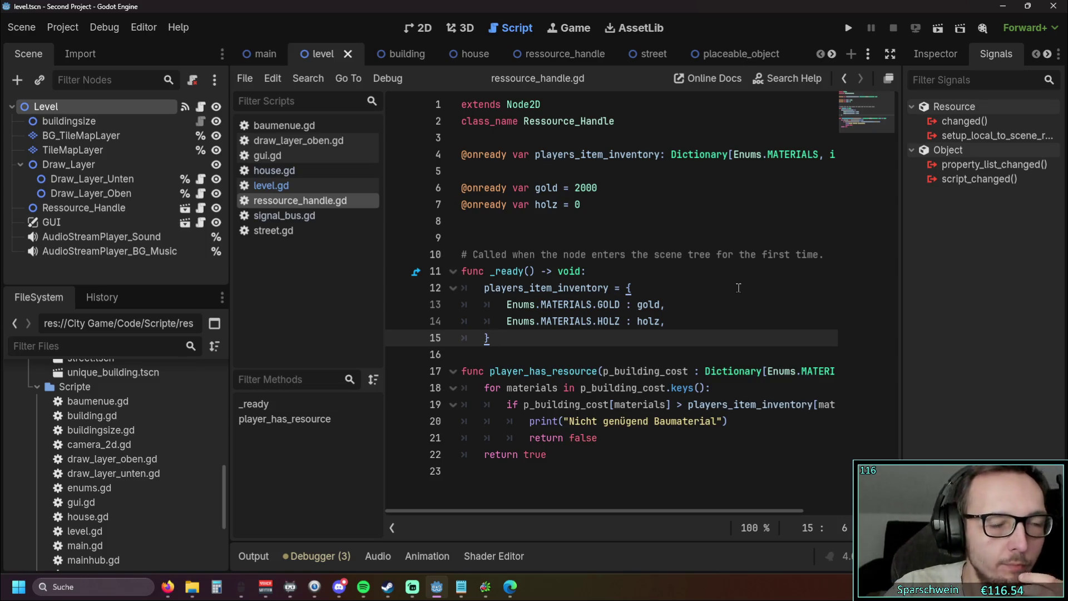
- Switch to level.gd after glancing at signal_bus.gd, and recheck the resource-check lines 113–114
{"action": "left_click", "coordinate": [300, 215]}
{"action": "left_click", "coordinate": [303, 201]}
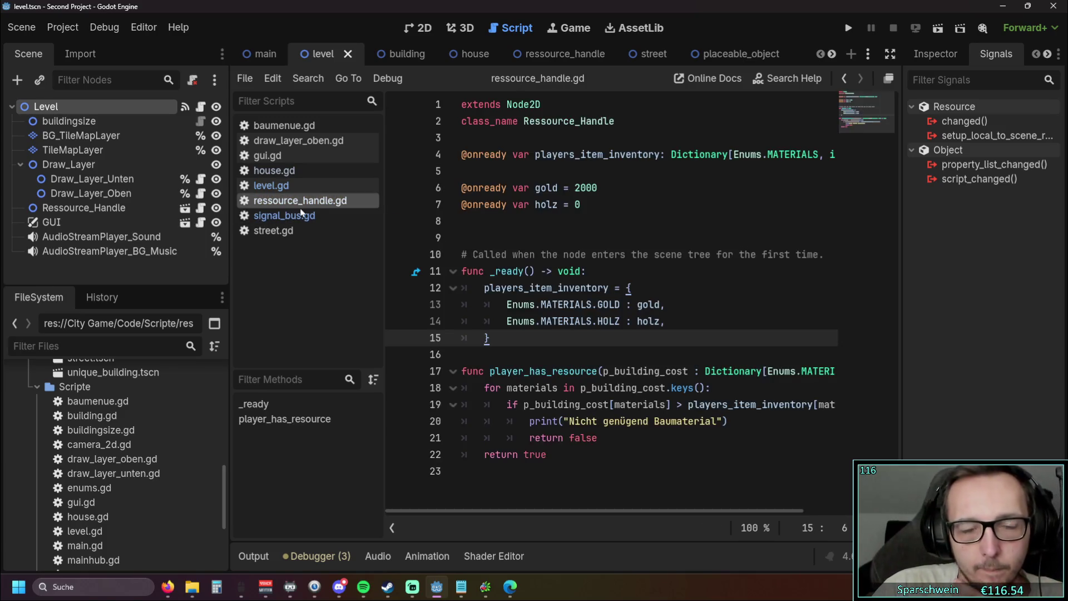
{"action": "left_click", "coordinate": [271, 185]}
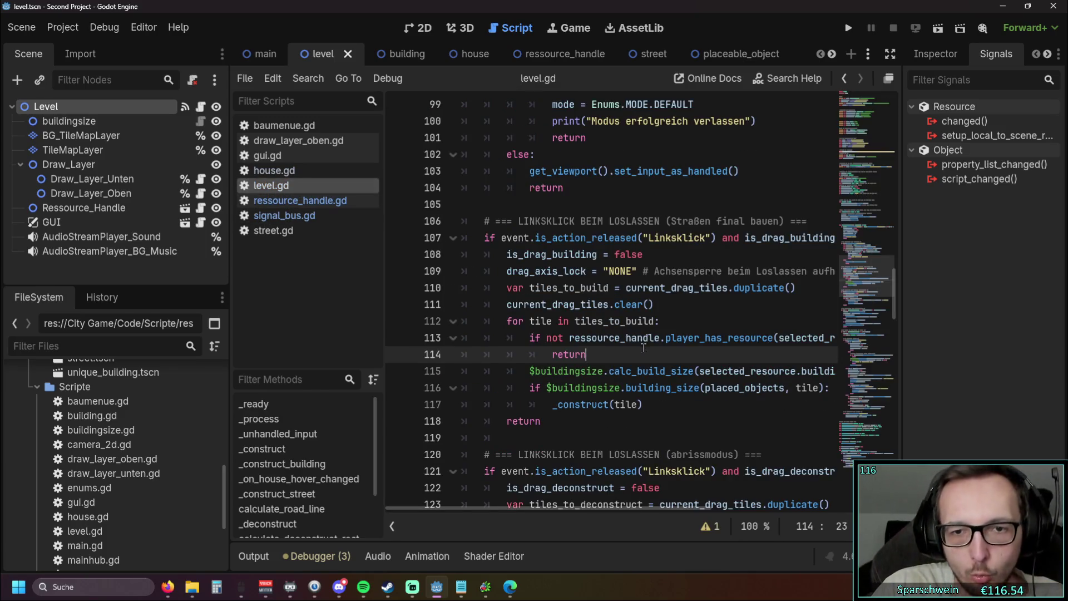
{"action": "left_click_drag", "start_coordinate": [609, 356], "coordinate": [482, 338]}
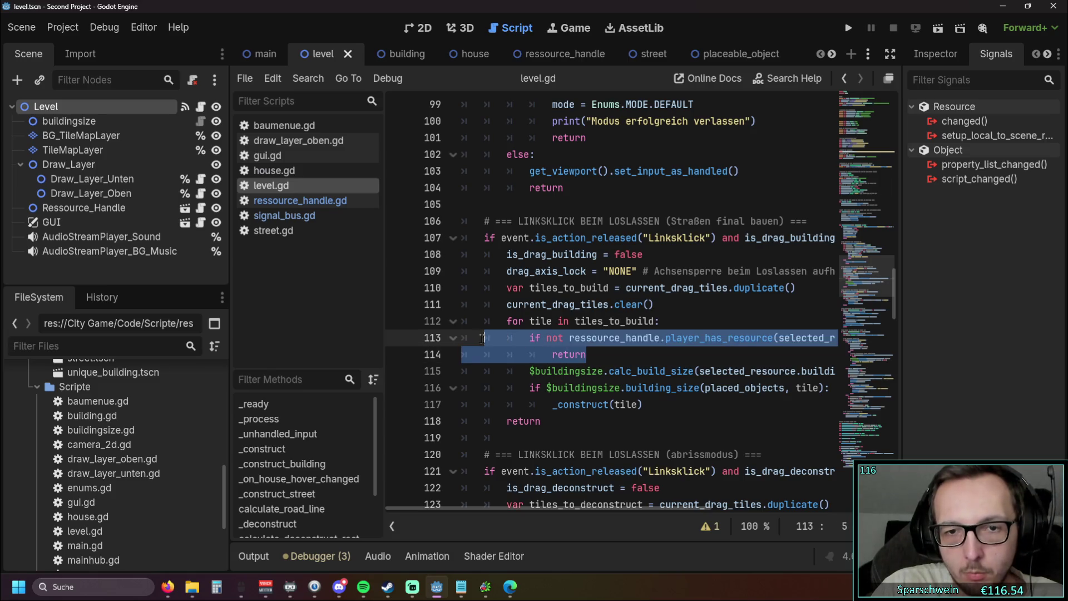
{"action": "left_click", "coordinate": [667, 371]}
{"action": "mouse_move", "coordinate": [548, 507]}
{"action": "left_mouse_down"}
{"action": "mouse_move", "coordinate": [668, 506]}
{"action": "mouse_move", "coordinate": [549, 504]}
{"action": "left_mouse_up"}
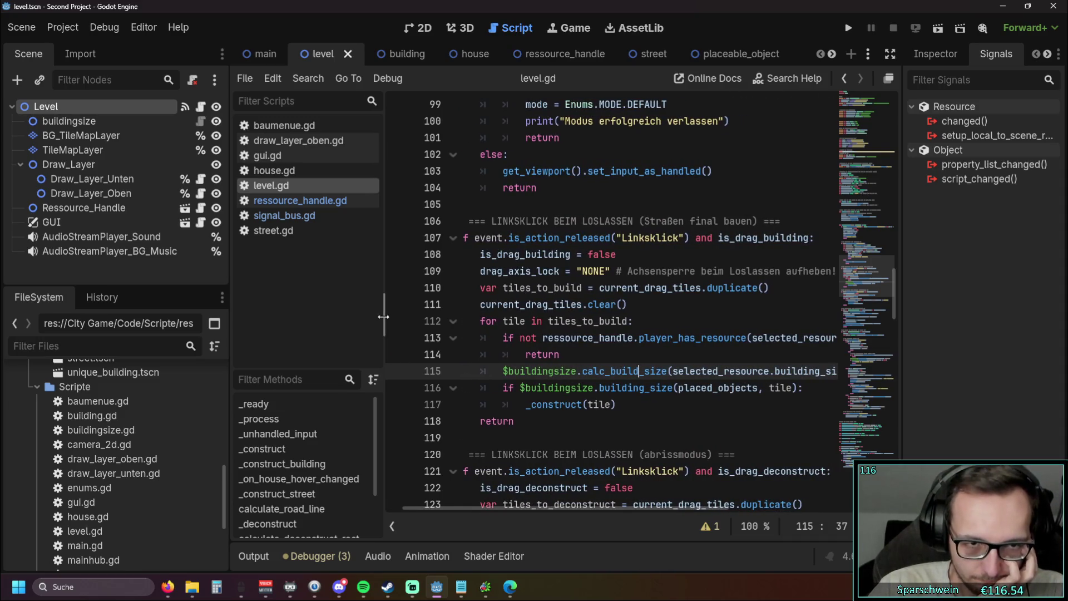
- Narrow the side dock panels and scroll to the try_collect input code around line 191
{"action": "mouse_move", "coordinate": [383, 320]}
{"action": "left_mouse_down"}
{"action": "mouse_move", "coordinate": [251, 319]}
{"action": "mouse_move", "coordinate": [113, 298]}
{"action": "left_mouse_up"}
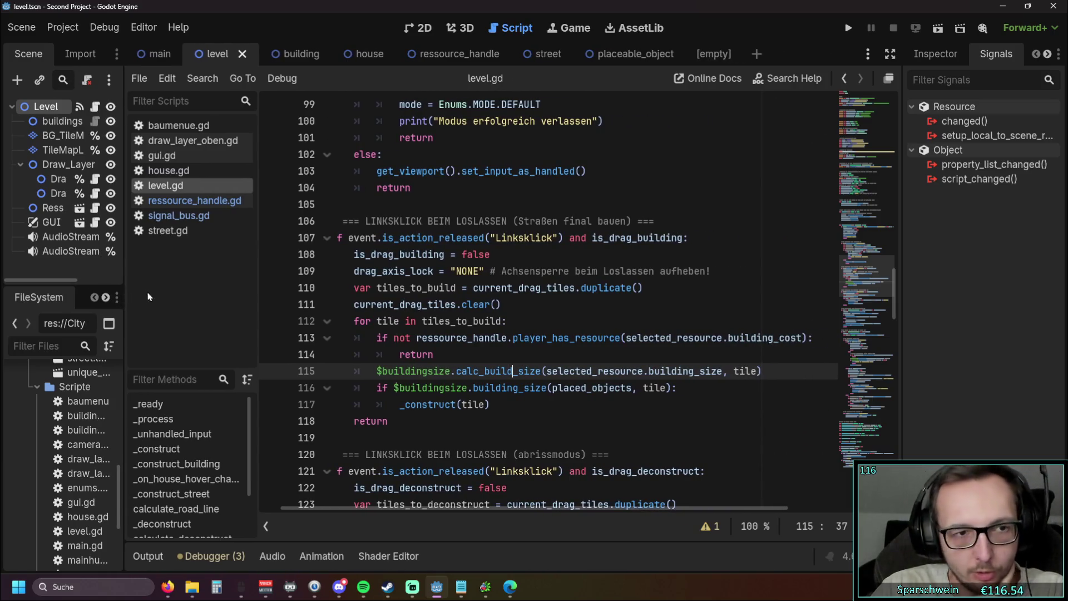
{"action": "left_click_drag", "start_coordinate": [257, 301], "coordinate": [281, 300]}
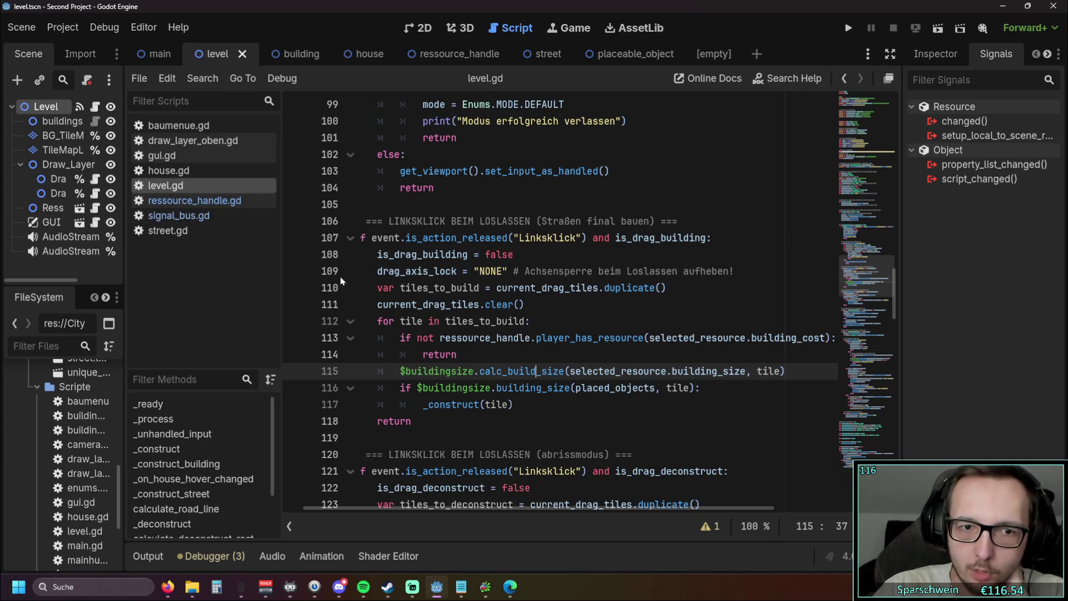
{"action": "scroll", "coordinate": [479, 257], "scroll_direction": "down", "scroll_amount": 8}
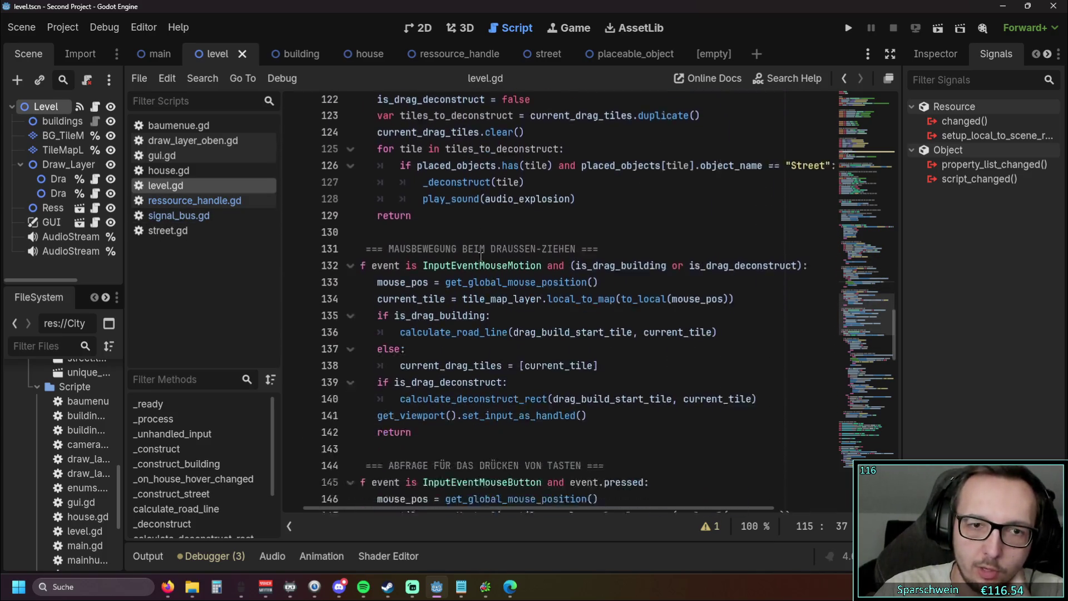
{"action": "scroll", "coordinate": [481, 257], "scroll_direction": "down", "scroll_amount": 17}
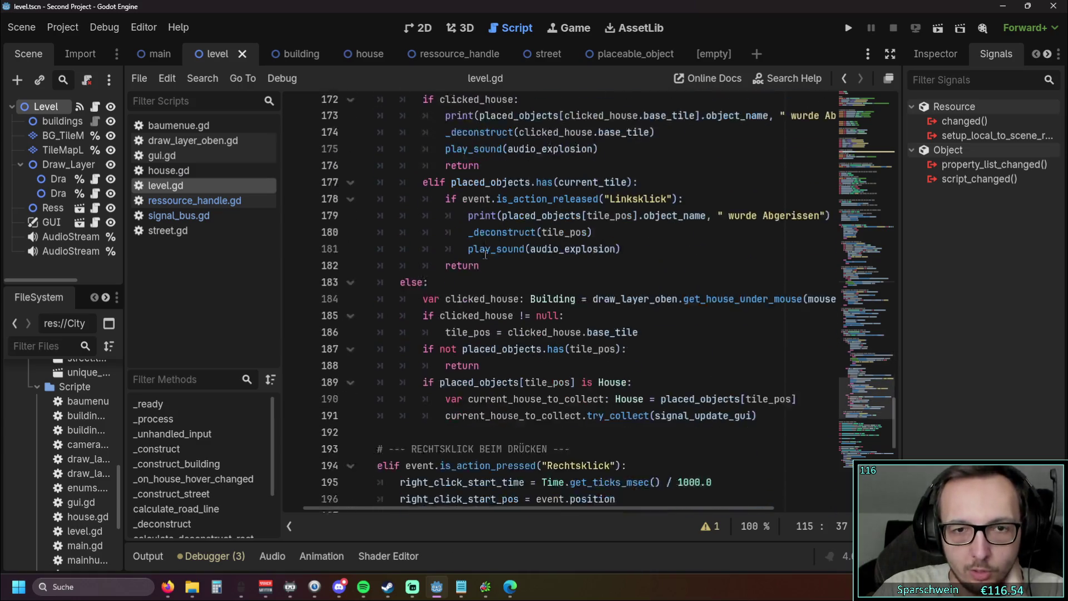
{"action": "scroll", "coordinate": [485, 254], "scroll_direction": "down", "scroll_amount": 5}
{"action": "scroll", "coordinate": [523, 276], "scroll_direction": "up", "scroll_amount": 3}
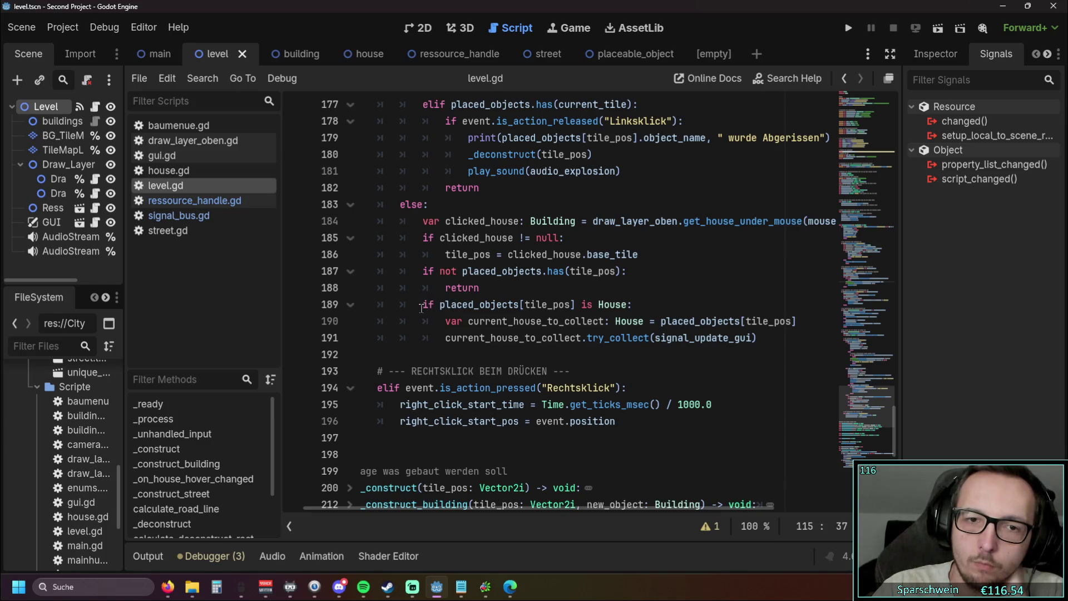
{"action": "left_click_drag", "start_coordinate": [496, 510], "coordinate": [466, 511]}
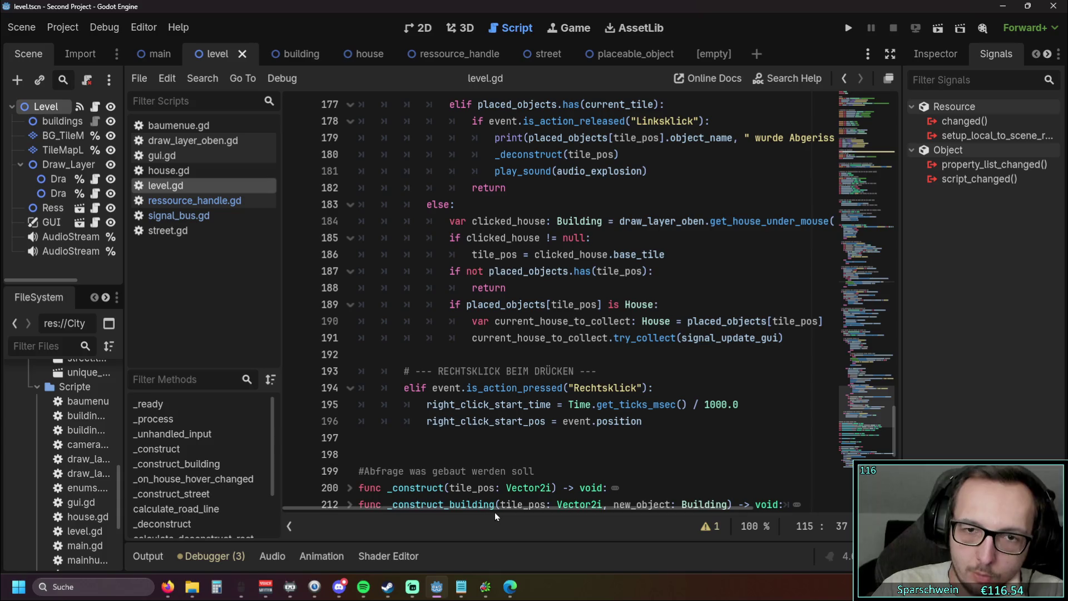
{"action": "left_click_drag", "start_coordinate": [489, 511], "coordinate": [516, 510]}
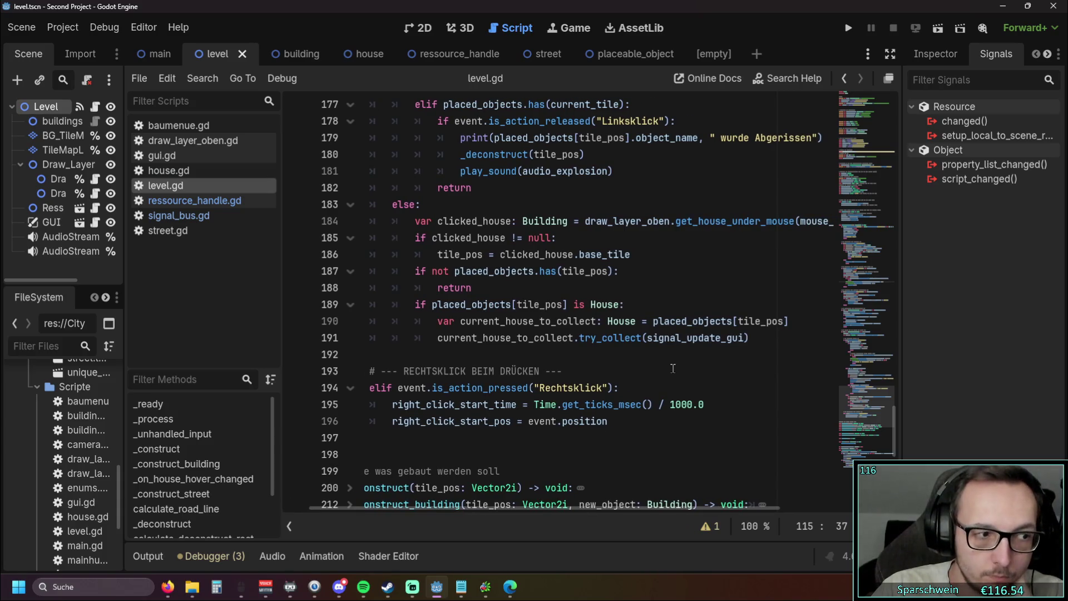
- Remove the signal_update_gui argument from the try_collect call
{"action": "left_click_drag", "start_coordinate": [744, 338], "coordinate": [647, 340]}
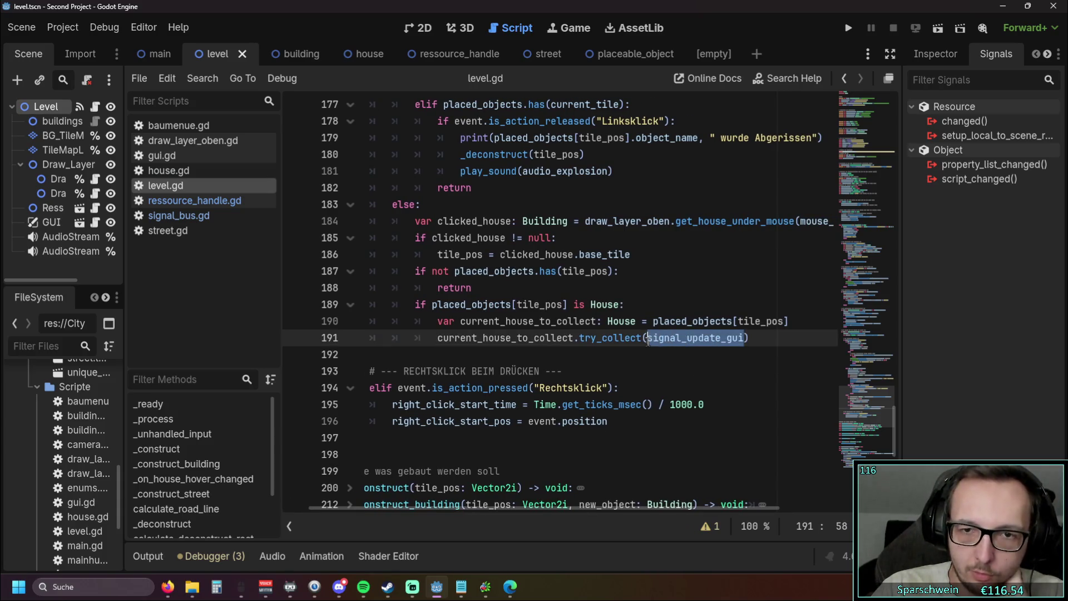
{"action": "key", "text": "BackSpace"}
{"action": "left_click", "coordinate": [677, 372]}
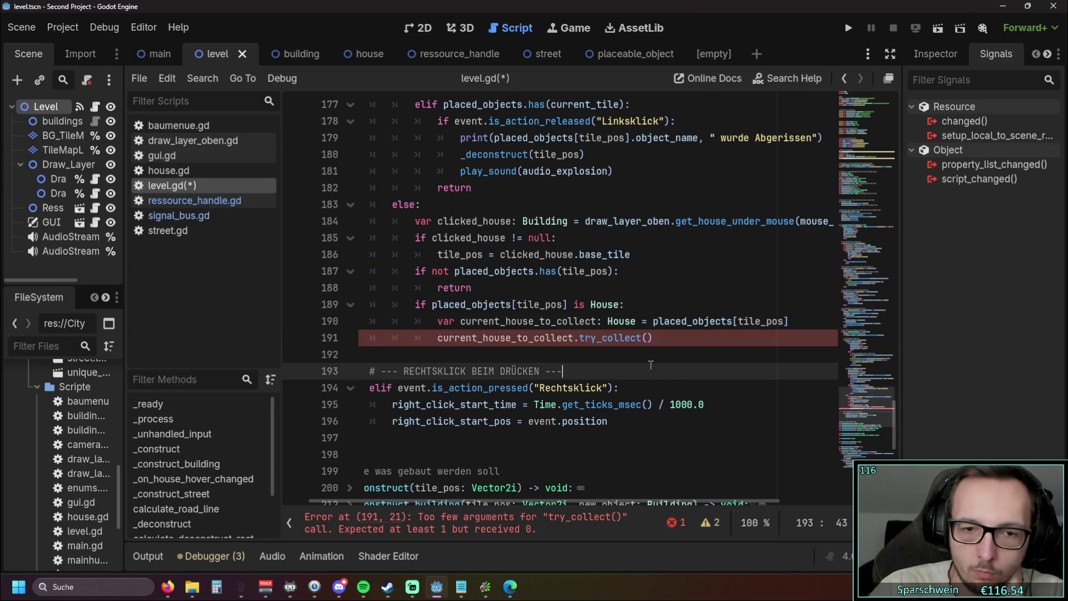
{"action": "left_click_drag", "start_coordinate": [894, 427], "coordinate": [903, 161]}
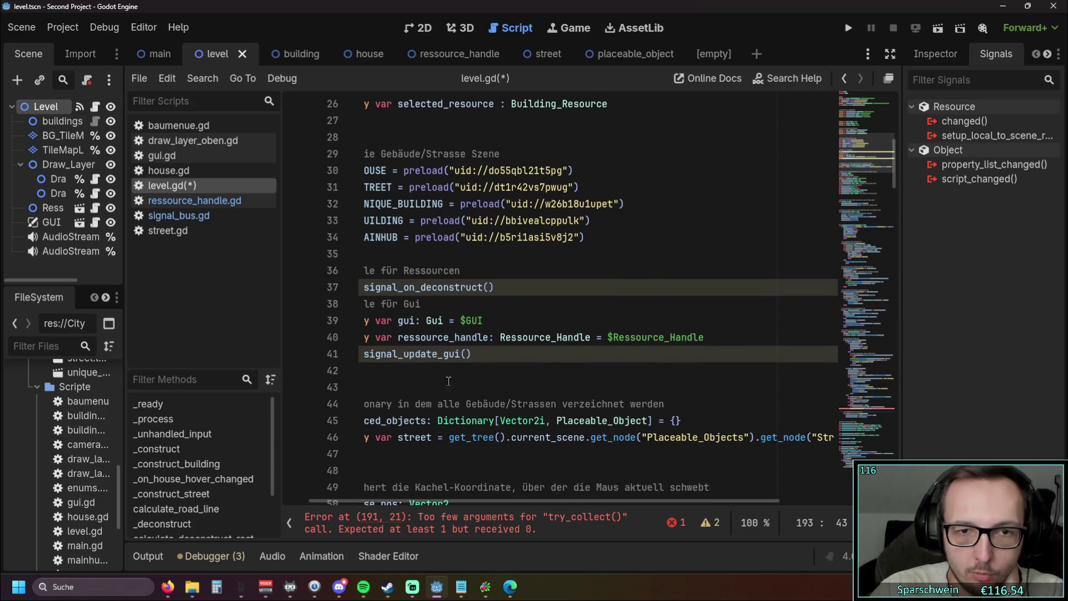
- Delete the signal_update_gui and signal_on_deconstruct declarations and the 'Signale für Ressourcen' comment
{"action": "left_click_drag", "start_coordinate": [532, 502], "coordinate": [505, 502]}
{"action": "left_click_drag", "start_coordinate": [505, 354], "coordinate": [444, 354]}
{"action": "left_click_drag", "start_coordinate": [338, 355], "coordinate": [322, 356]}
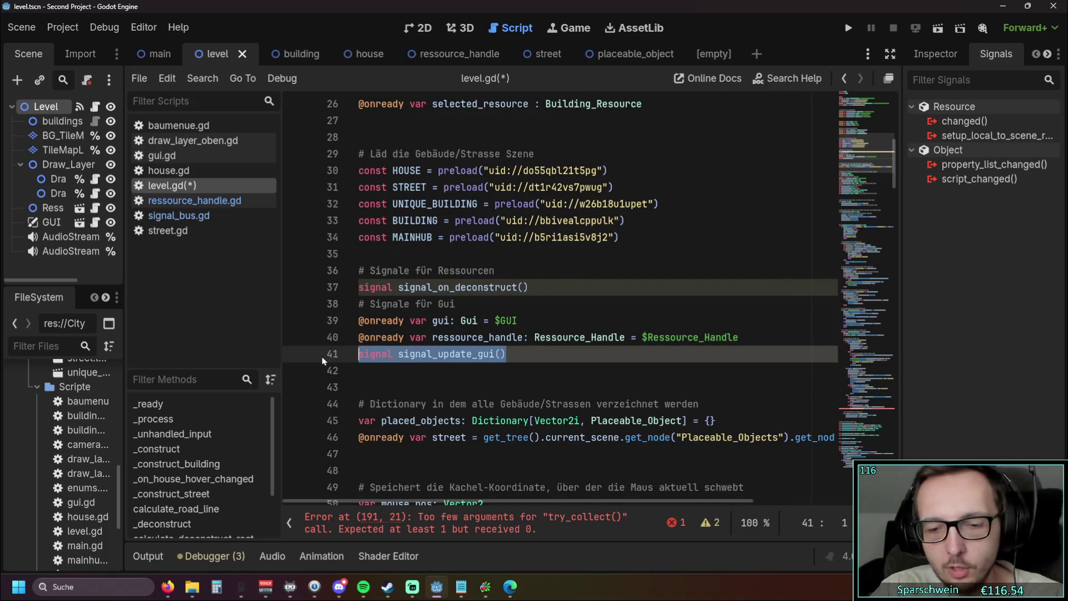
{"action": "key", "text": "BackSpace"}
{"action": "key", "text": "BackSpace"}
{"action": "triple_click", "coordinate": [391, 287]}
{"action": "key", "text": "BackSpace"}
{"action": "key", "text": "BackSpace"}
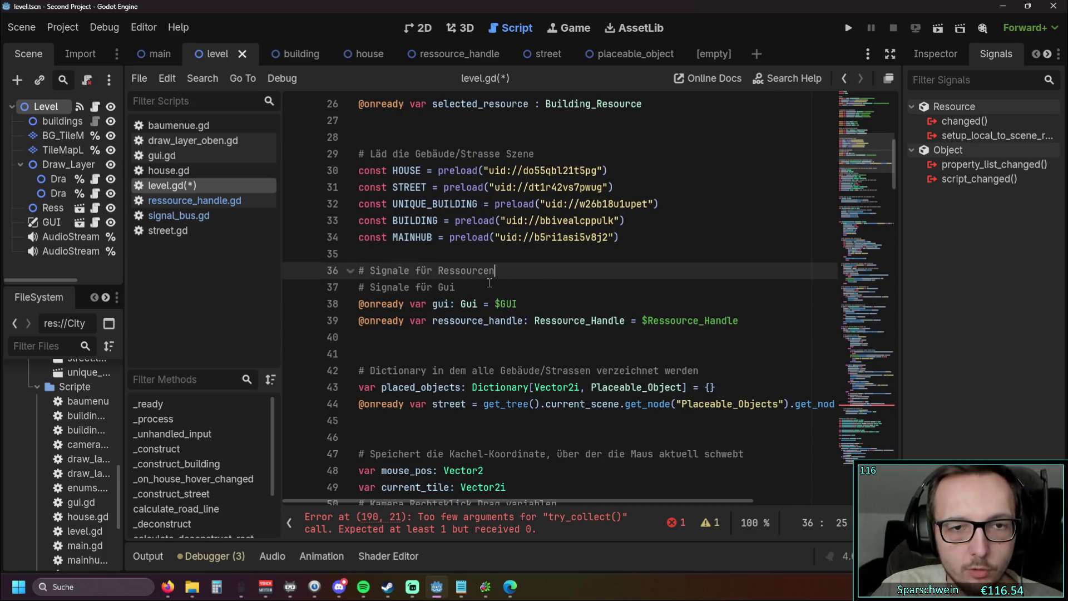
{"action": "key", "text": "shift+Home"}
{"action": "key", "text": "BackSpace"}
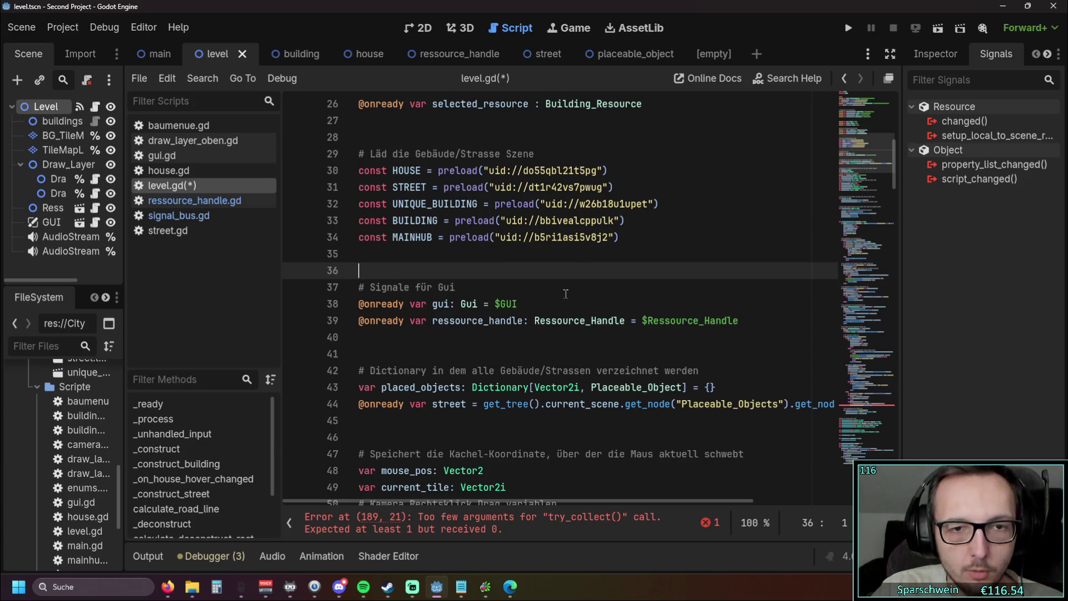
{"action": "key", "text": "BackSpace"}
{"action": "left_click", "coordinate": [466, 337]}
- Search level.gd for every use of the gui variable
{"action": "left_click", "coordinate": [433, 287]}
{"action": "double_click", "coordinate": [440, 287]}
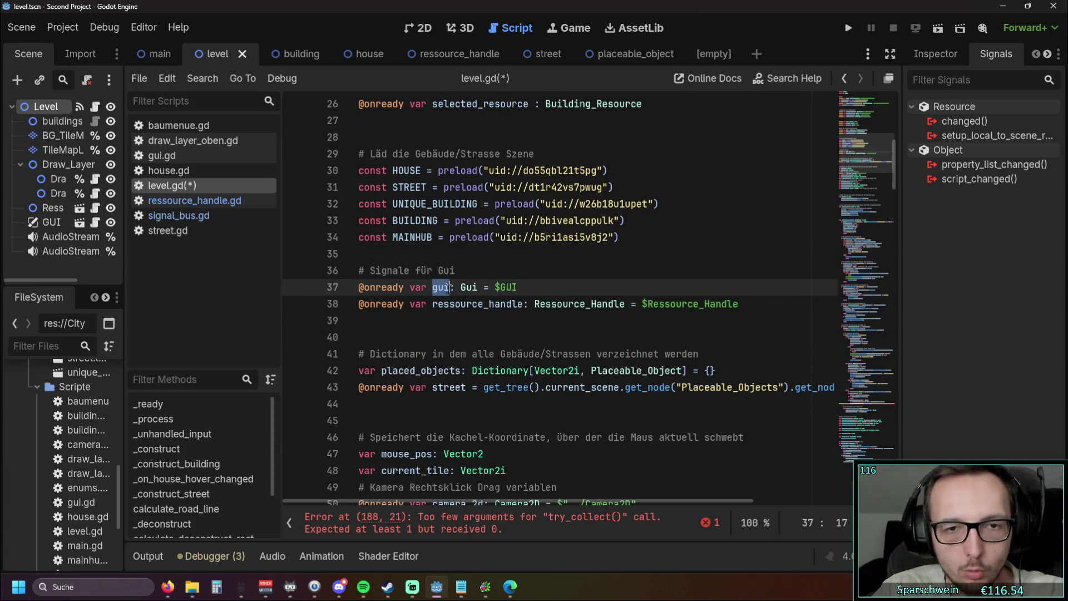
{"action": "key", "text": "ctrl+f"}
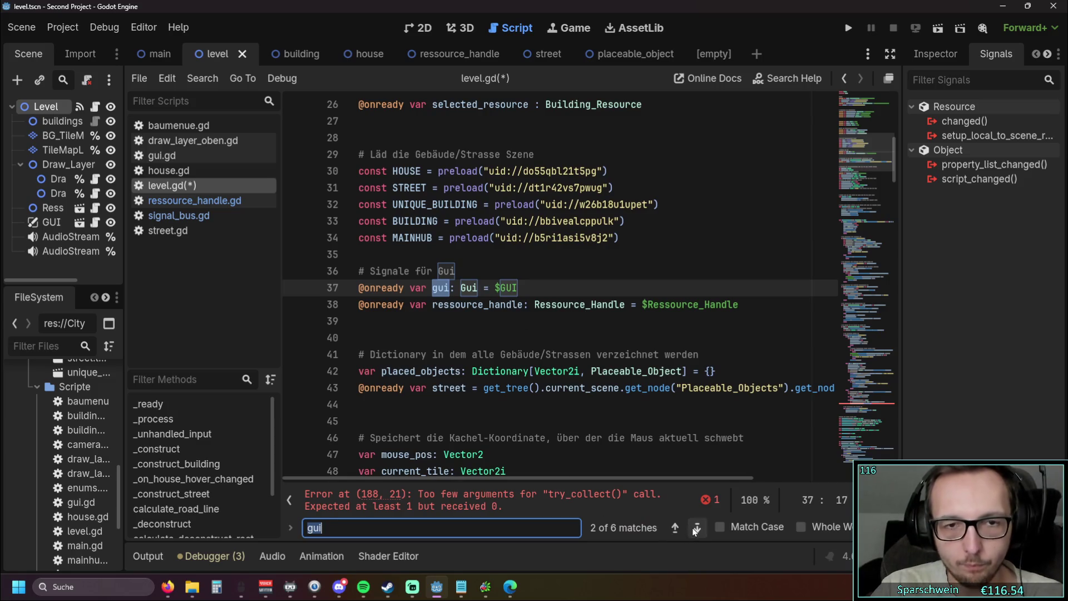
- Step through each gui match in level.gd, ending at line 200
{"action": "left_click", "coordinate": [696, 528]}
{"action": "left_click", "coordinate": [695, 529]}
{"action": "left_click", "coordinate": [695, 529]}
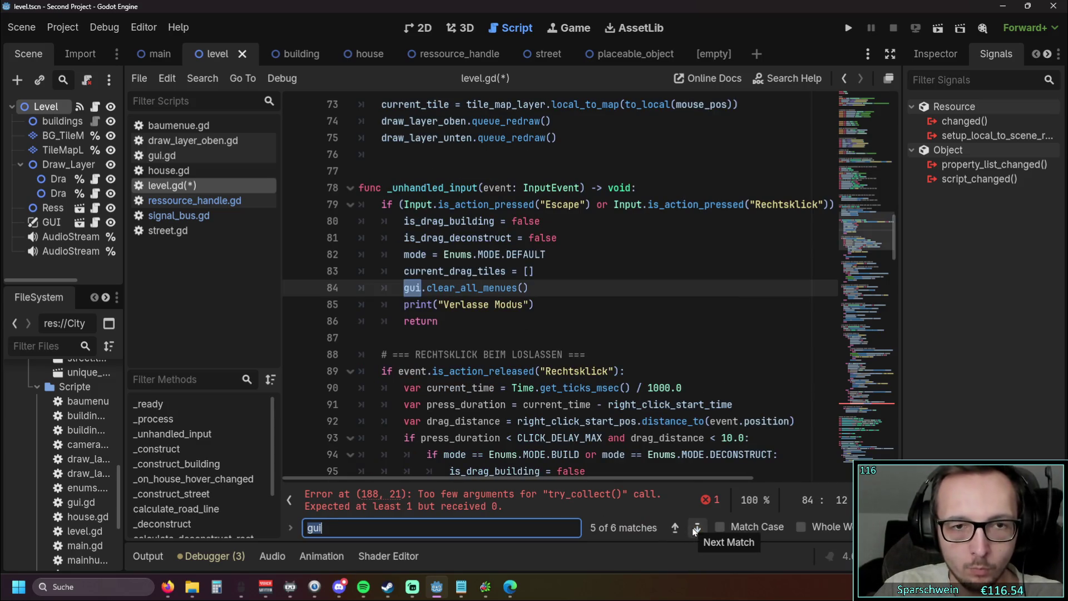
{"action": "left_click", "coordinate": [456, 341]}
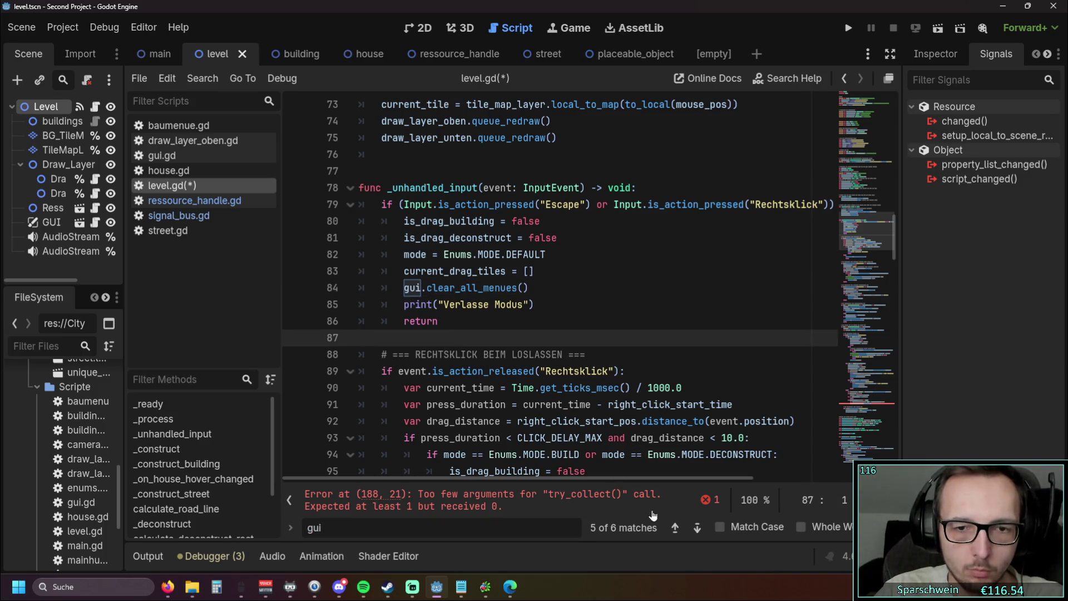
{"action": "left_click", "coordinate": [697, 529]}
{"action": "left_click", "coordinate": [581, 338]}
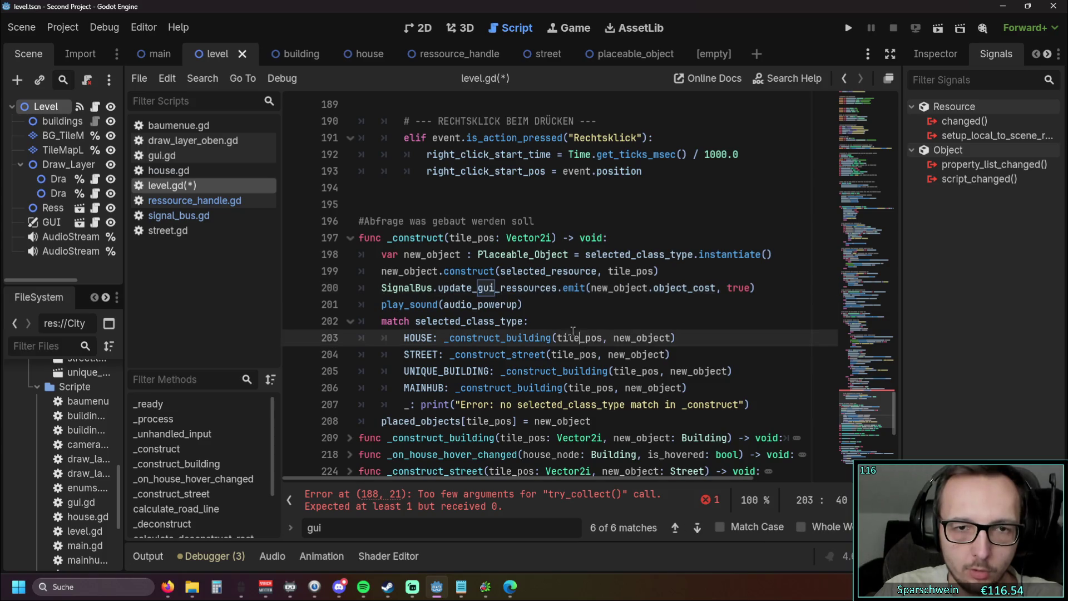
{"action": "left_click", "coordinate": [390, 528]}
- Search for 'clear_all' and jump to the clear_all_menues definition in gui.gd
{"action": "left_click", "coordinate": [675, 527]}
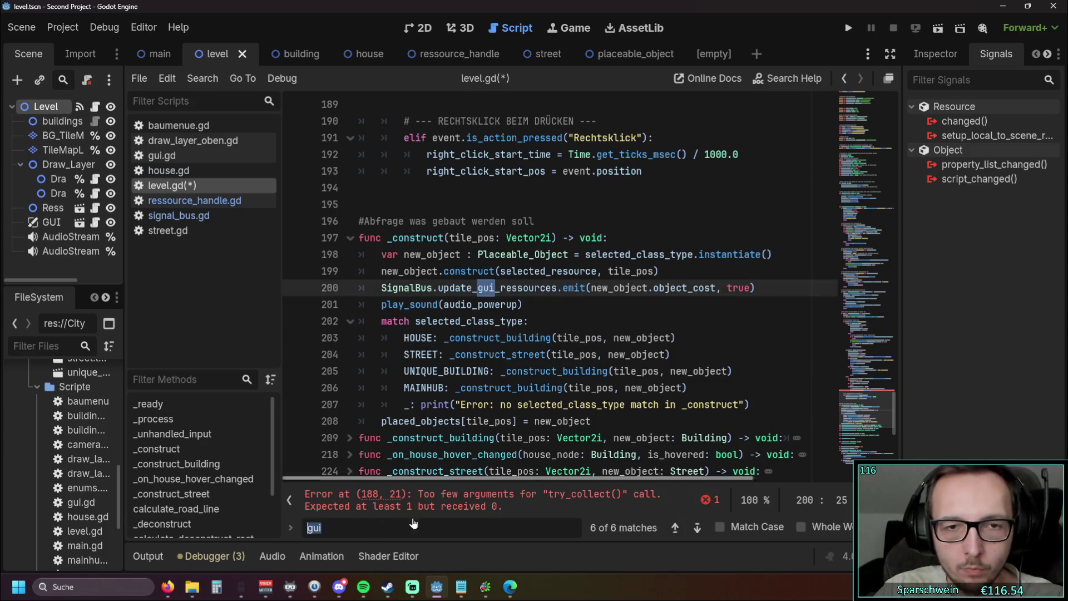
{"action": "key", "text": "BackSpace"}
{"action": "key", "text": "BackSpace"}
{"action": "key", "text": "BackSpace"}
{"action": "left_click", "coordinate": [552, 301]}
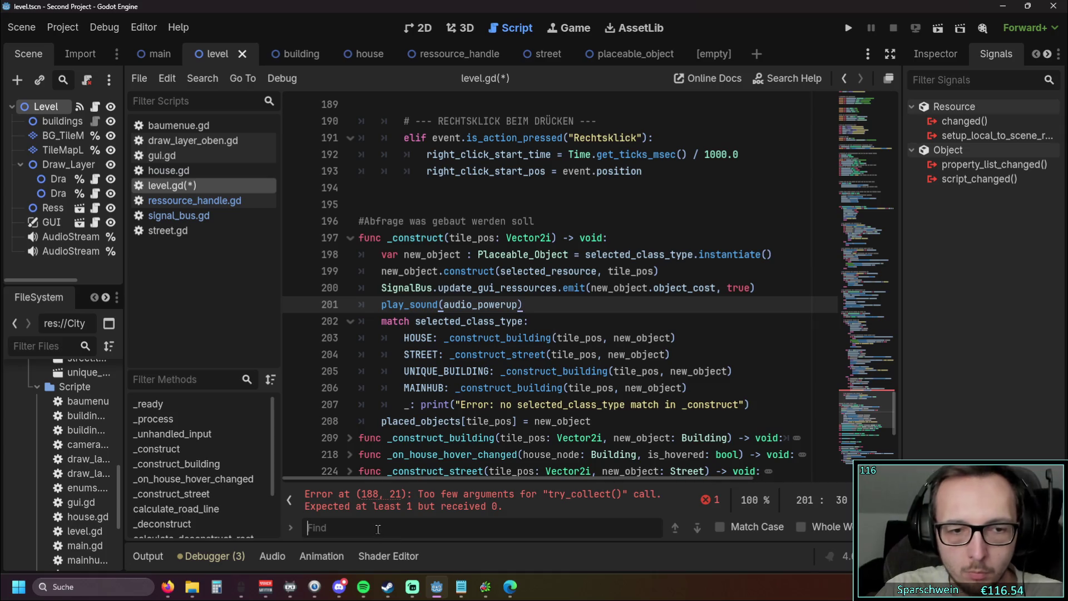
{"action": "type", "text": "clear"}
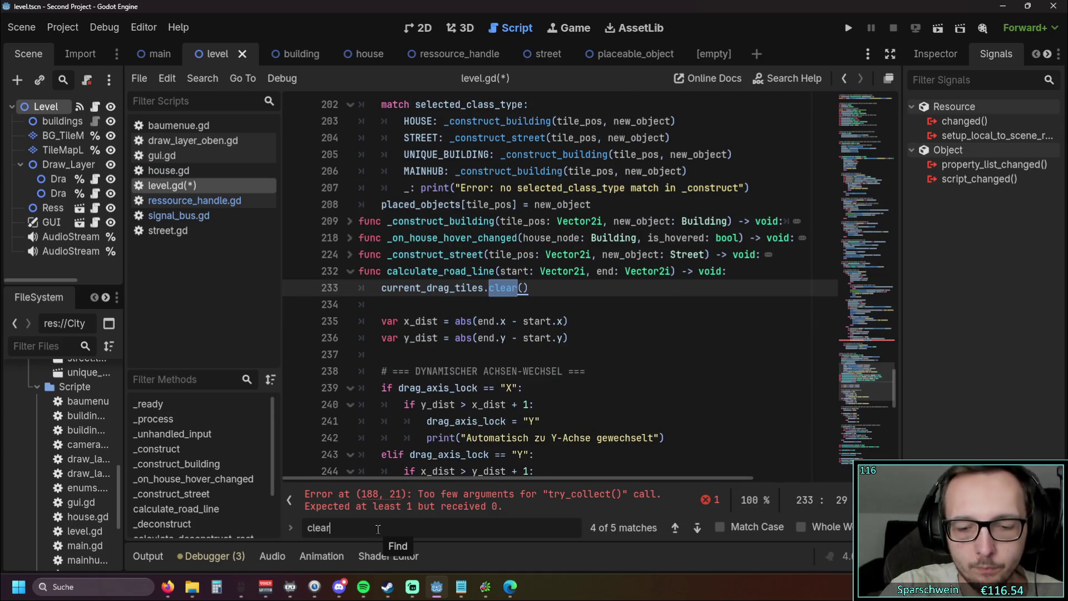
{"action": "type", "text": "_all"}
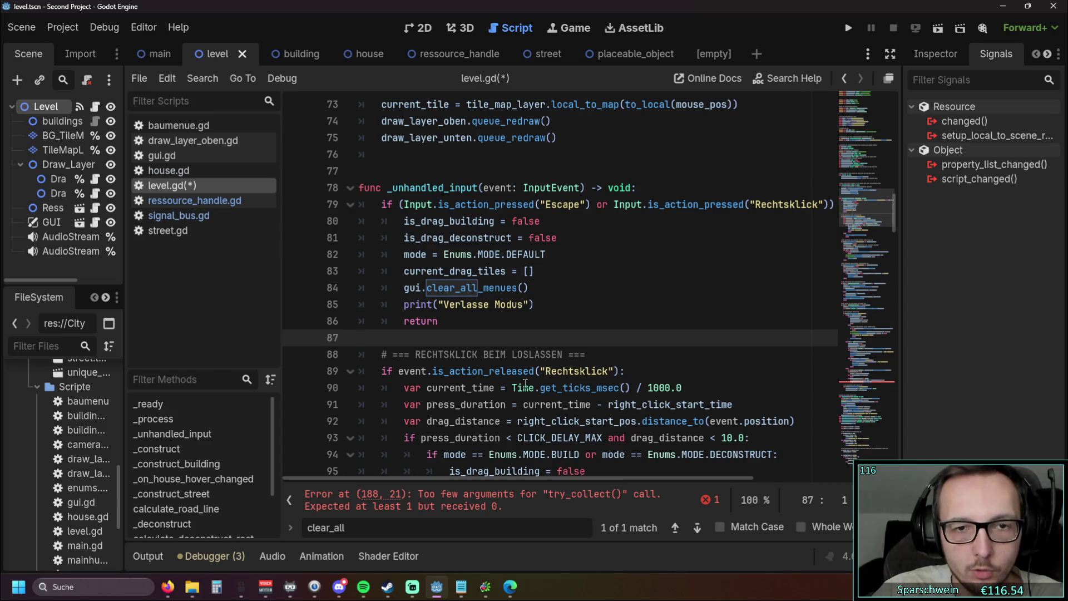
{"action": "key", "text": "Escape"}
{"action": "left_click", "coordinate": [484, 287]}
{"action": "left_click", "coordinate": [483, 287], "text": "ctrl"}
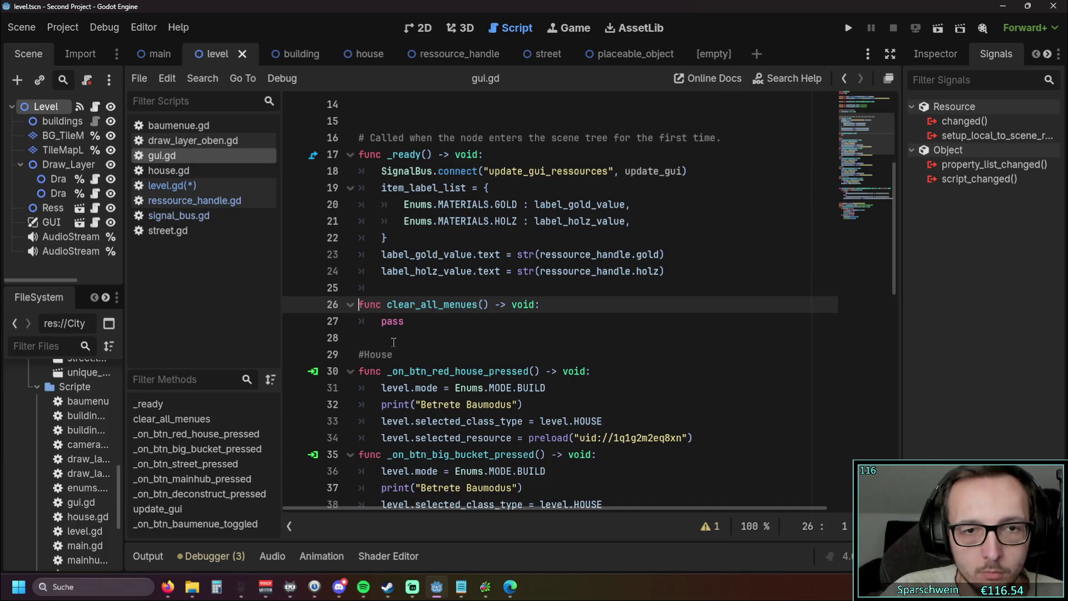
- Return to level.gd at the gui.clear_all_menues() call on line 84
{"action": "scroll", "coordinate": [393, 341], "scroll_direction": "up", "scroll_amount": 1}
{"action": "scroll", "coordinate": [393, 341], "scroll_direction": "up", "scroll_amount": 3}
{"action": "scroll", "coordinate": [393, 342], "scroll_direction": "down", "scroll_amount": 4}
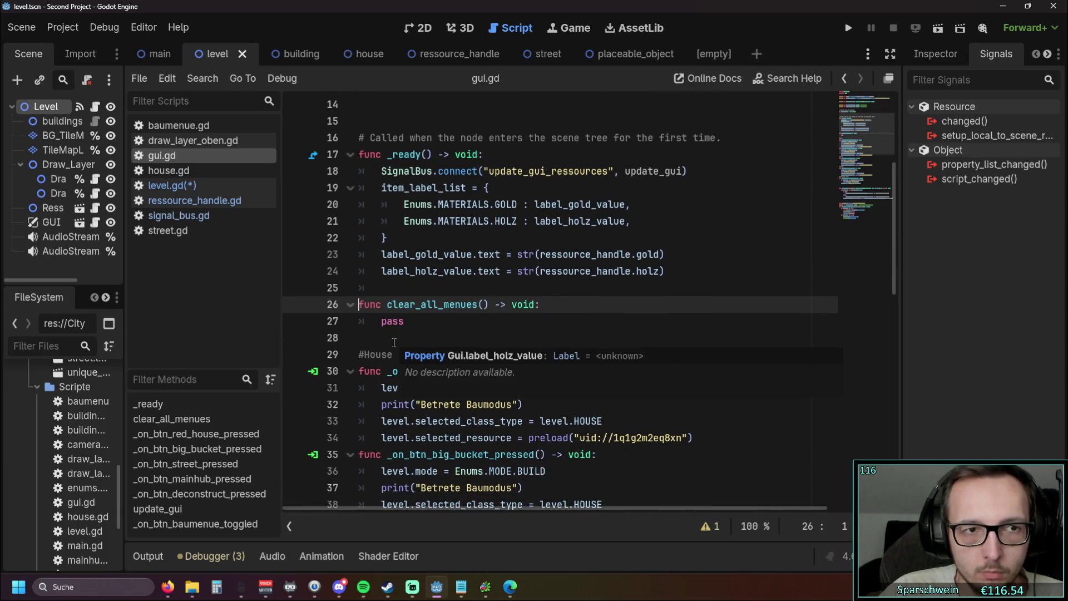
{"action": "left_click", "coordinate": [194, 188]}
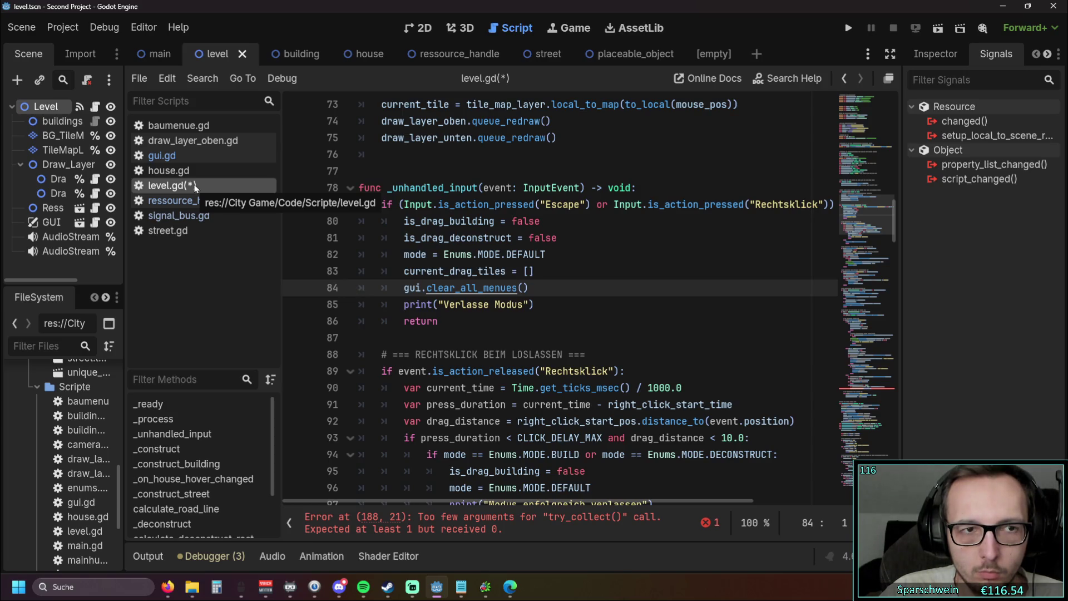
- Delete the empty clear_all_menues function from gui.gd
{"action": "left_click", "coordinate": [207, 157]}
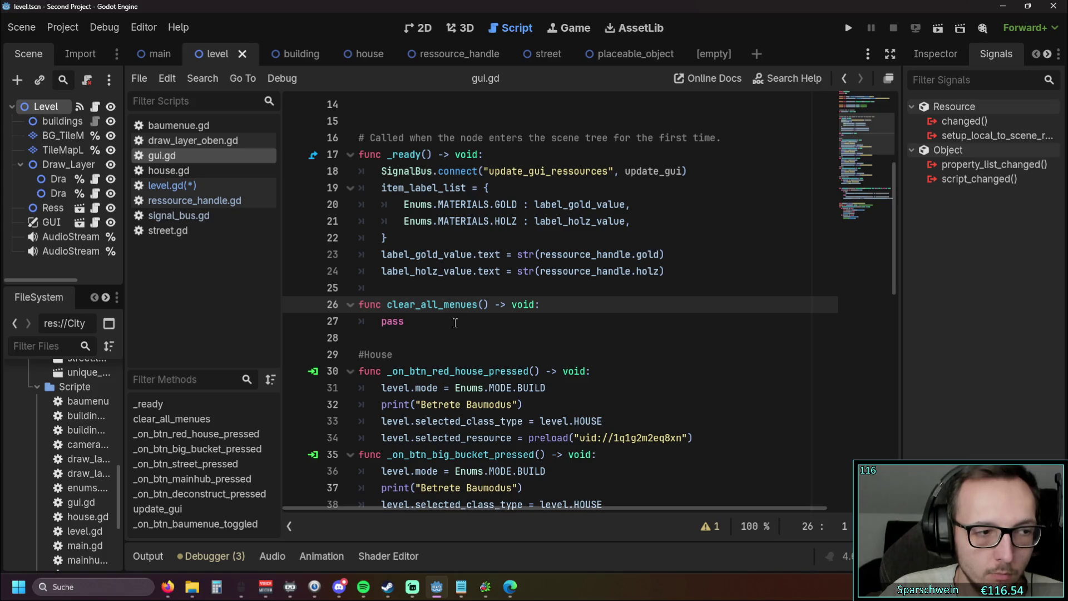
{"action": "left_click_drag", "start_coordinate": [412, 336], "coordinate": [338, 308]}
{"action": "key", "text": "BackSpace"}
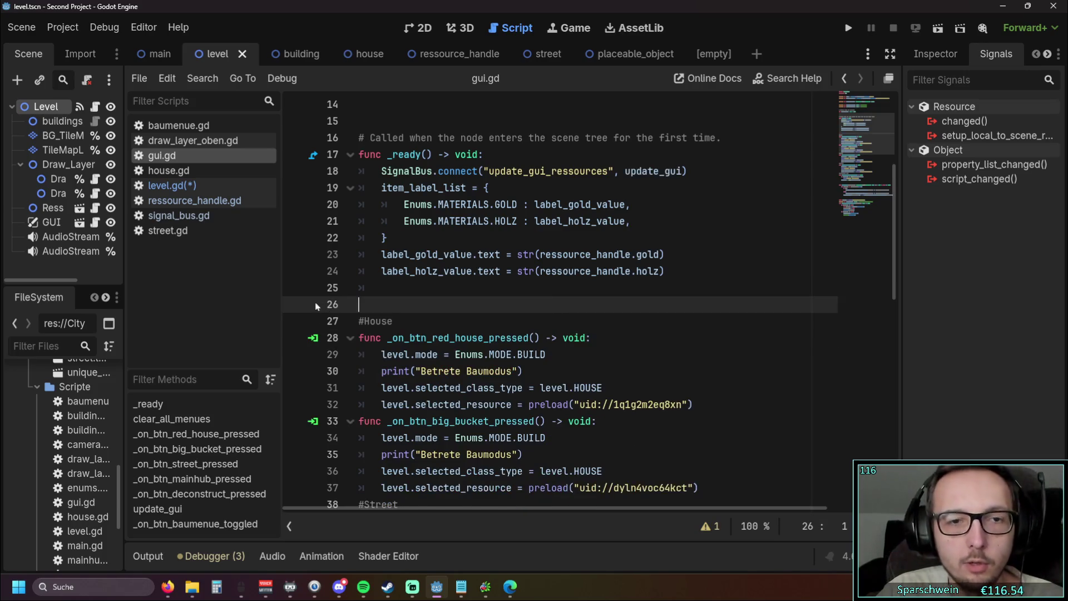
- Delete the gui.clear_all_menues() call on line 84 of level.gd
{"action": "left_click", "coordinate": [167, 185]}
{"action": "left_click_drag", "start_coordinate": [530, 288], "coordinate": [292, 281]}
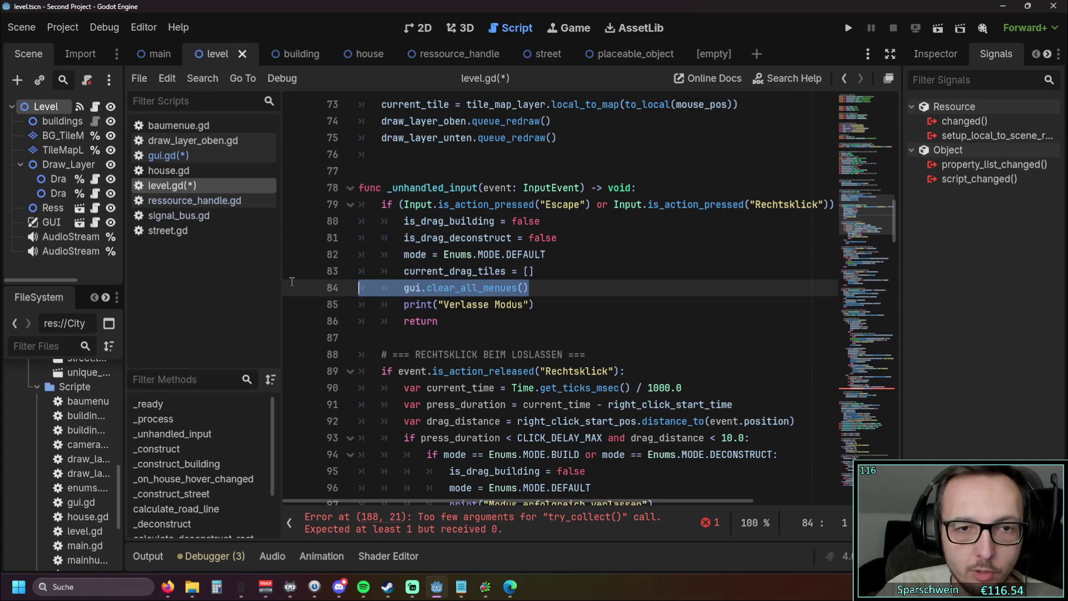
{"action": "key", "text": "BackSpace"}
{"action": "key", "text": "BackSpace"}
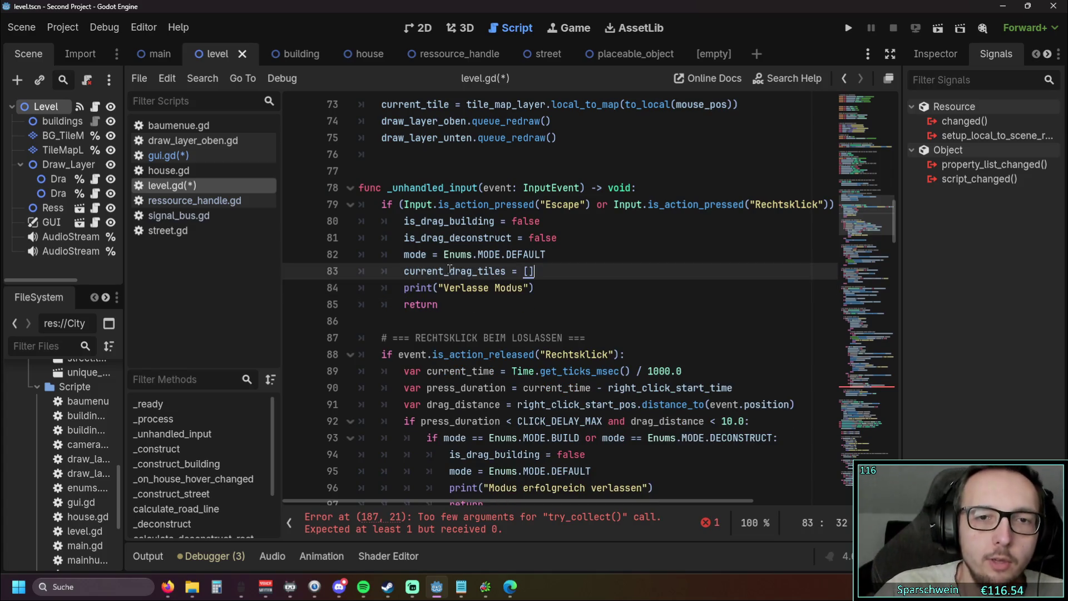
{"action": "left_click", "coordinate": [489, 288]}
{"action": "scroll", "coordinate": [500, 289], "scroll_direction": "up", "scroll_amount": 10}
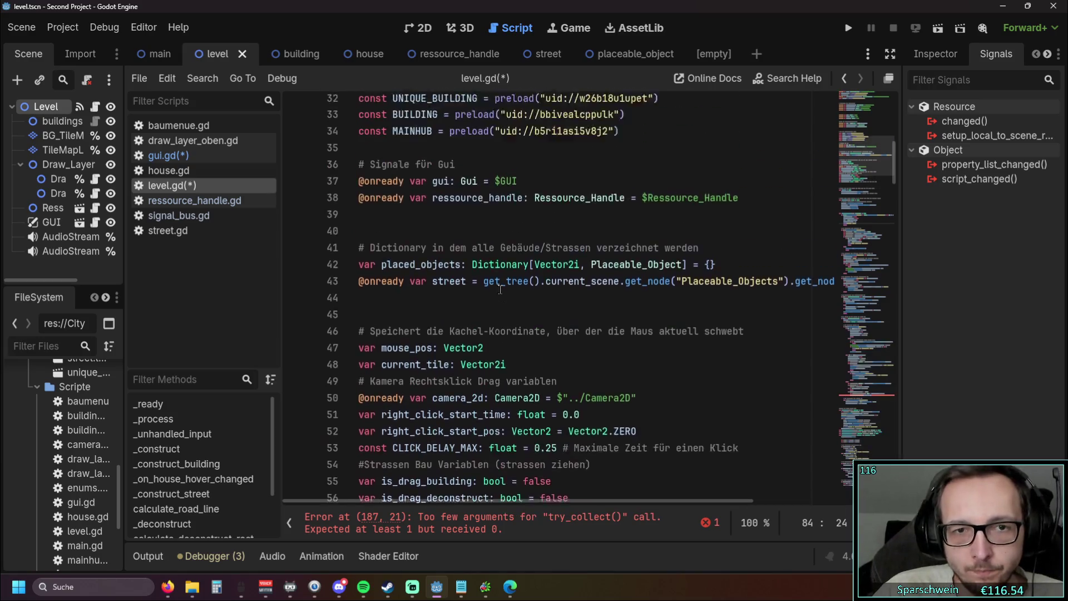
- Delete the gui variable declaration and its leftover empty line from level.gd
{"action": "scroll", "coordinate": [500, 289], "scroll_direction": "up", "scroll_amount": 3}
{"action": "scroll", "coordinate": [500, 289], "scroll_direction": "down", "scroll_amount": 2}
{"action": "left_click_drag", "start_coordinate": [535, 256], "coordinate": [341, 256]}
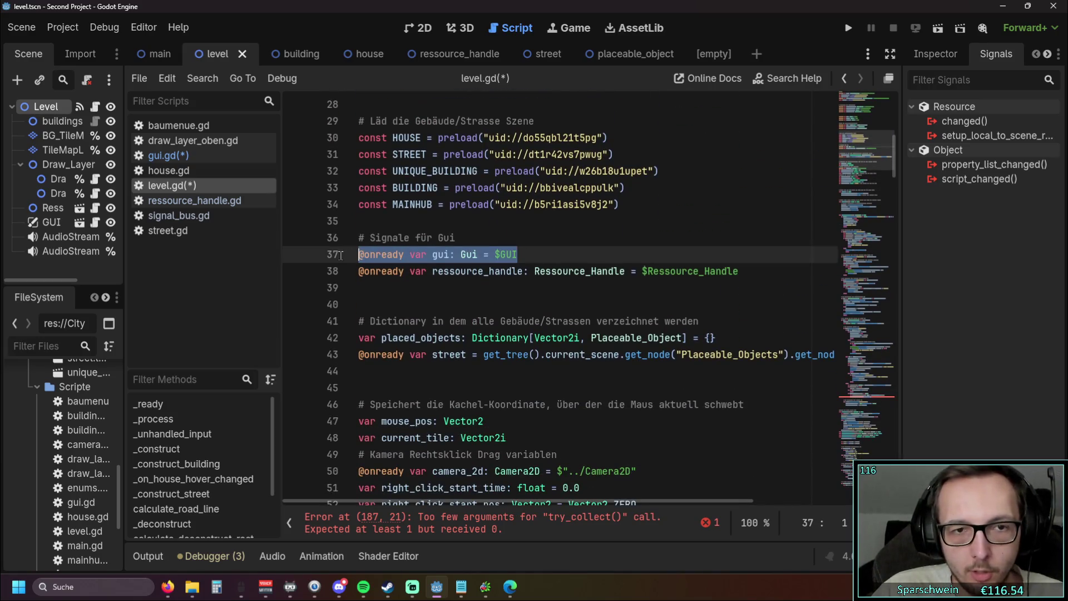
{"action": "key", "text": "BackSpace"}
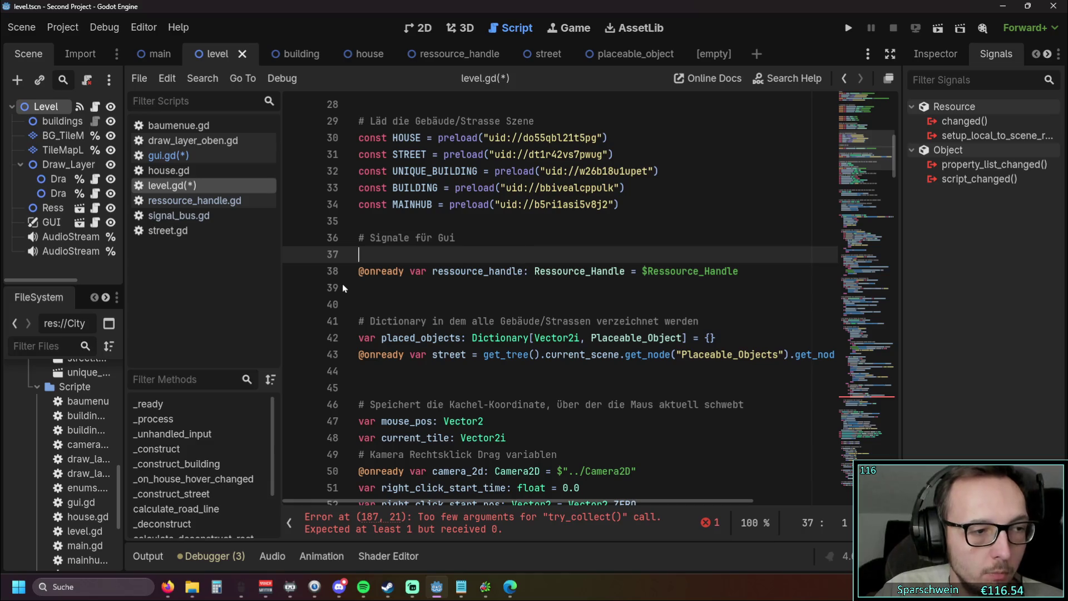
{"action": "key", "text": "Delete"}
{"action": "left_click", "coordinate": [416, 284]}
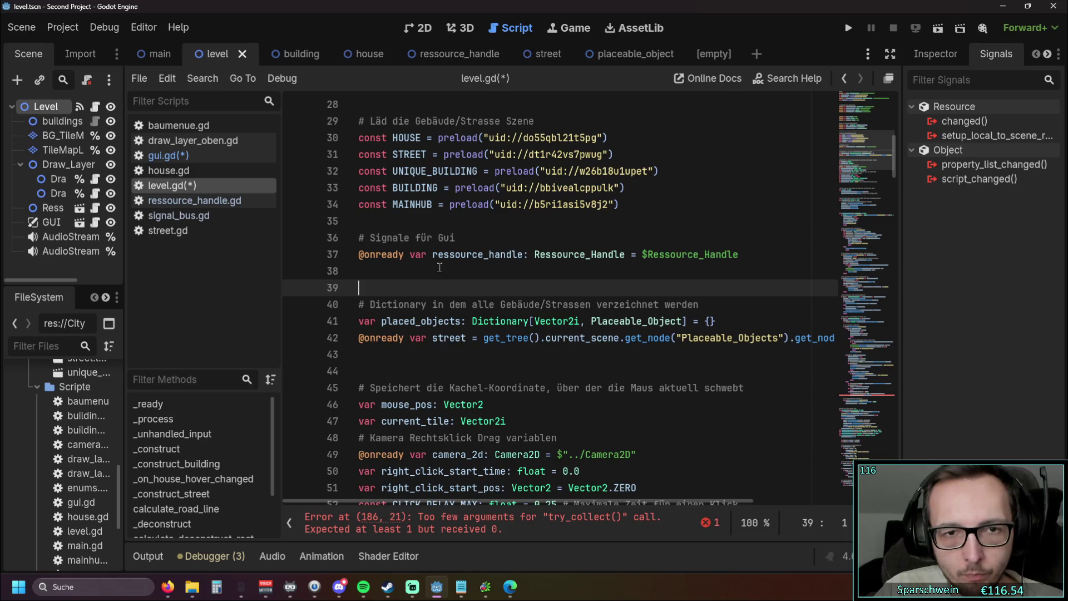
{"action": "left_click", "coordinate": [457, 254]}
{"action": "key", "text": "Down"}
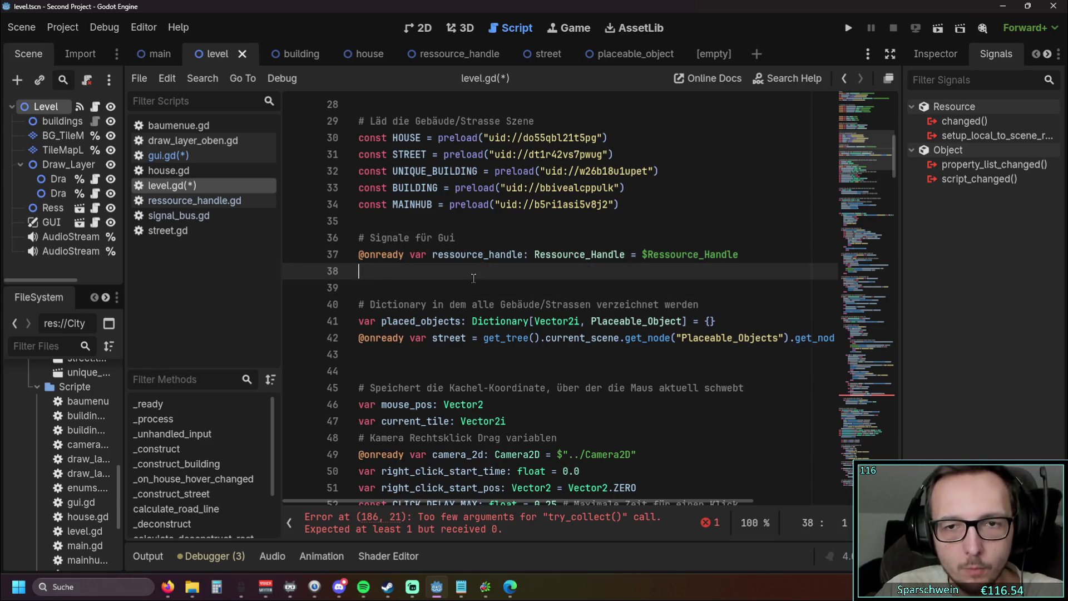
{"action": "left_click", "coordinate": [465, 257]}
{"action": "key", "text": "Down"}
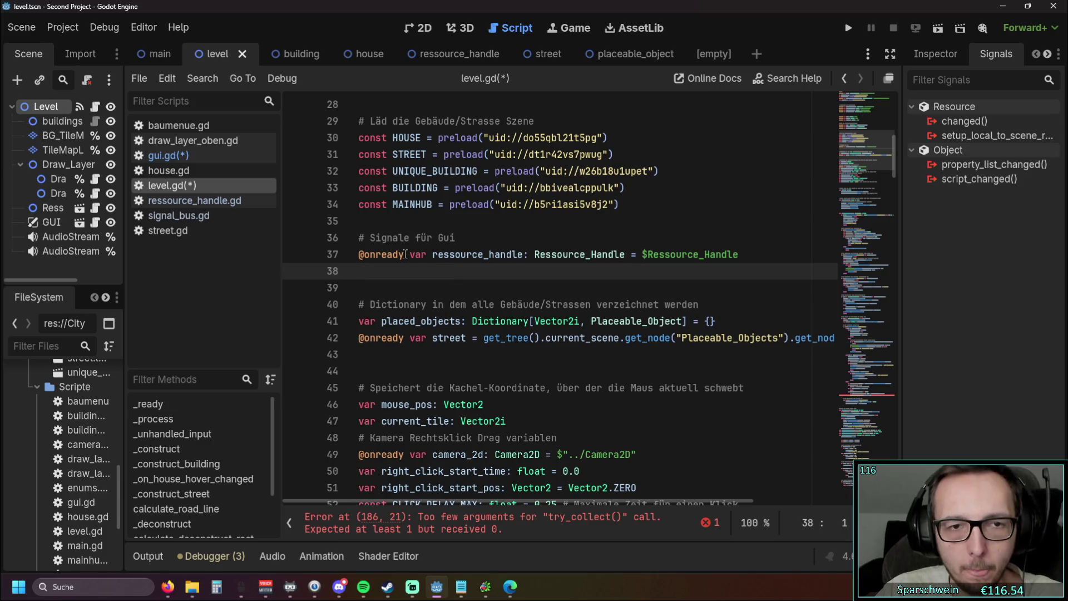
- Remove the 'Signale für Gui' comment line
{"action": "scroll", "coordinate": [435, 264], "scroll_direction": "up", "scroll_amount": 1}
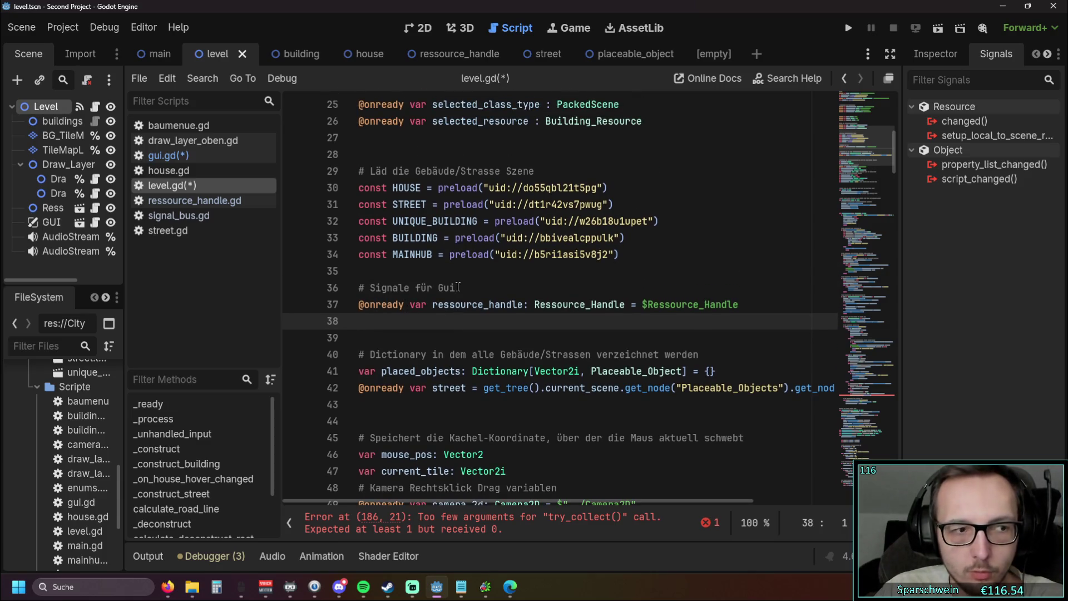
{"action": "left_click", "coordinate": [457, 287]}
{"action": "key", "text": "shift+Home"}
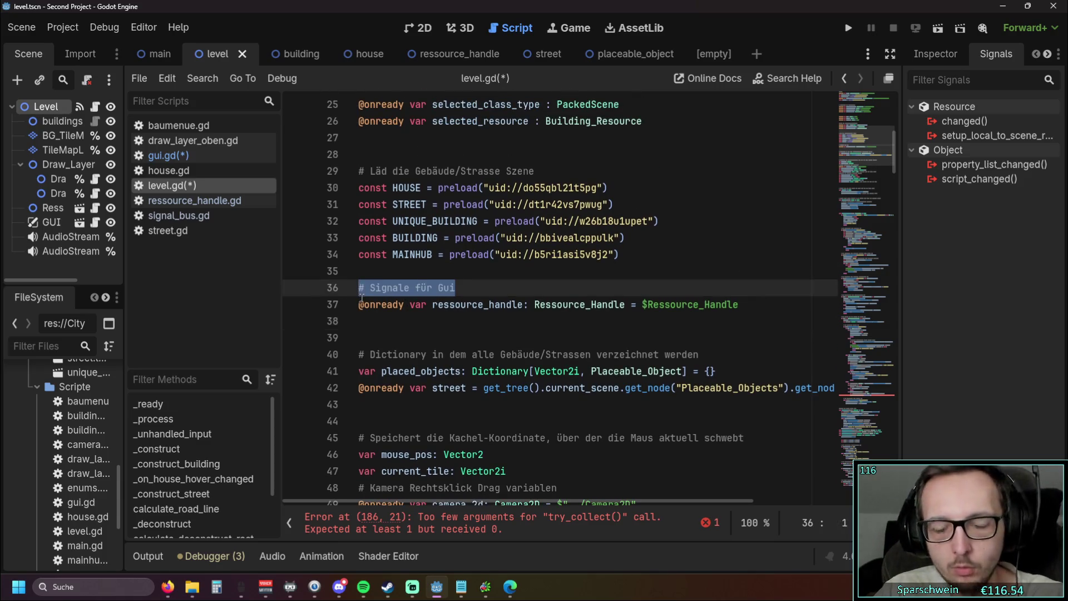
{"action": "key", "text": "BackSpace"}
{"action": "key", "text": "BackSpace"}
{"action": "scroll", "coordinate": [516, 314], "scroll_direction": "up", "scroll_amount": 1}
{"action": "left_click_drag", "start_coordinate": [739, 338], "coordinate": [356, 346]}
{"action": "key", "text": "ctrl+x"}
{"action": "scroll", "coordinate": [481, 340], "scroll_direction": "up", "scroll_amount": 7}
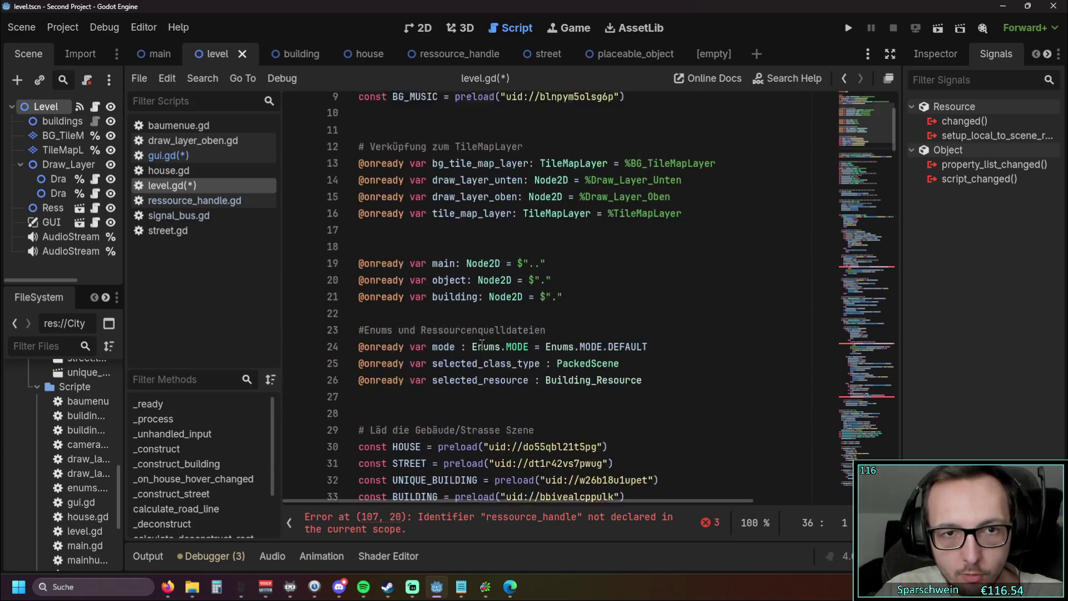
{"action": "scroll", "coordinate": [538, 304], "scroll_direction": "down", "scroll_amount": 10}
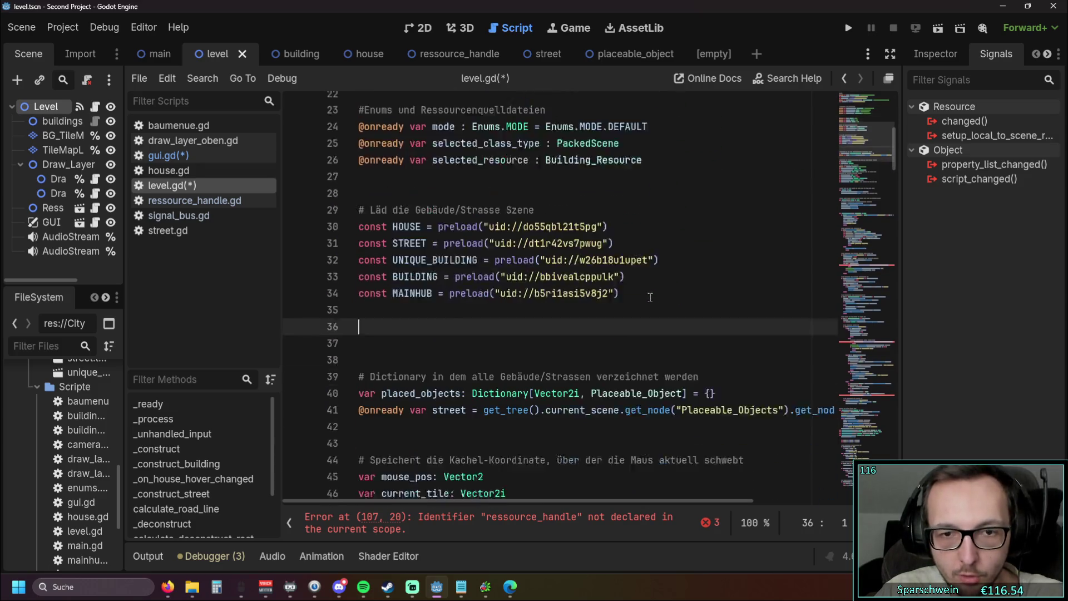
{"action": "key", "text": "ctrl+v"}
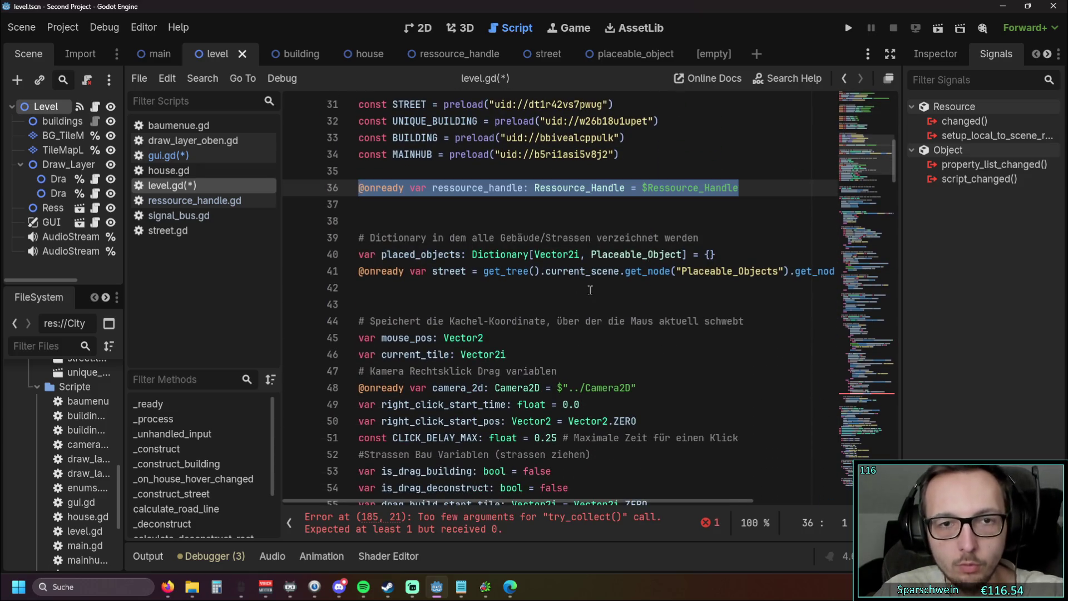
{"action": "scroll", "coordinate": [512, 304], "scroll_direction": "up", "scroll_amount": 2}
{"action": "double_click", "coordinate": [729, 289]}
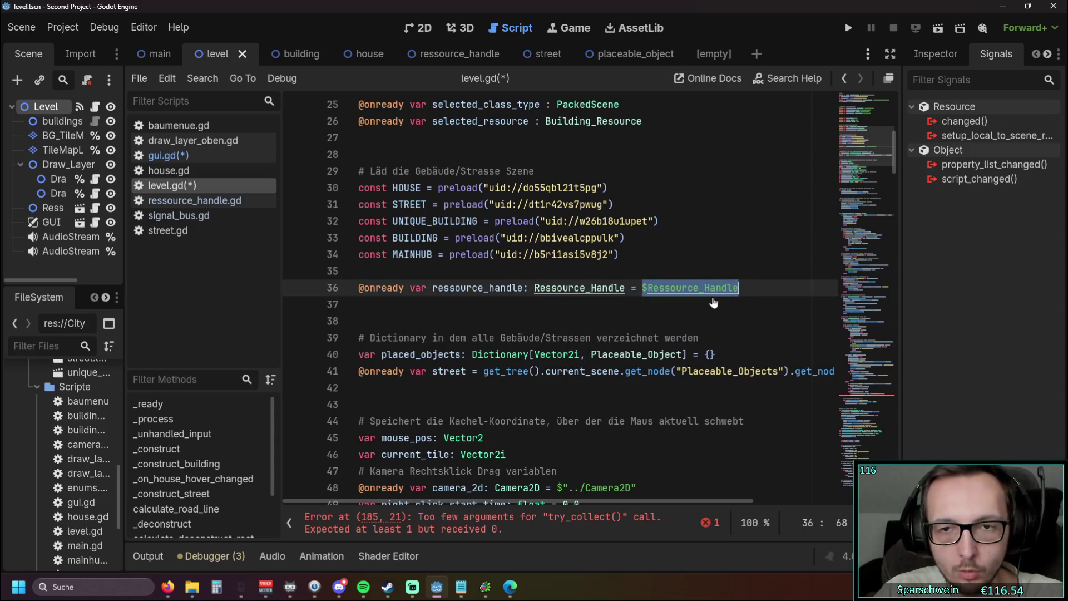
- Search level.gd for every use of ressource_handle
{"action": "left_click", "coordinate": [482, 301]}
{"action": "double_click", "coordinate": [437, 288]}
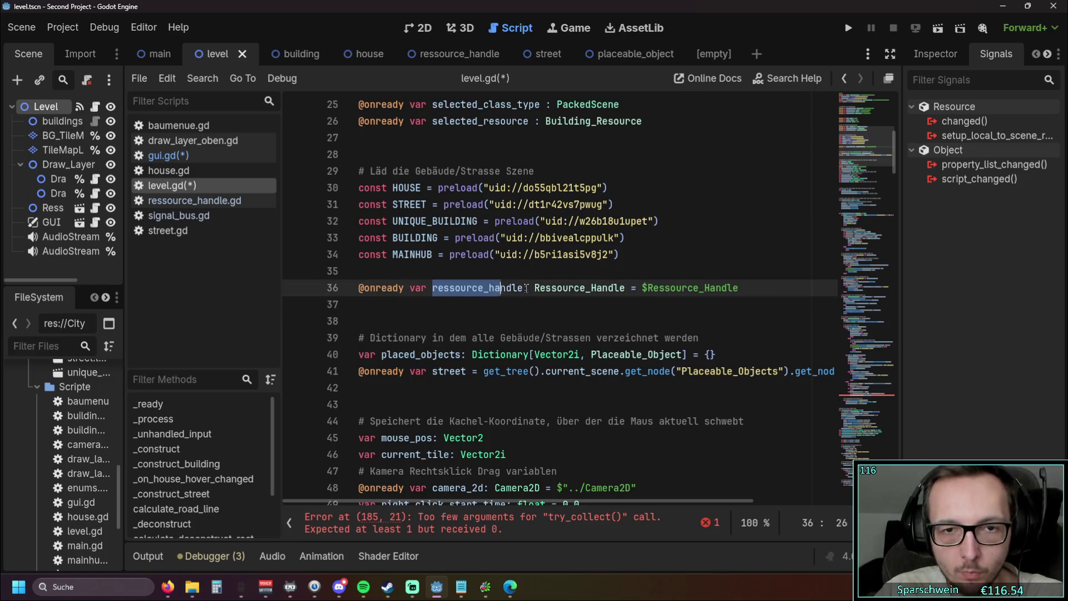
{"action": "key", "text": "ctrl+f"}
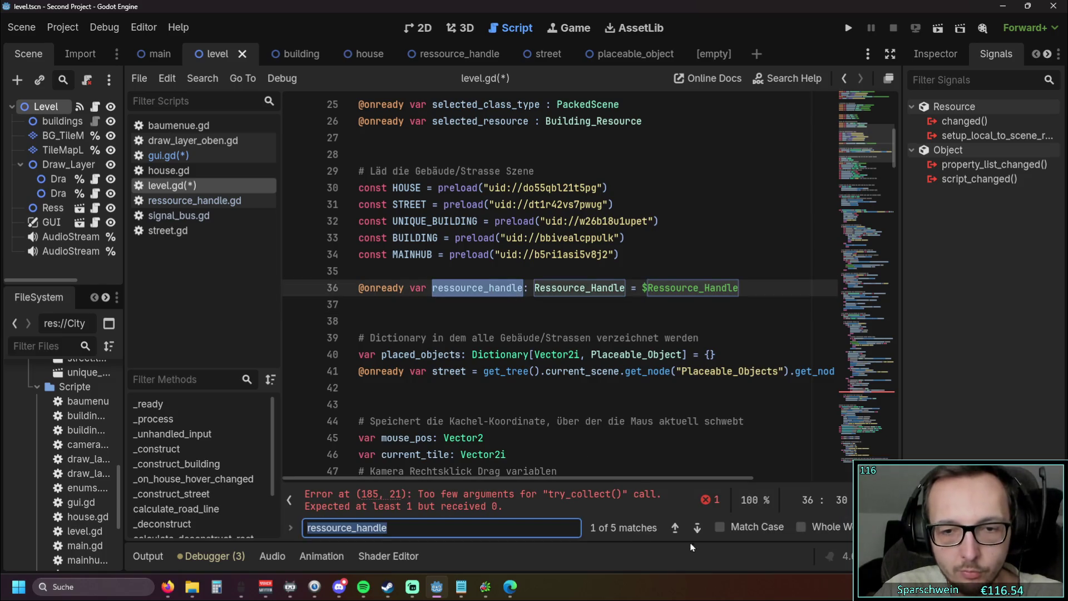
{"action": "left_click", "coordinate": [696, 528]}
{"action": "left_click", "coordinate": [696, 528]}
{"action": "left_click", "coordinate": [696, 528]}
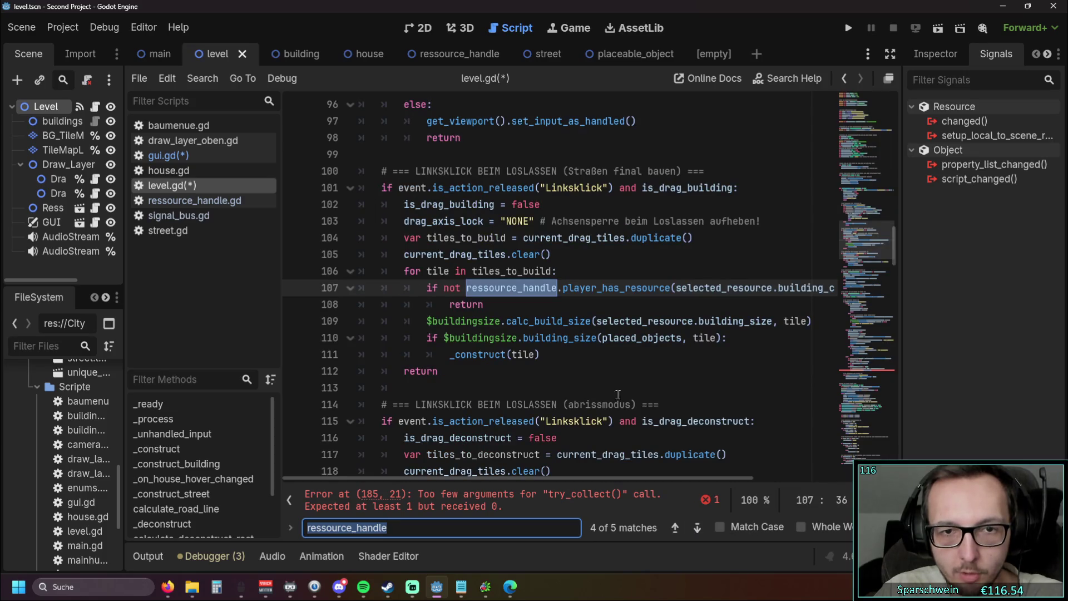
- Replace the ressource_handle references on lines 107 and 153 with $Ressource_Handle
{"action": "left_click_drag", "start_coordinate": [466, 288], "coordinate": [558, 289]}
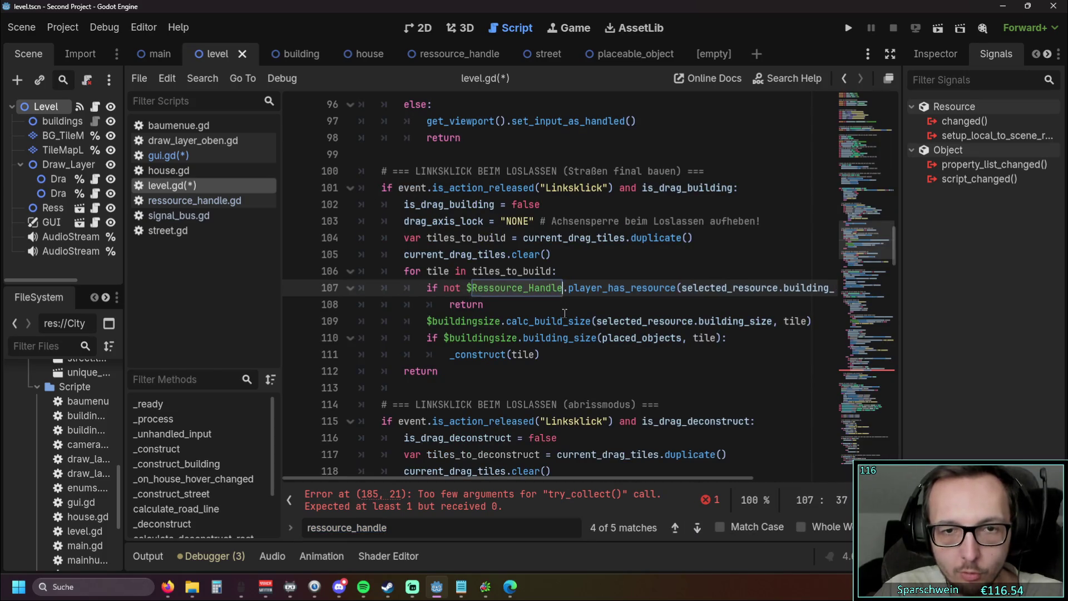
{"action": "left_click", "coordinate": [563, 306]}
{"action": "left_click", "coordinate": [697, 529]}
{"action": "left_click", "coordinate": [555, 320]}
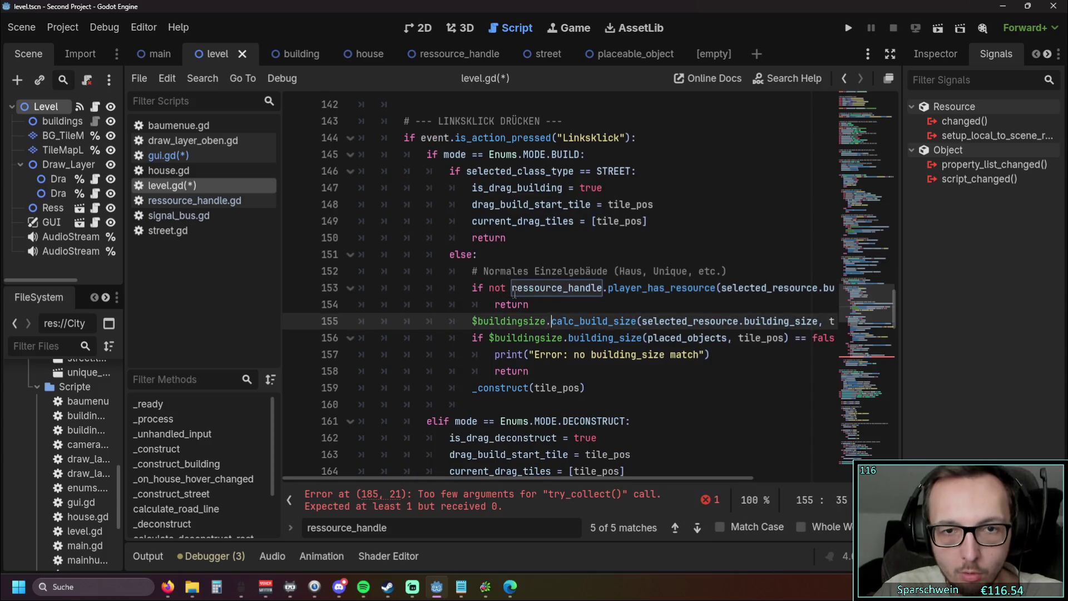
{"action": "double_click", "coordinate": [556, 288]}
{"action": "type", "text": "$Ressource_Handle"}
{"action": "key", "text": "Down"}
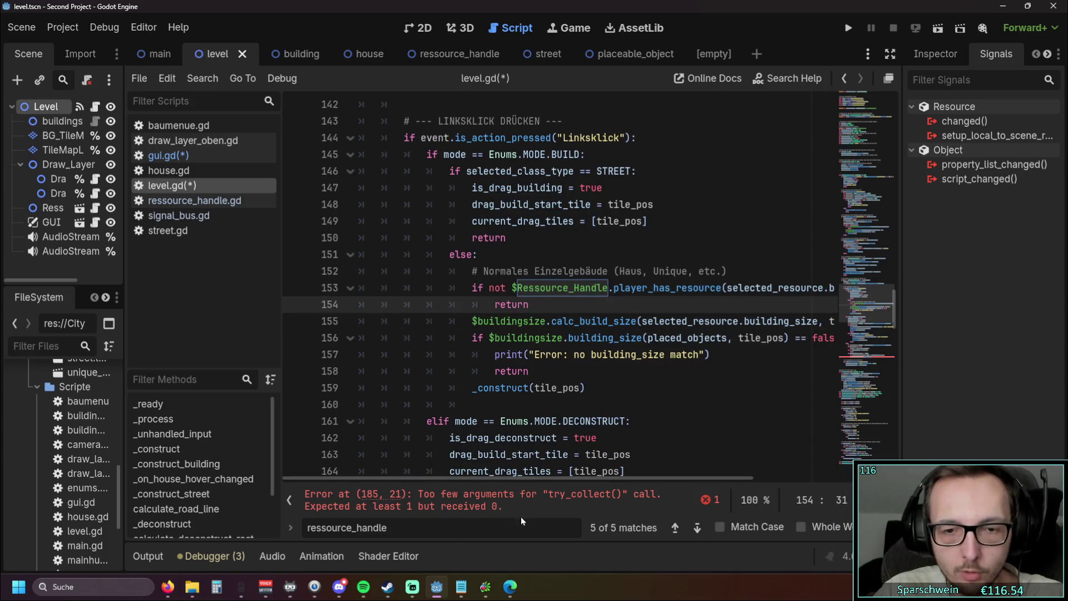
{"action": "scroll", "coordinate": [697, 300], "scroll_direction": "up", "scroll_amount": 20}
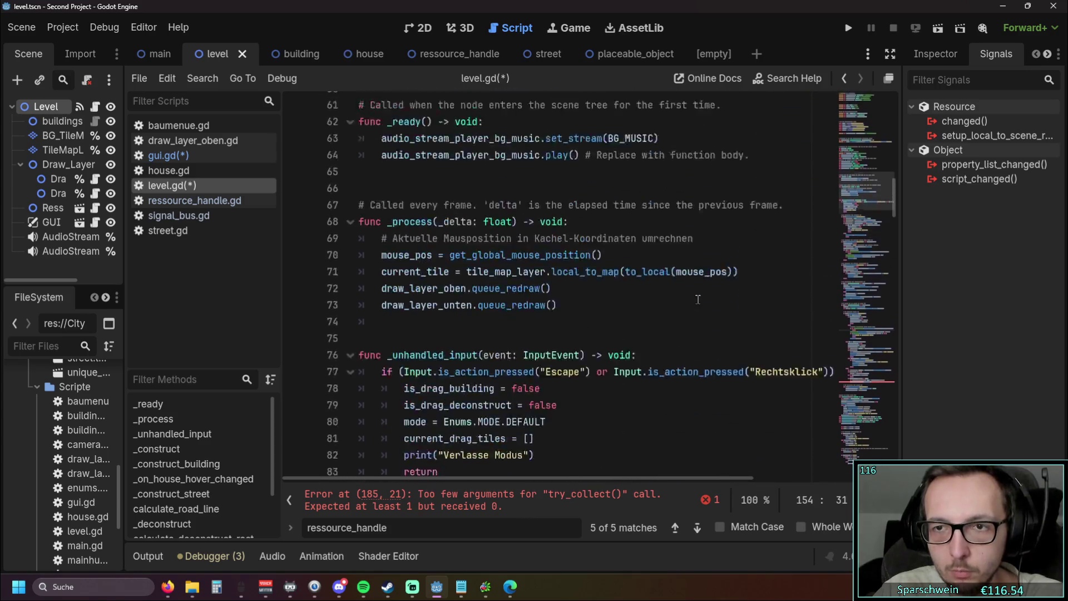
{"action": "scroll", "coordinate": [684, 297], "scroll_direction": "up", "scroll_amount": 5}
{"action": "scroll", "coordinate": [572, 290], "scroll_direction": "up", "scroll_amount": 7}
{"action": "mouse_move", "coordinate": [445, 321]}
{"action": "left_mouse_down"}
{"action": "mouse_move", "coordinate": [447, 305]}
{"action": "mouse_move", "coordinate": [353, 289]}
{"action": "left_mouse_up"}
{"action": "key", "text": "BackSpace"}
{"action": "key", "text": "Up"}
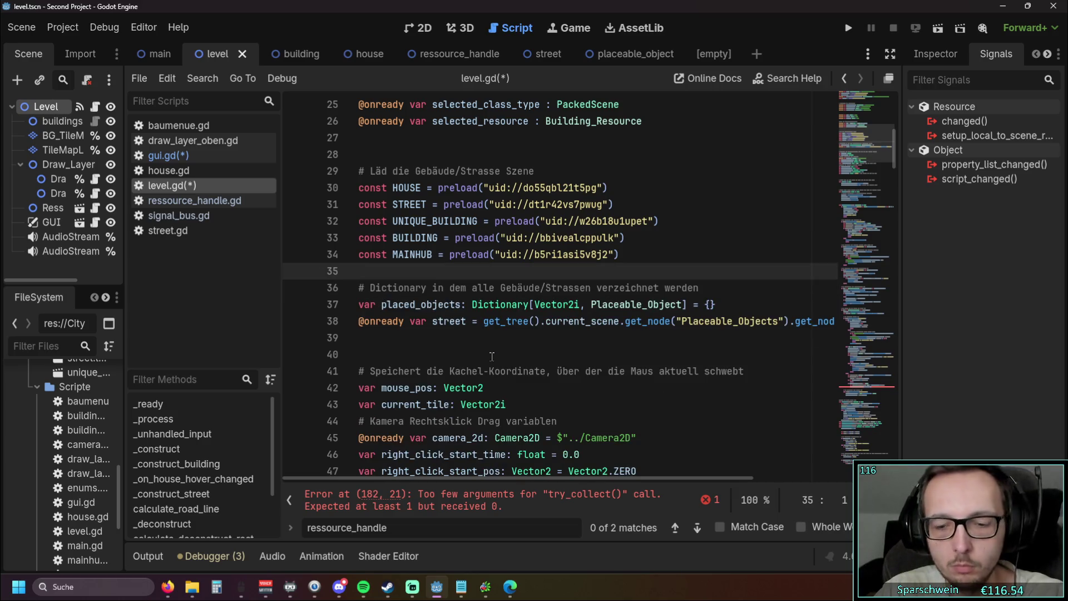
{"action": "key", "text": "Down"}
{"action": "key", "text": "Down"}
{"action": "key", "text": "Down"}
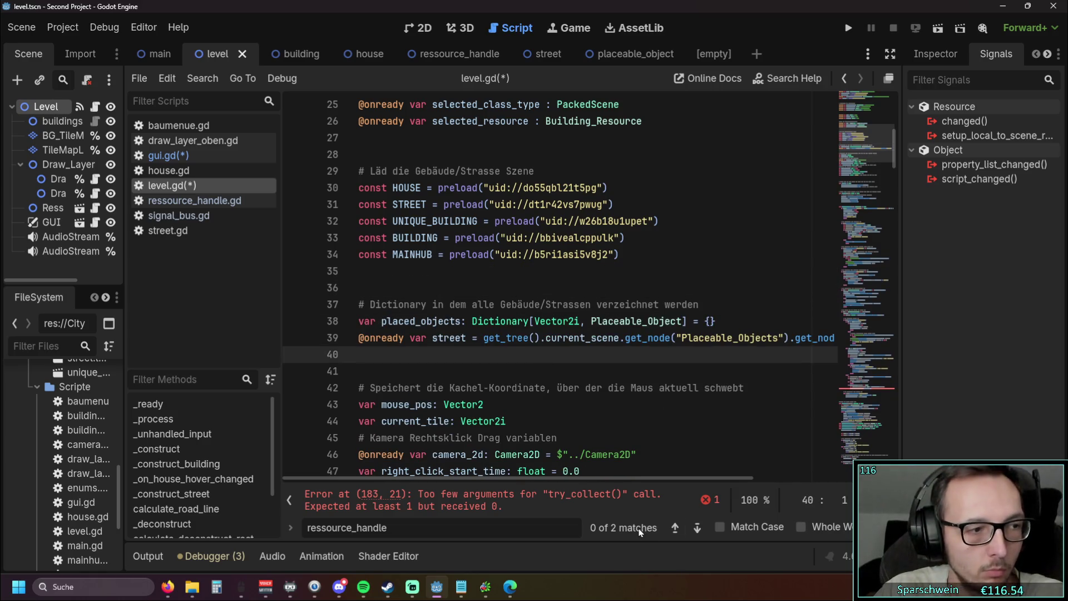
{"action": "key", "text": "Escape"}
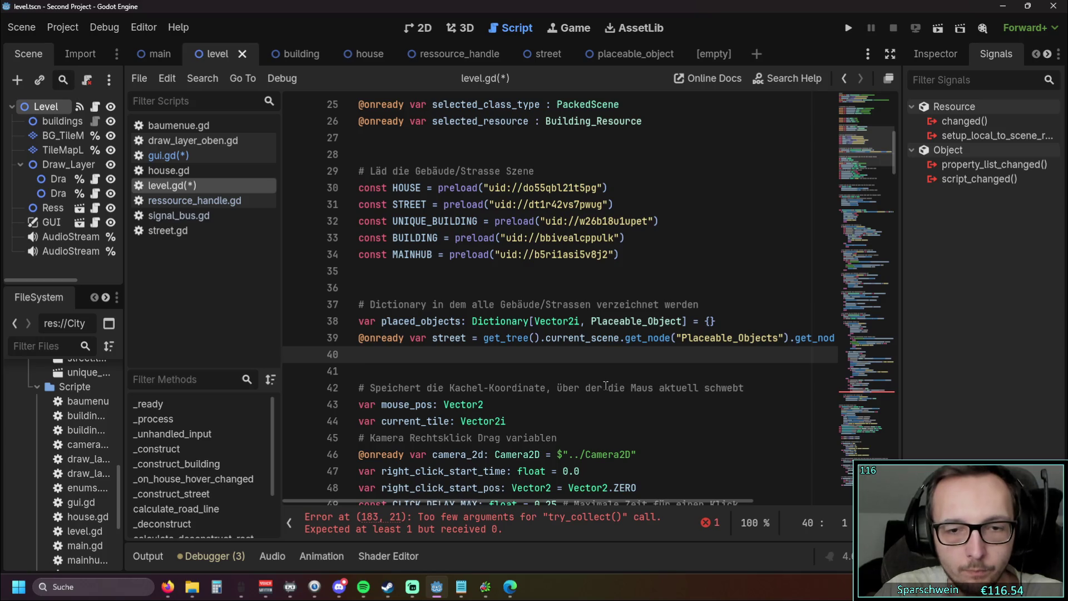
- Scroll to line 151 of level.gd and inspect the $Ressource_Handle.player_has_resource check
{"action": "scroll", "coordinate": [605, 386], "scroll_direction": "down", "scroll_amount": 20}
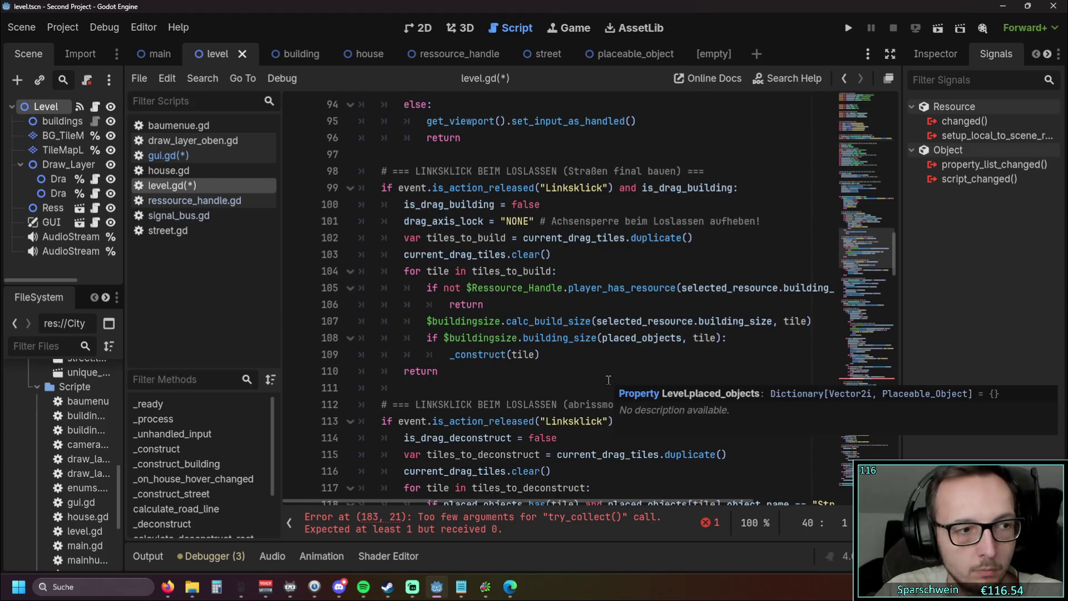
{"action": "scroll", "coordinate": [657, 354], "scroll_direction": "down", "scroll_amount": 20}
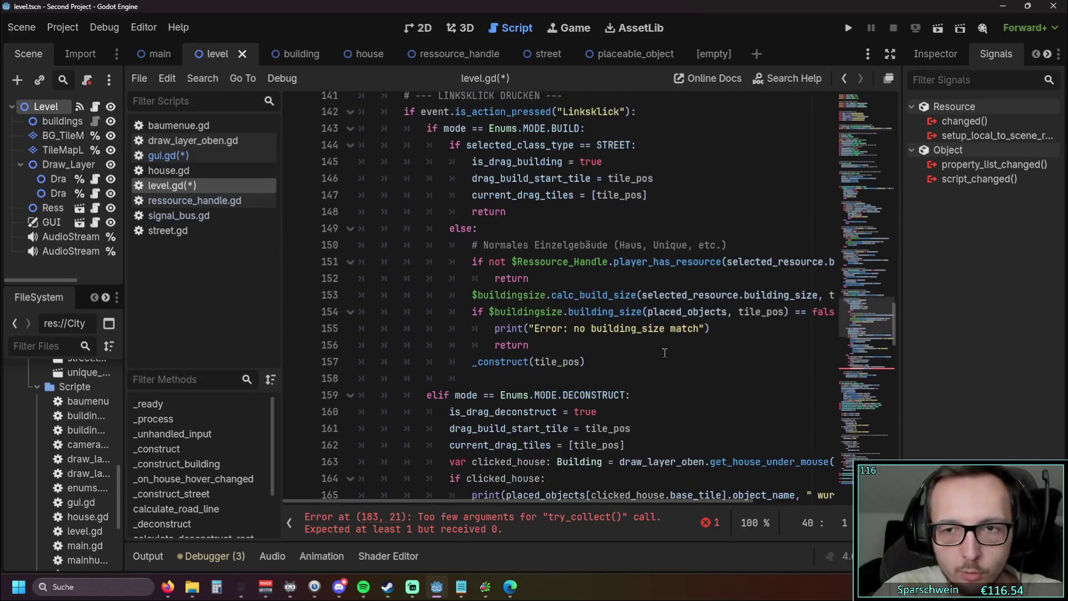
{"action": "scroll", "coordinate": [663, 351], "scroll_direction": "down", "scroll_amount": 3}
{"action": "scroll", "coordinate": [532, 345], "scroll_direction": "up", "scroll_amount": 9}
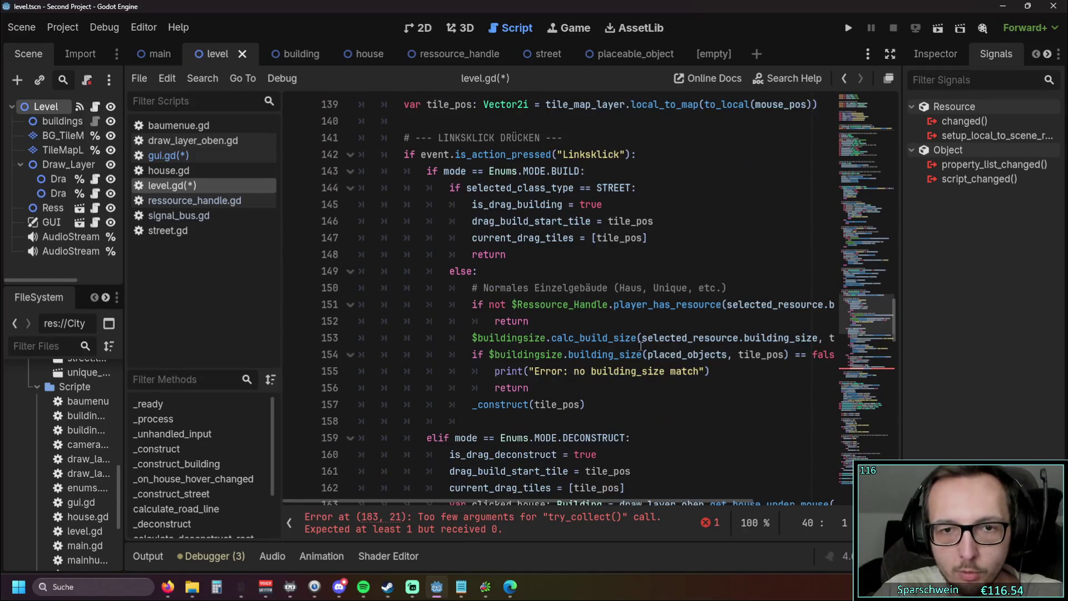
{"action": "scroll", "coordinate": [533, 344], "scroll_direction": "down", "scroll_amount": 1}
{"action": "double_click", "coordinate": [523, 305]}
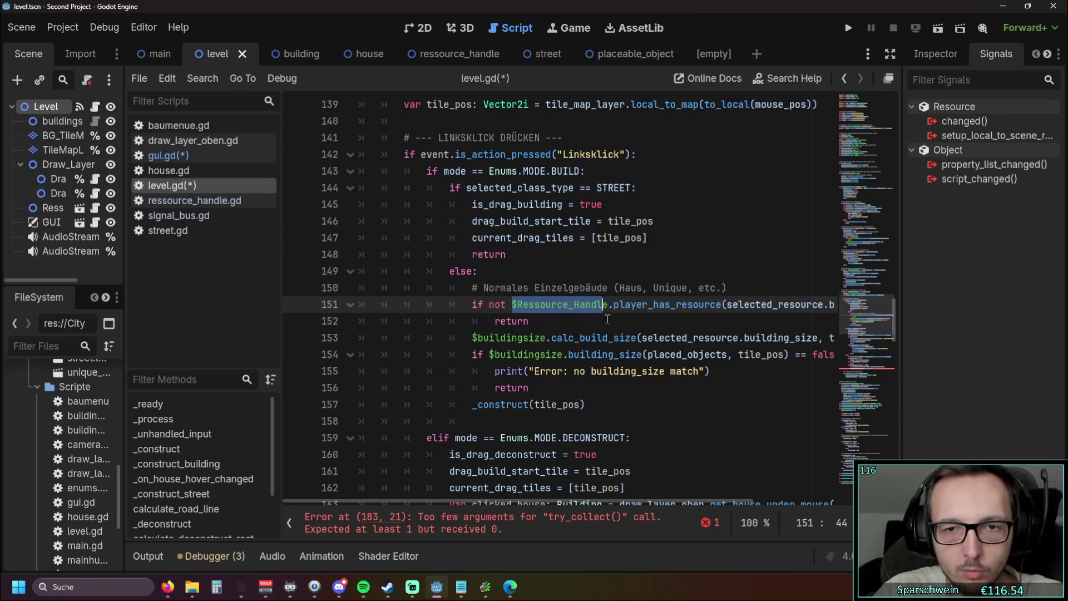
{"action": "left_click", "coordinate": [606, 320]}
- Find Ressource_Handle in the Scene tree and widen the left docks to show full names
{"action": "mouse_move", "coordinate": [475, 501]}
{"action": "left_mouse_down"}
{"action": "mouse_move", "coordinate": [591, 499]}
{"action": "mouse_move", "coordinate": [494, 499]}
{"action": "mouse_move", "coordinate": [614, 488]}
{"action": "mouse_move", "coordinate": [528, 486]}
{"action": "left_mouse_up"}
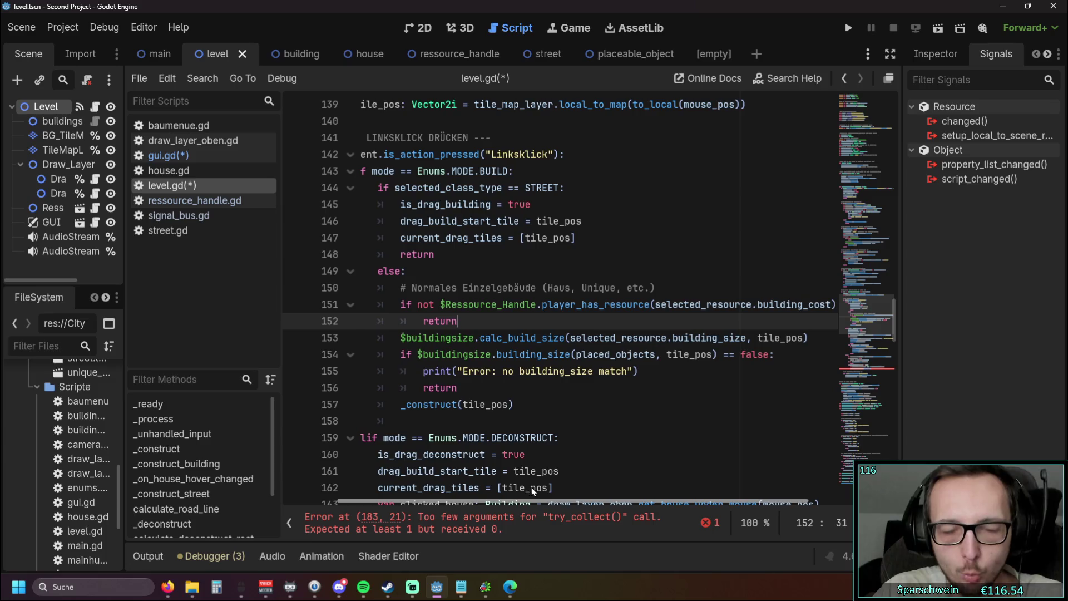
{"action": "left_click", "coordinate": [503, 337]}
{"action": "left_click_drag", "start_coordinate": [440, 304], "coordinate": [536, 304]}
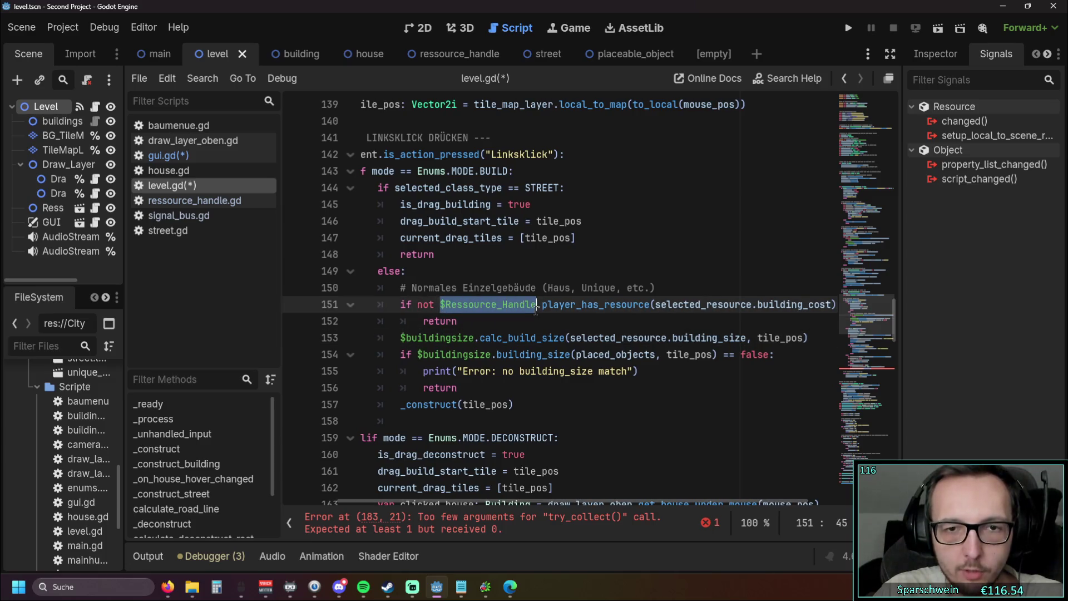
{"action": "left_click", "coordinate": [49, 208]}
{"action": "left_click", "coordinate": [473, 305]}
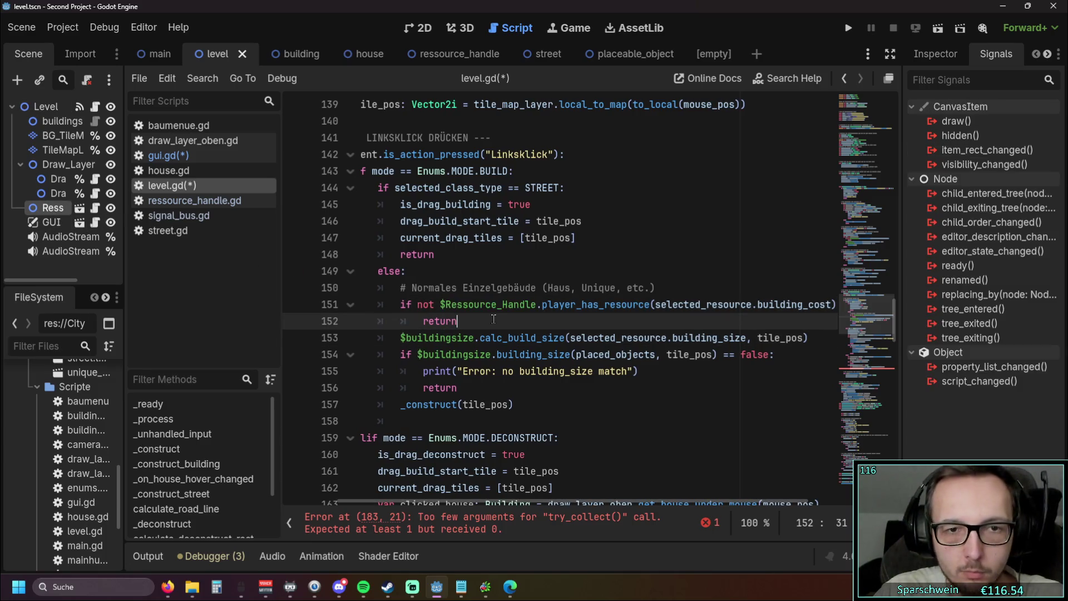
{"action": "left_click", "coordinate": [442, 304]}
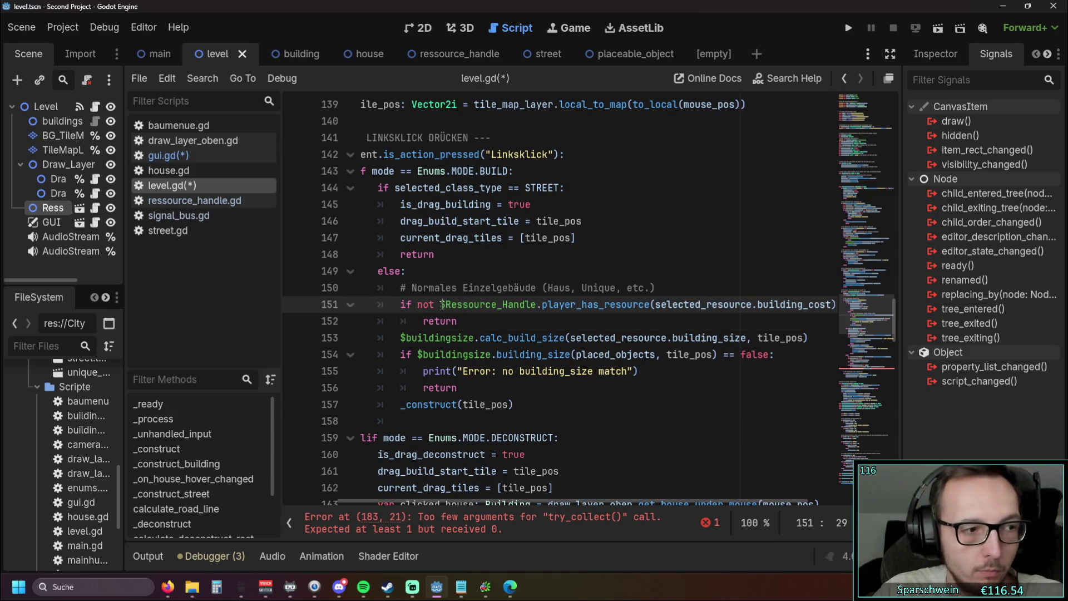
{"action": "left_click_drag", "start_coordinate": [124, 276], "coordinate": [202, 275]}
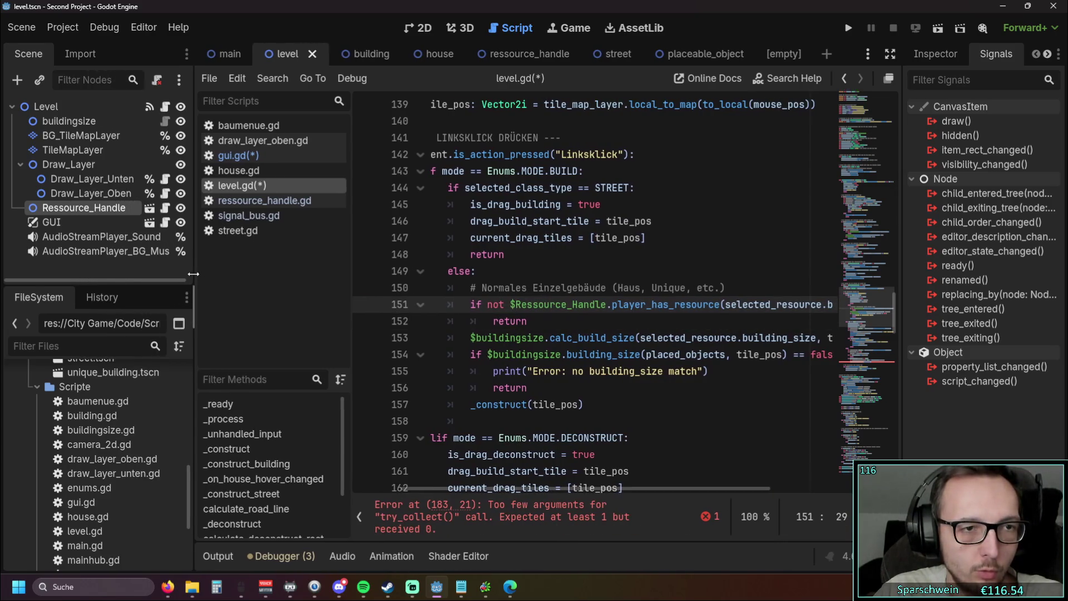
- Make Ressource_Handle a unique-name node and reference it as %Ressource_Handle on line 151
{"action": "right_click", "coordinate": [62, 209]}
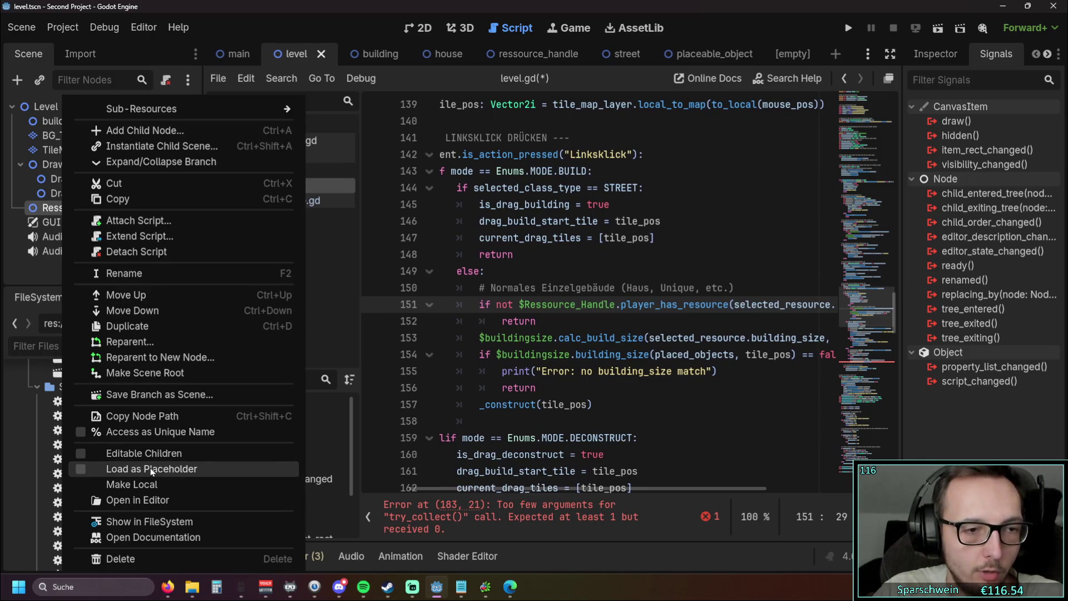
{"action": "left_click", "coordinate": [150, 432]}
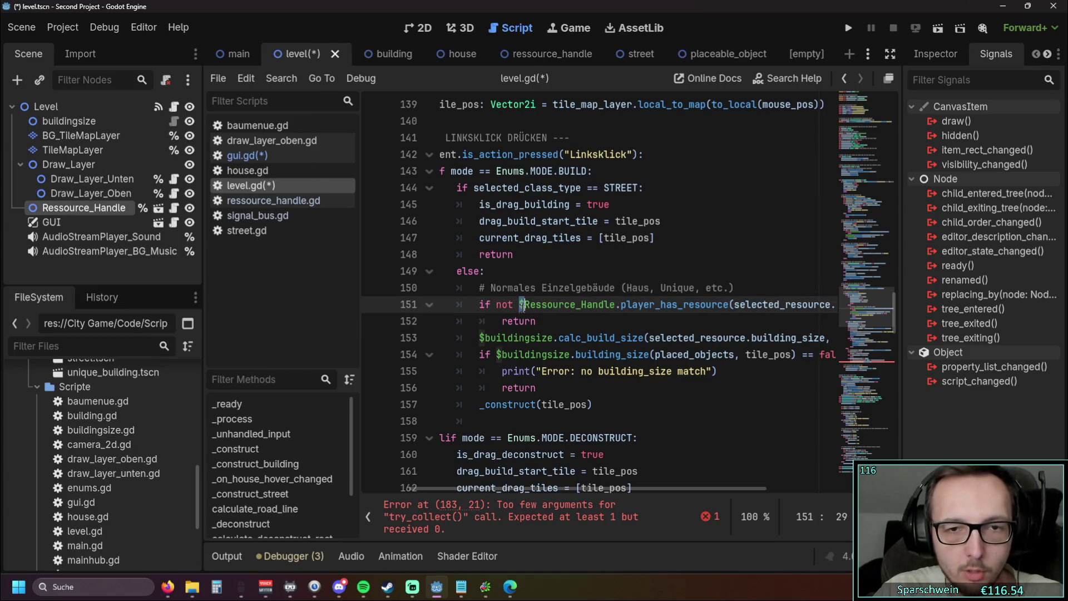
{"action": "type", "text": "%"}
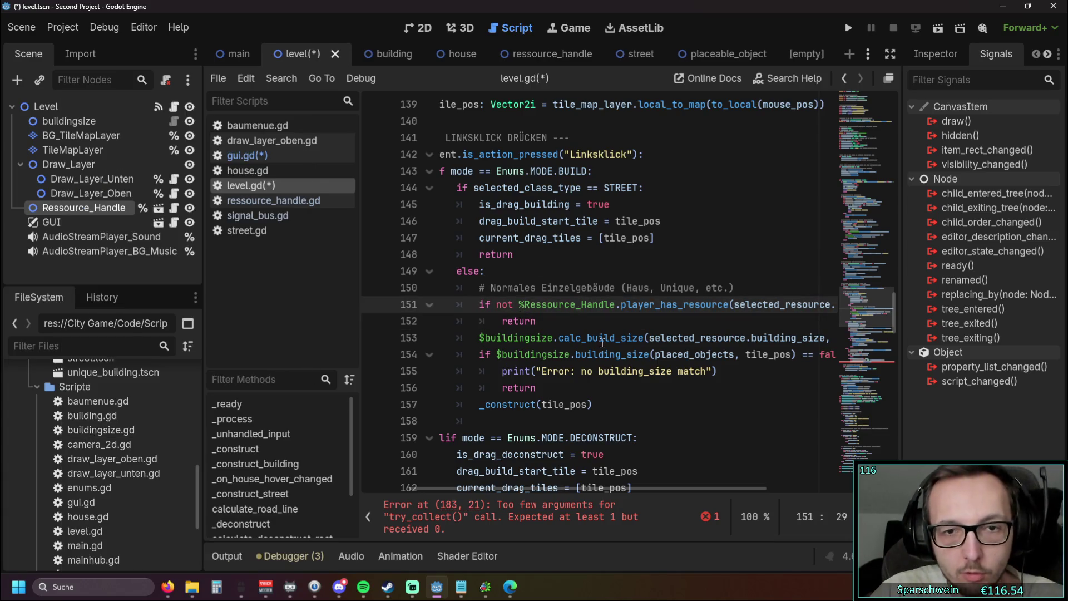
{"action": "left_click", "coordinate": [602, 337]}
- Change $Ressource_Handle to %Ressource_Handle on line 105
{"action": "scroll", "coordinate": [603, 342], "scroll_direction": "up", "scroll_amount": 1}
{"action": "scroll", "coordinate": [602, 342], "scroll_direction": "down", "scroll_amount": 1}
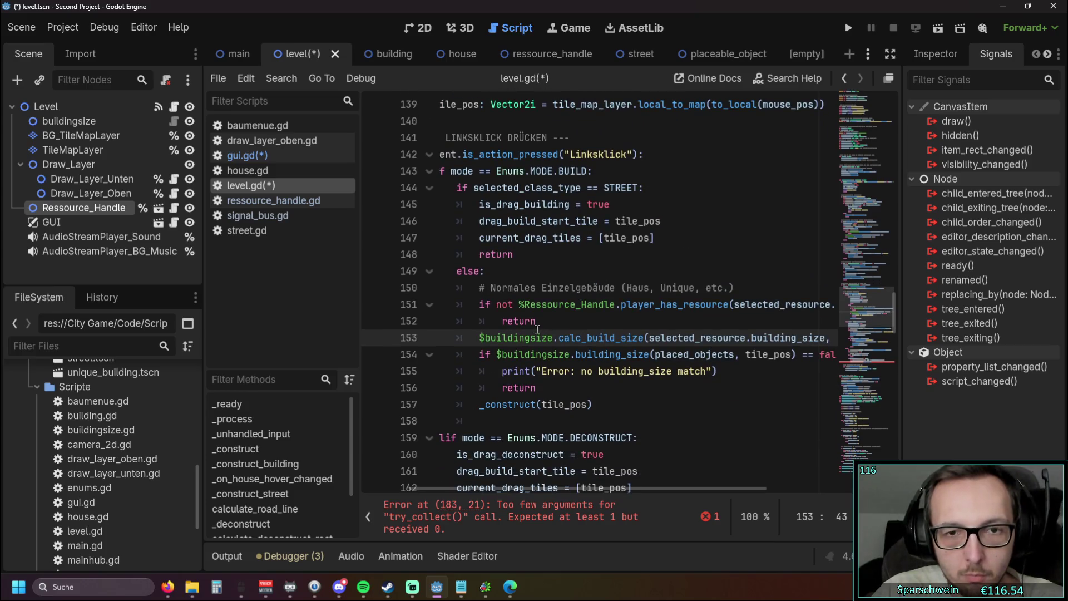
{"action": "scroll", "coordinate": [538, 329], "scroll_direction": "up", "scroll_amount": 2}
{"action": "scroll", "coordinate": [535, 328], "scroll_direction": "down", "scroll_amount": 1}
{"action": "scroll", "coordinate": [537, 327], "scroll_direction": "up", "scroll_amount": 12}
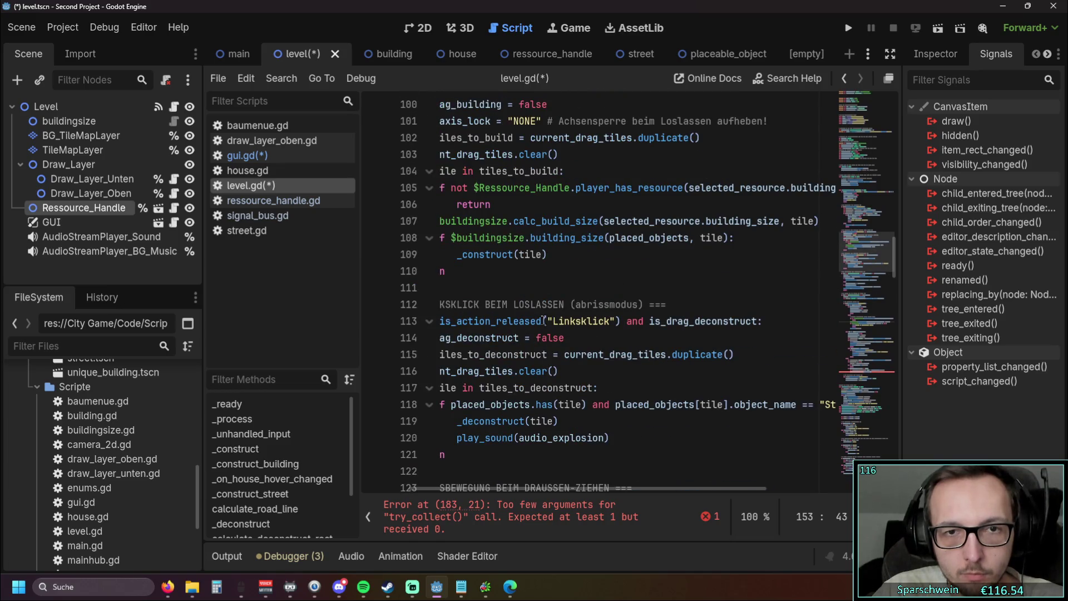
{"action": "left_click", "coordinate": [478, 187]}
{"action": "key", "text": "BackSpace"}
{"action": "type", "text": "%"}
{"action": "scroll", "coordinate": [556, 482], "scroll_direction": "left", "scroll_amount": 3}
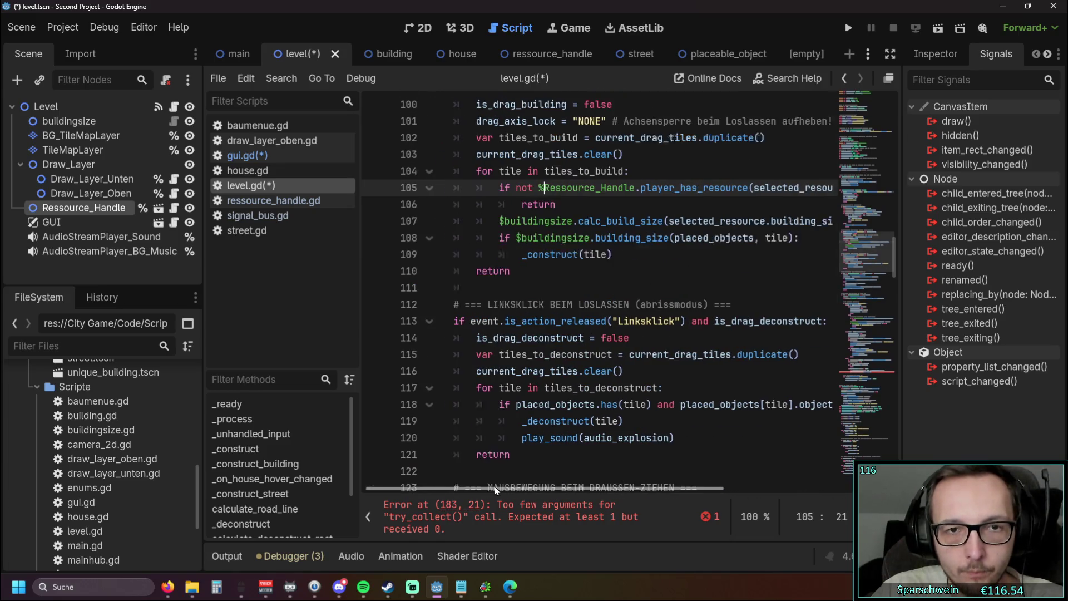
{"action": "scroll", "coordinate": [556, 472], "scroll_direction": "up", "scroll_amount": 1}
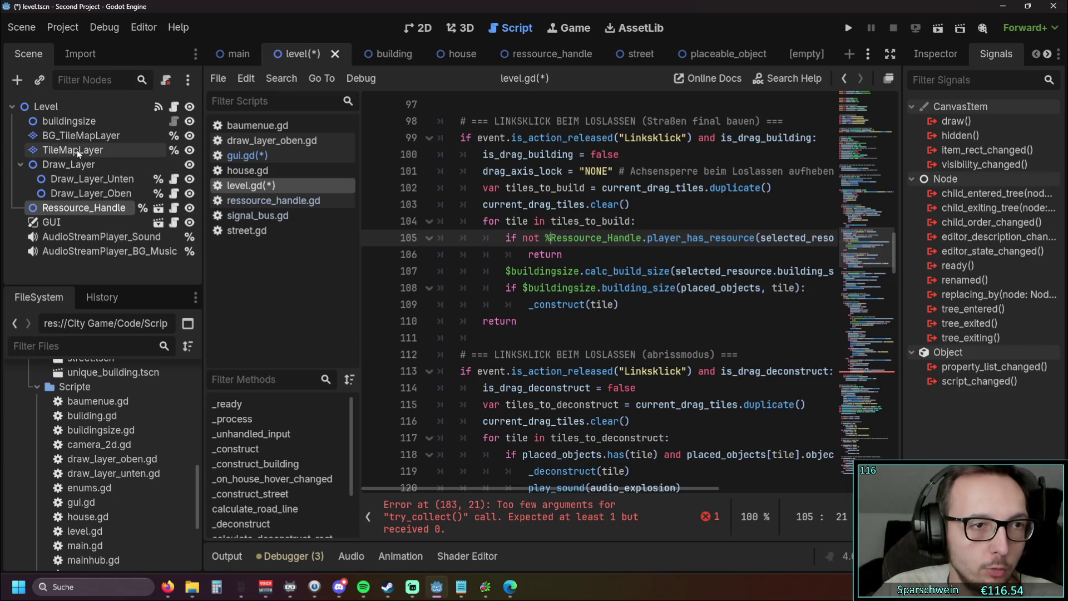
- Make buildingsize a unique-name node and change $buildingsize to %buildingsize on line 107
{"action": "right_click", "coordinate": [73, 122]}
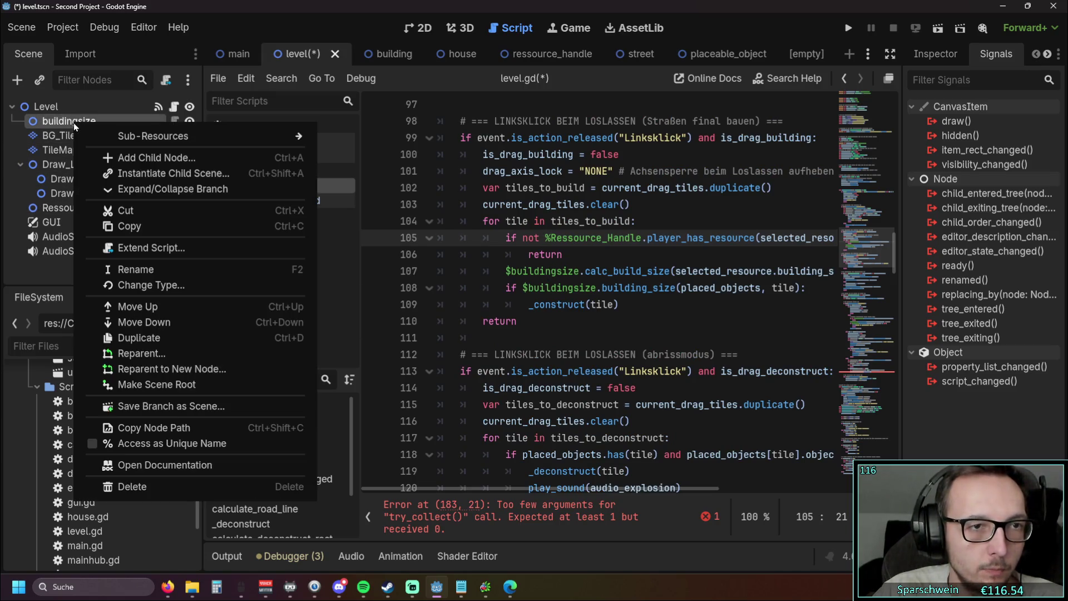
{"action": "left_click", "coordinate": [149, 444]}
{"action": "left_click", "coordinate": [510, 272]}
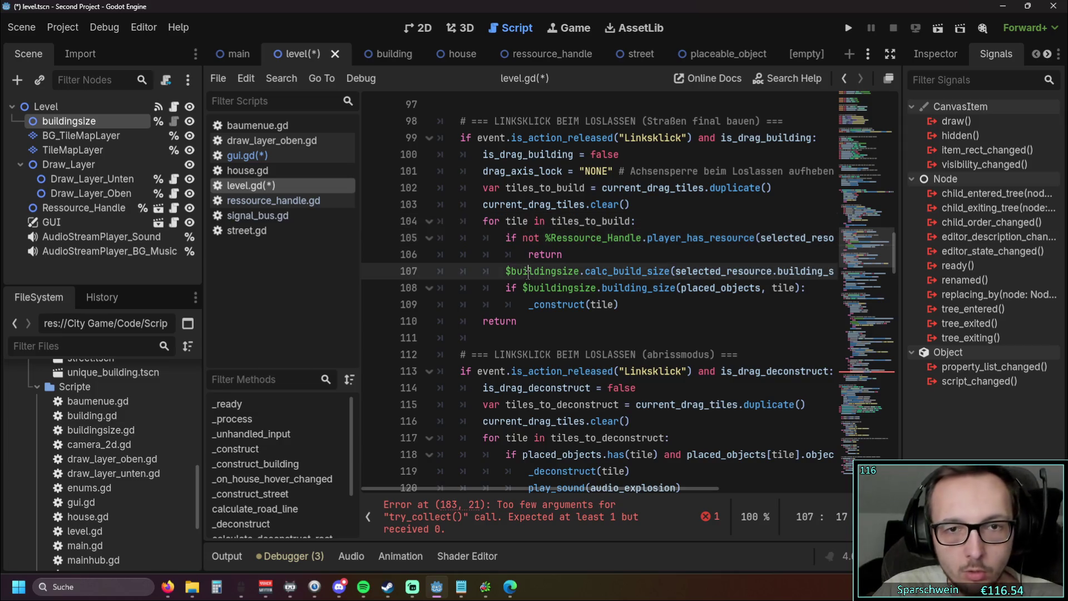
{"action": "key", "text": "BackSpace"}
{"action": "type", "text": "%"}
{"action": "left_click", "coordinate": [526, 289]}
{"action": "left_click", "coordinate": [590, 338]}
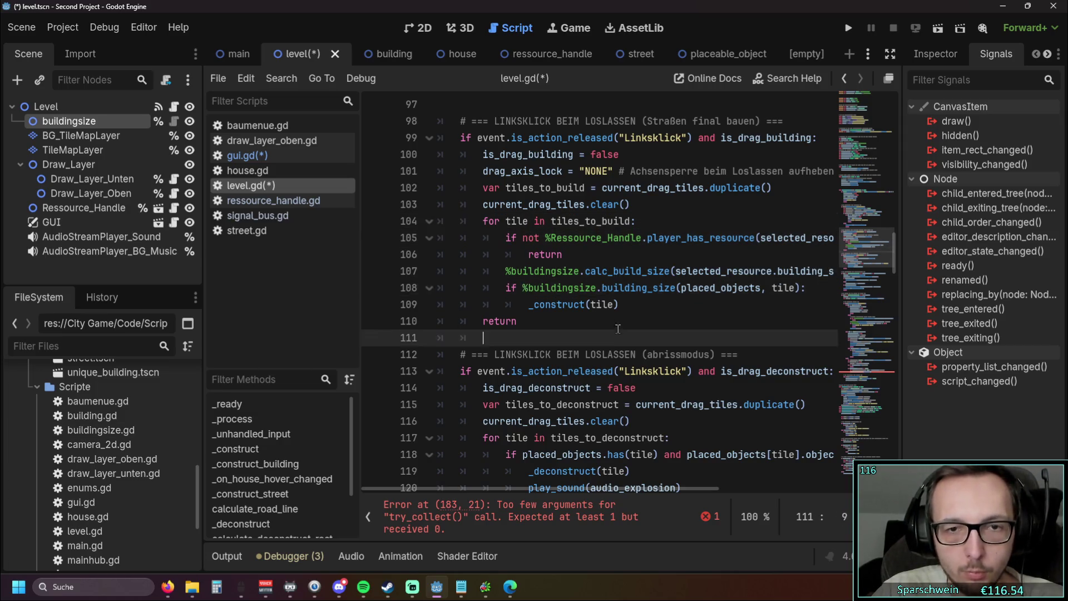
- Replace $buildingsize with %buildingsize on lines 153 and 154 of level.gd
{"action": "scroll", "coordinate": [581, 281], "scroll_direction": "down", "scroll_amount": 15}
{"action": "left_click", "coordinate": [557, 288]}
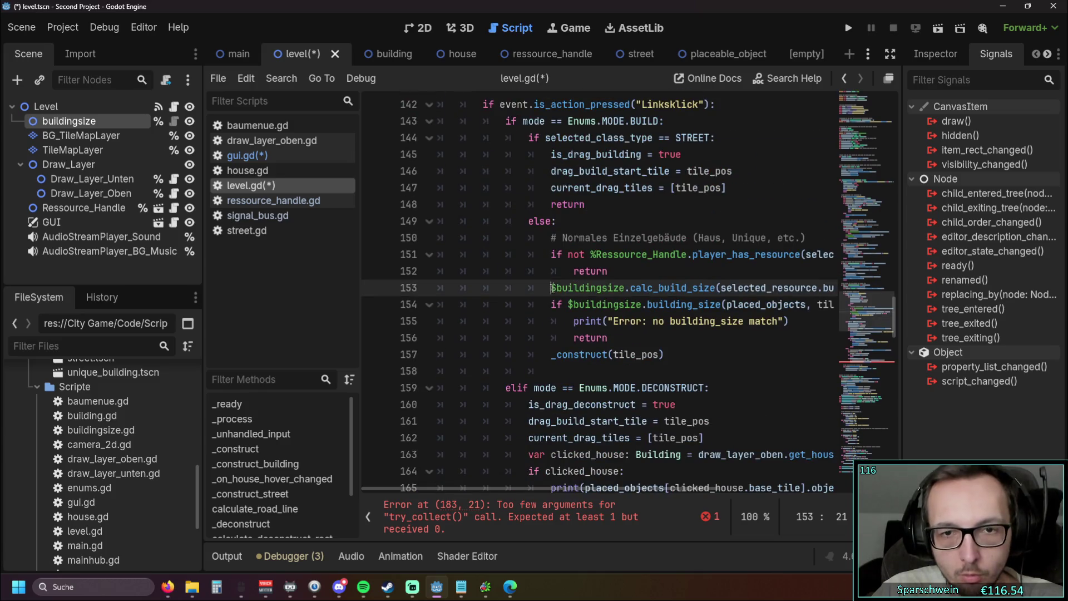
{"action": "key", "text": "BackSpace"}
{"action": "type", "text": "%"}
{"action": "left_click", "coordinate": [574, 304]}
{"action": "key", "text": "BackSpace"}
{"action": "type", "text": "%"}
{"action": "left_click", "coordinate": [678, 288]}
- Look over the edited build code, then switch to gui.gd
{"action": "scroll", "coordinate": [640, 345], "scroll_direction": "down", "scroll_amount": 14}
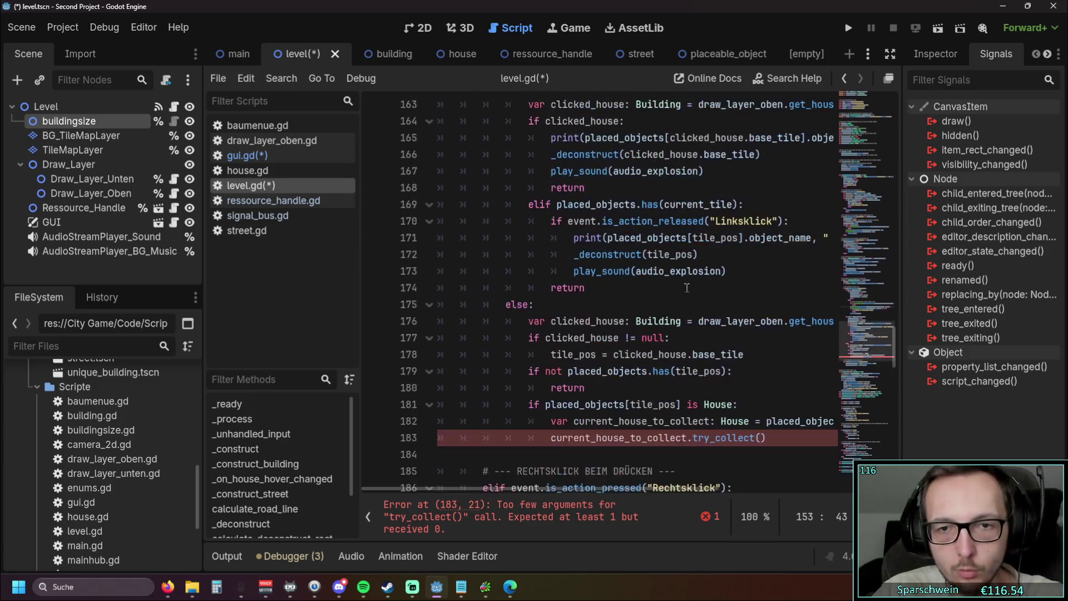
{"action": "scroll", "coordinate": [612, 389], "scroll_direction": "up", "scroll_amount": 6}
{"action": "scroll", "coordinate": [605, 404], "scroll_direction": "down", "scroll_amount": 2}
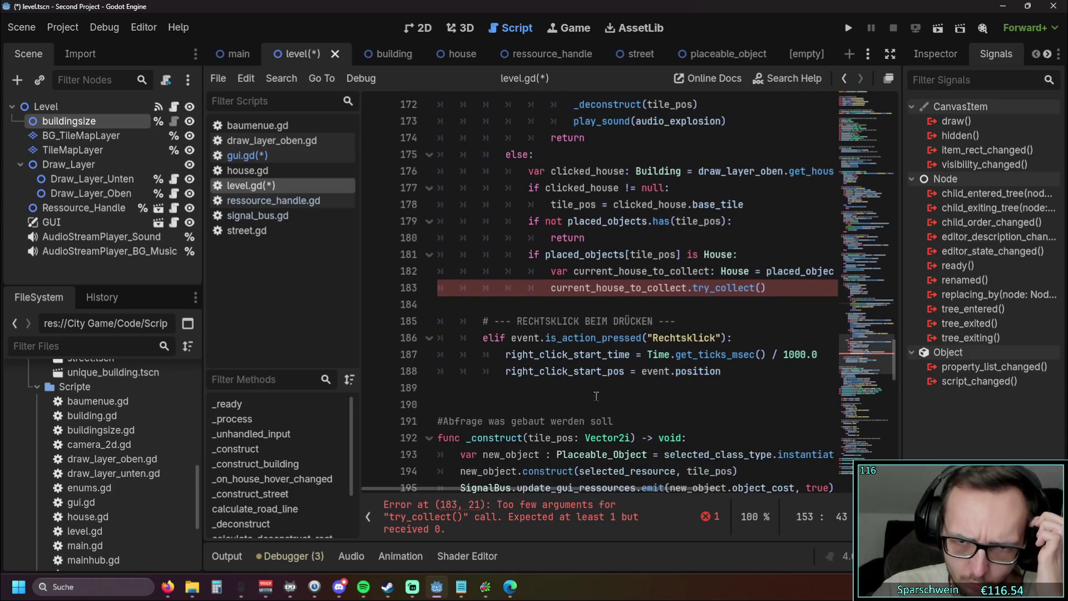
{"action": "scroll", "coordinate": [606, 404], "scroll_direction": "up", "scroll_amount": 1}
{"action": "left_click_drag", "start_coordinate": [499, 489], "coordinate": [539, 491]}
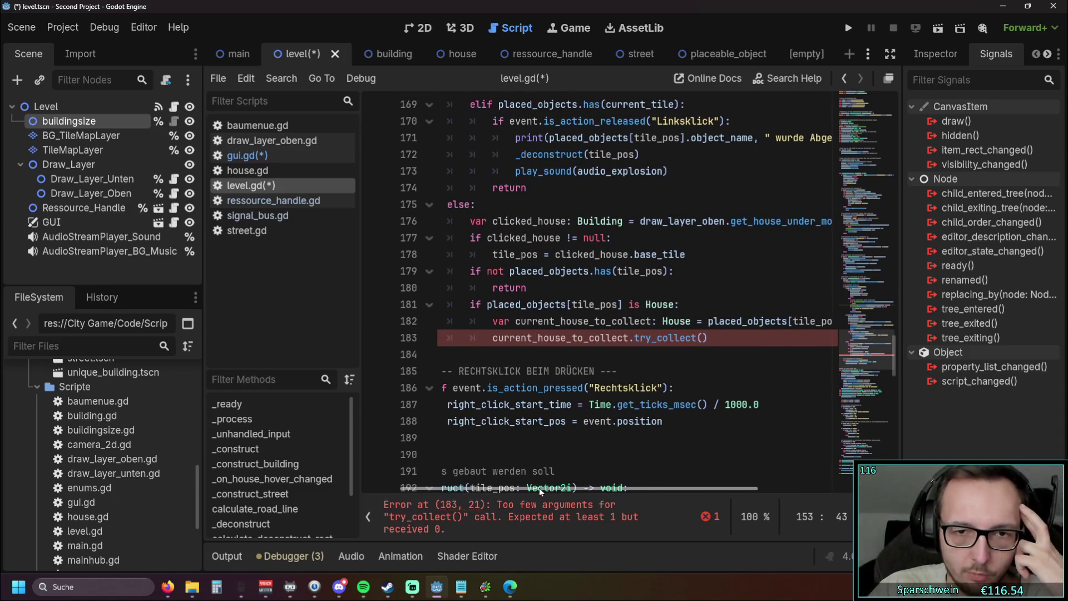
{"action": "left_click", "coordinate": [250, 156]}
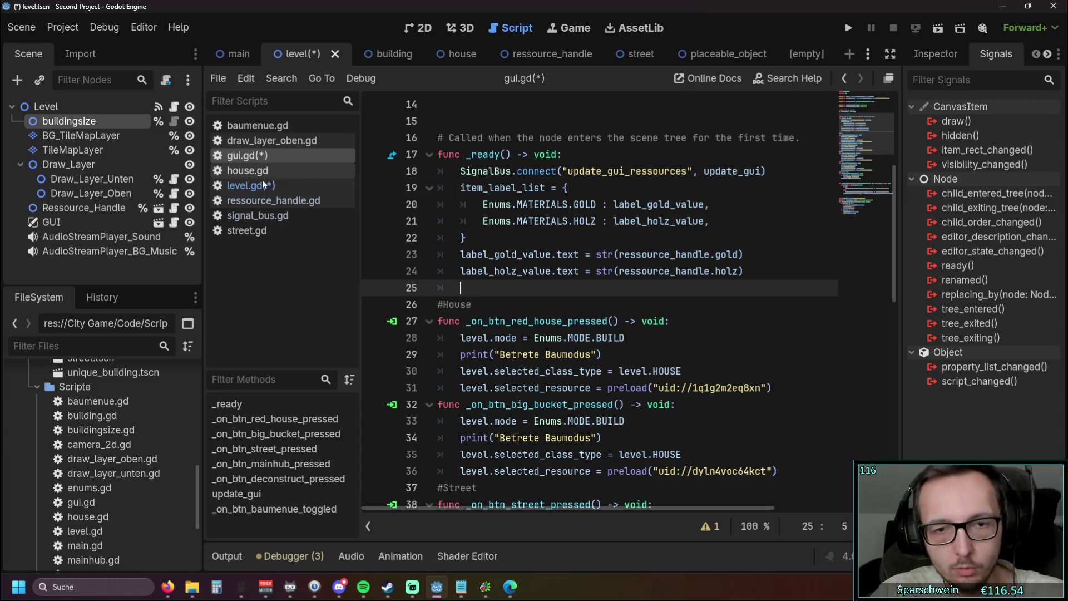
- In house.gd, strip try_collect's p_signal_update_gui parameter and its emit line
{"action": "left_click", "coordinate": [268, 176]}
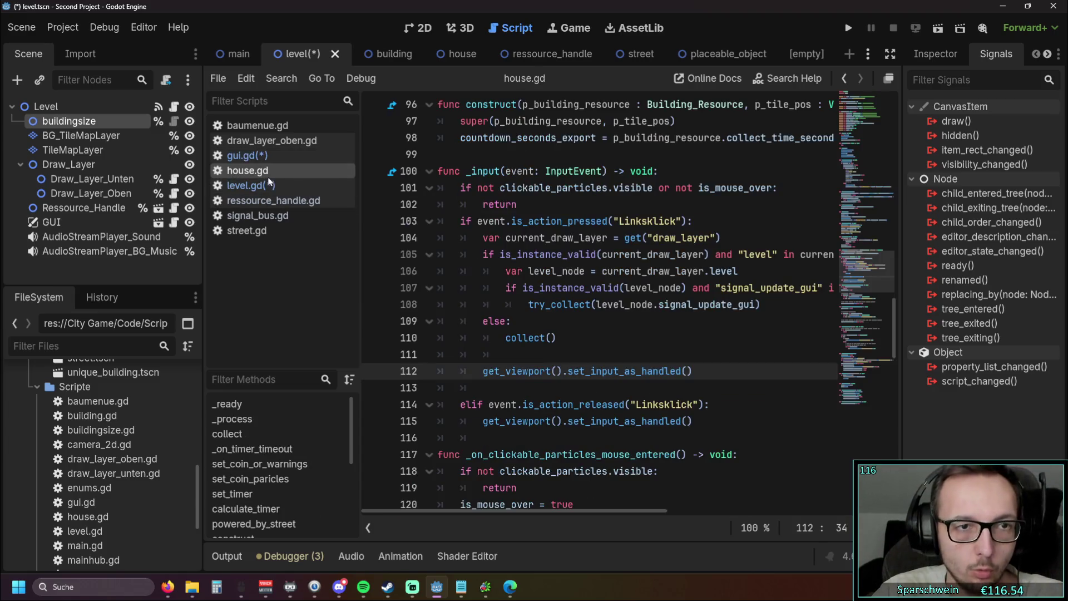
{"action": "scroll", "coordinate": [575, 269], "scroll_direction": "down", "scroll_amount": 12}
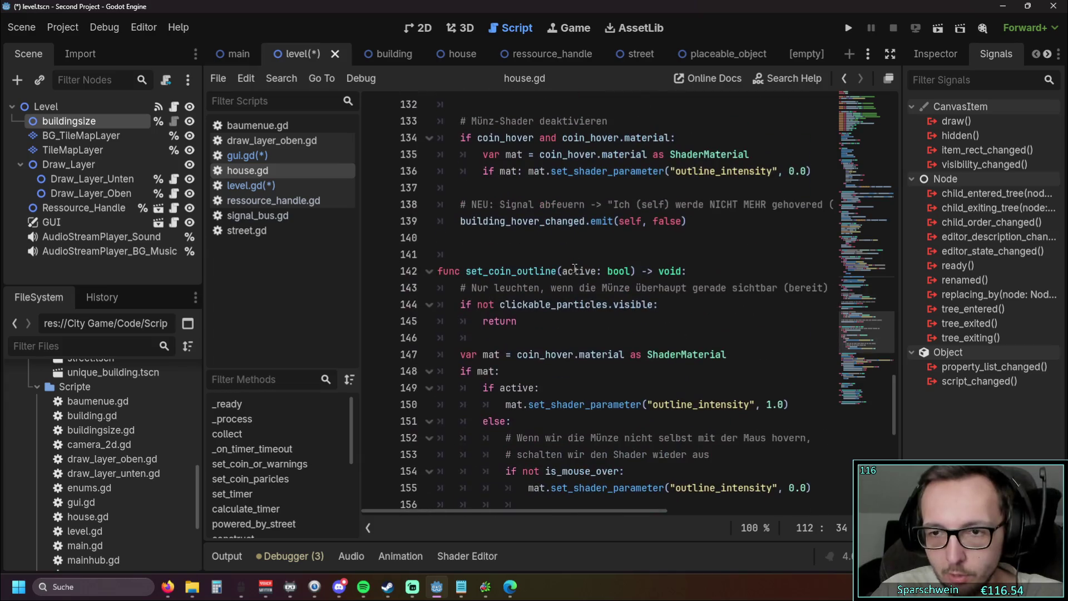
{"action": "scroll", "coordinate": [575, 268], "scroll_direction": "down", "scroll_amount": 10}
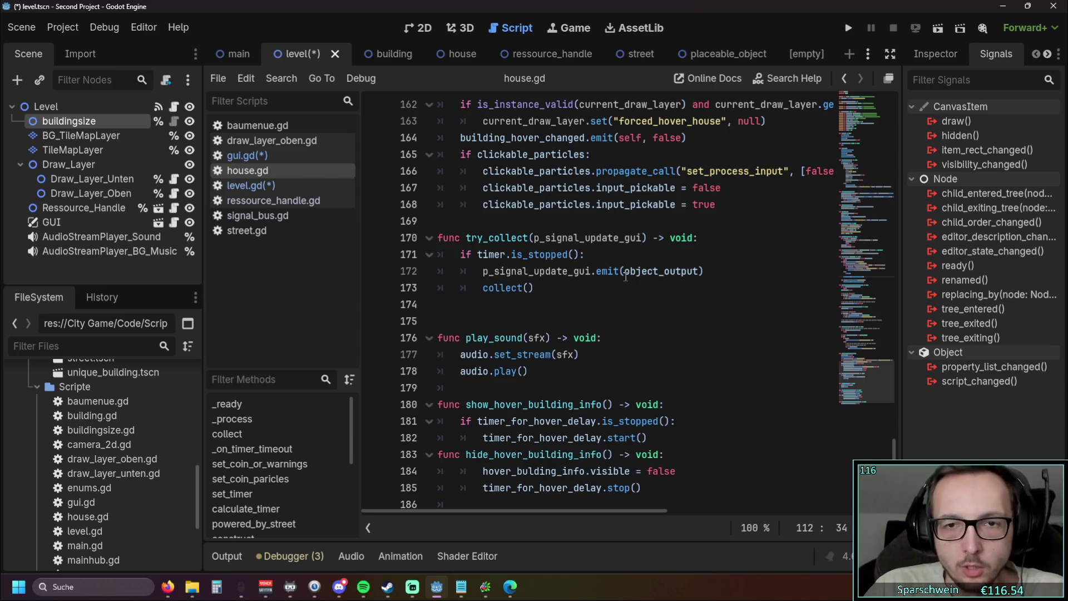
{"action": "left_click_drag", "start_coordinate": [533, 240], "coordinate": [644, 243]}
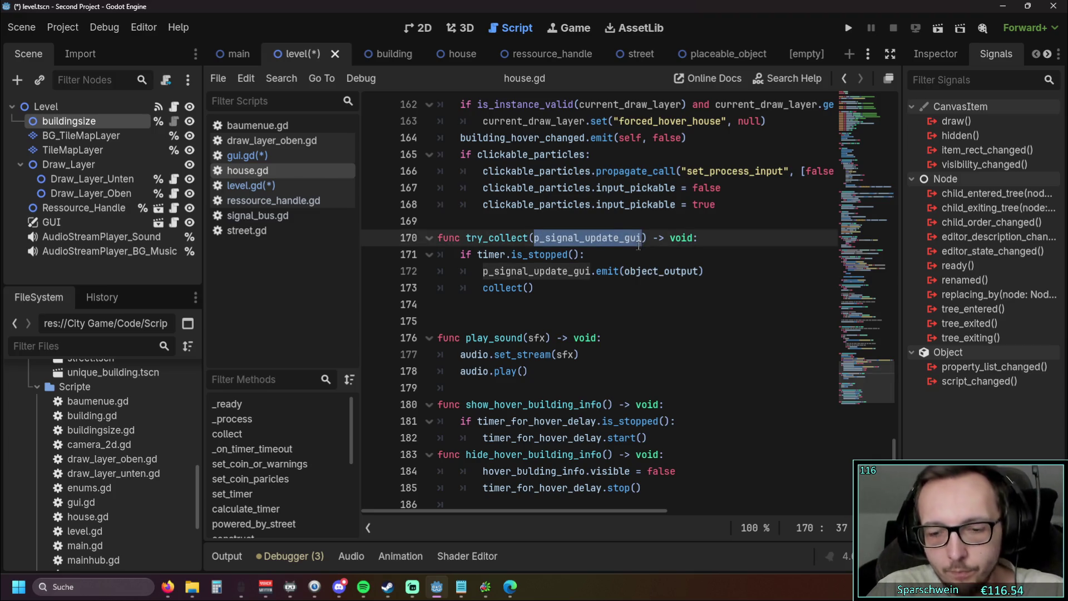
{"action": "key", "text": "BackSpace"}
{"action": "left_click", "coordinate": [606, 293]}
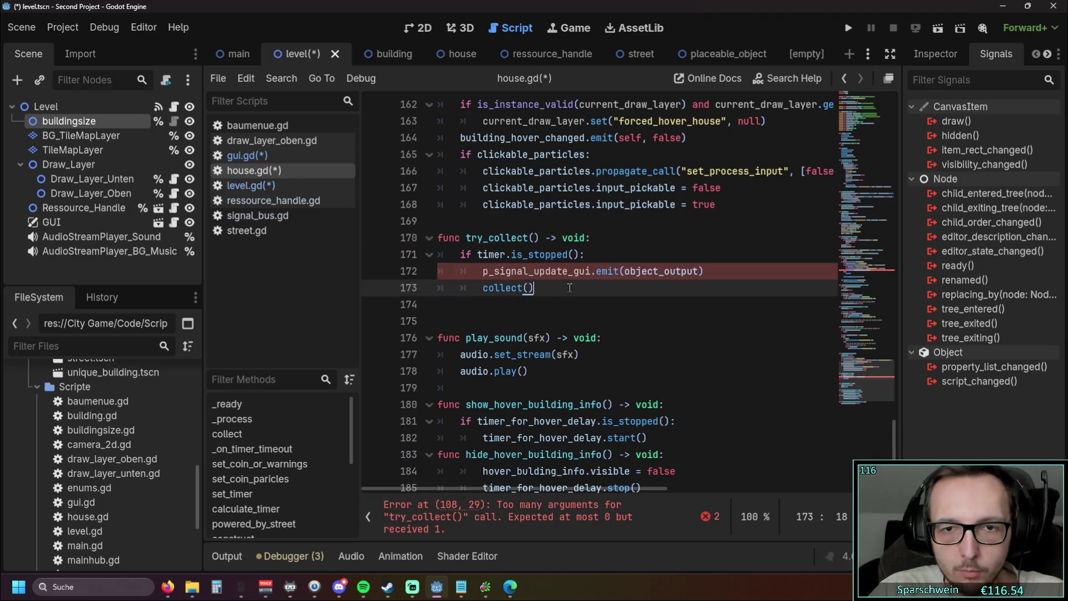
{"action": "triple_click", "coordinate": [671, 274]}
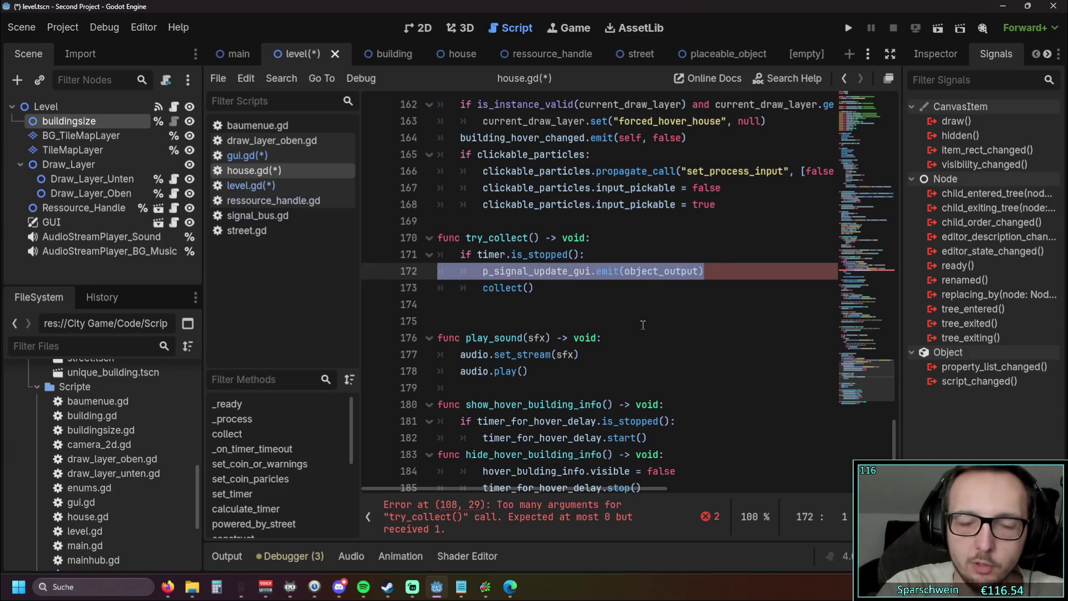
{"action": "key", "text": "BackSpace"}
- Restore the emit line with undo, then select update_gui_ressources in signal_bus.gd
{"action": "scroll", "coordinate": [630, 316], "scroll_direction": "up", "scroll_amount": 1}
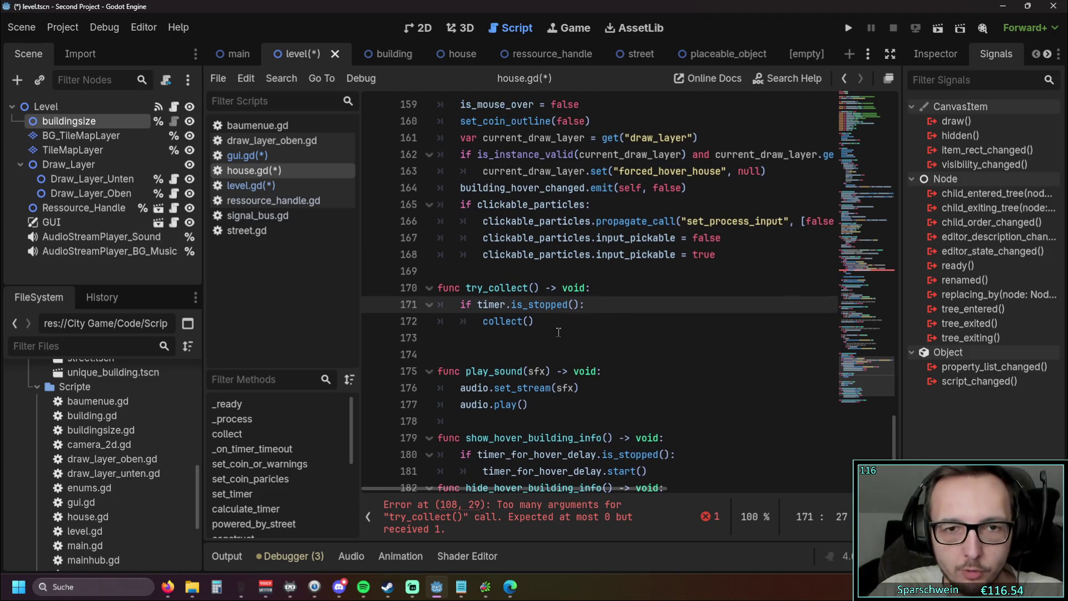
{"action": "left_click", "coordinate": [541, 336]}
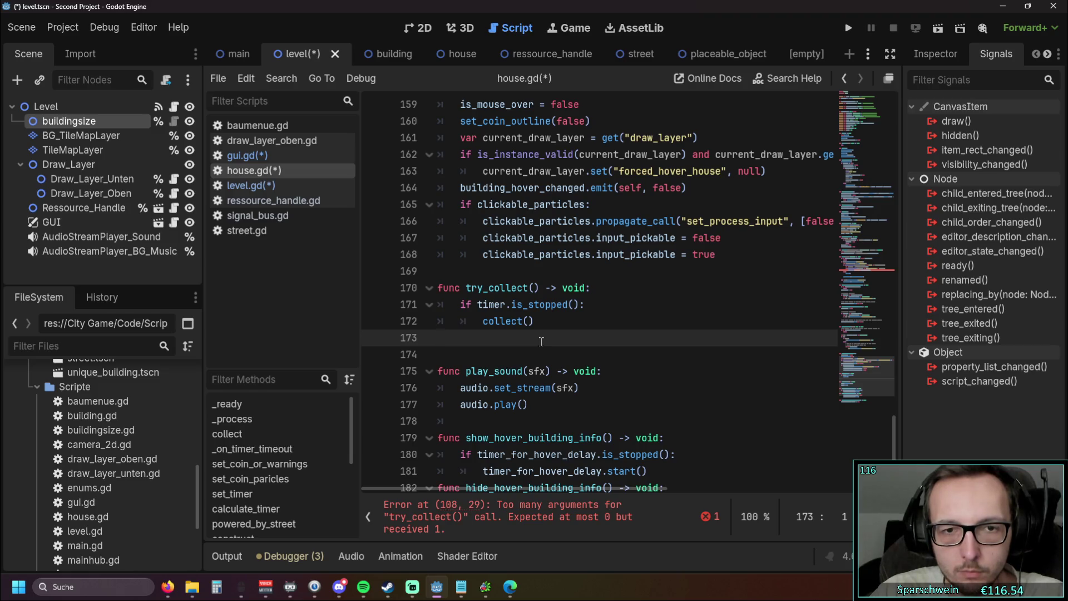
{"action": "key", "text": "ctrl+z"}
{"action": "left_click", "coordinate": [575, 352]}
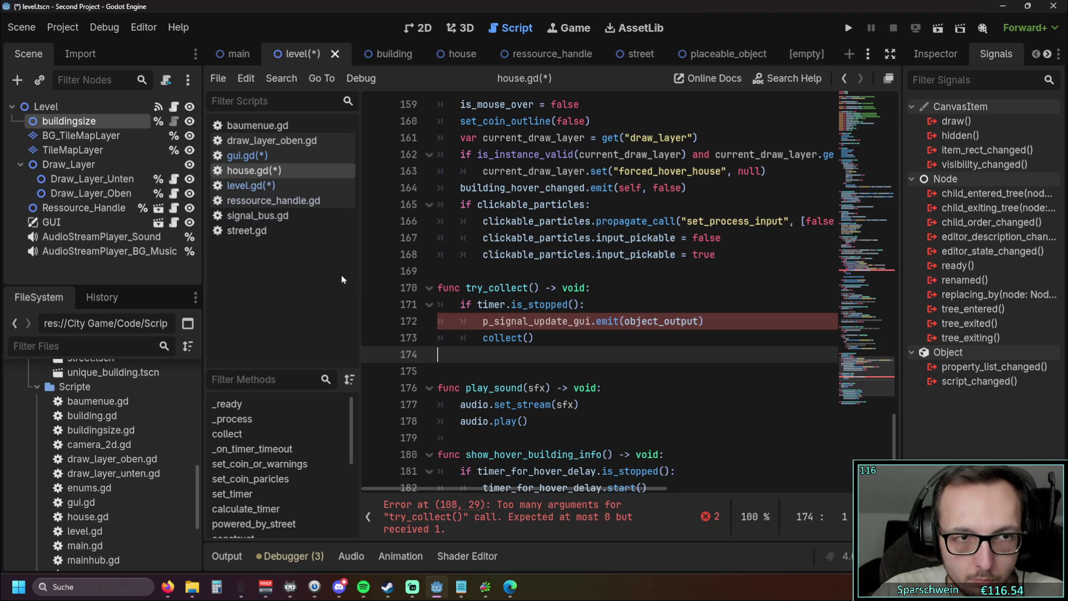
{"action": "left_click", "coordinate": [260, 216]}
{"action": "left_click_drag", "start_coordinate": [596, 155], "coordinate": [474, 162]}
{"action": "key", "text": "ctrl+c"}
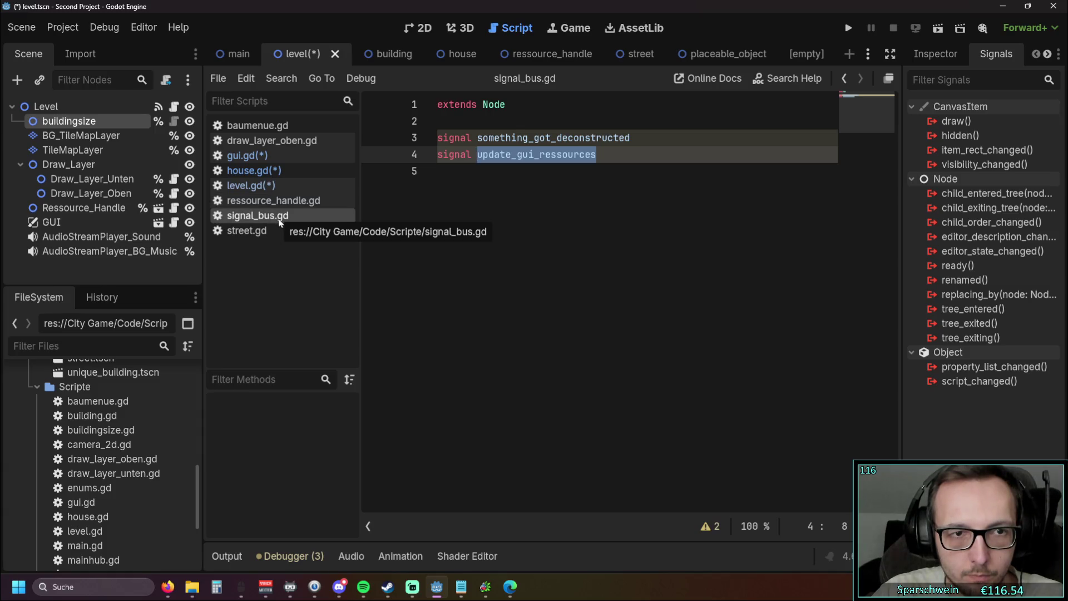
- On line 172 of house.gd, paste update_gui_ressources and prefix it with SignalBus
{"action": "left_click", "coordinate": [280, 171]}
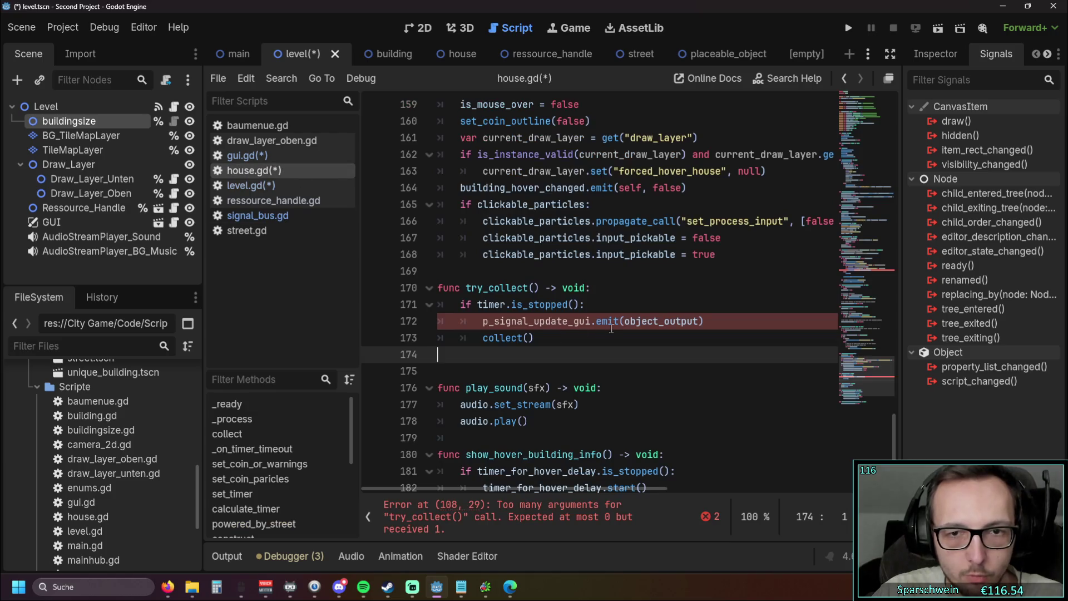
{"action": "left_click_drag", "start_coordinate": [593, 321], "coordinate": [483, 321]}
{"action": "key", "text": "ctrl+v"}
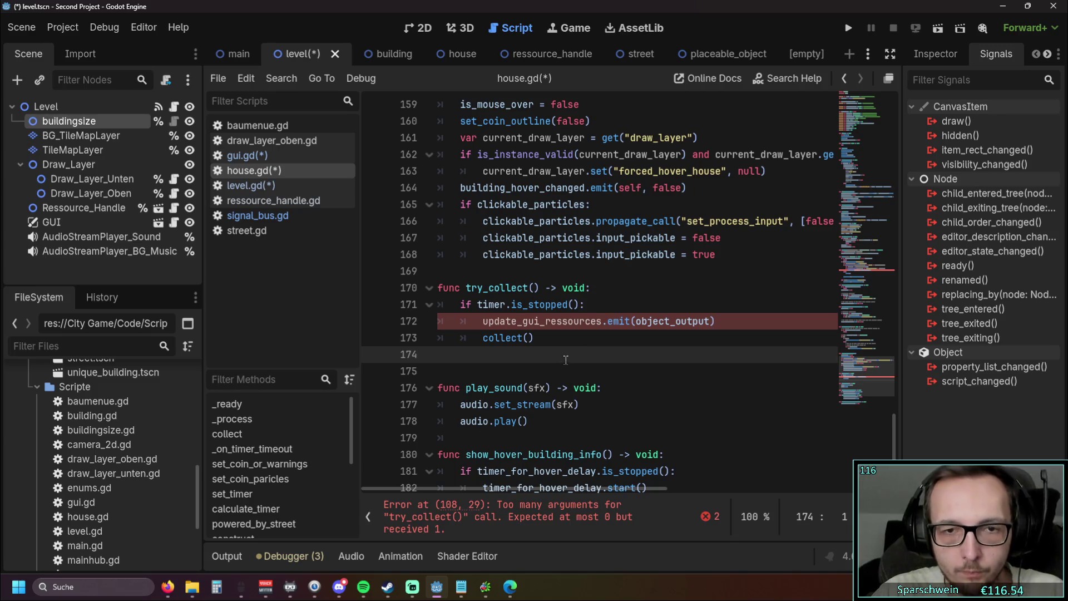
{"action": "left_click", "coordinate": [484, 321]}
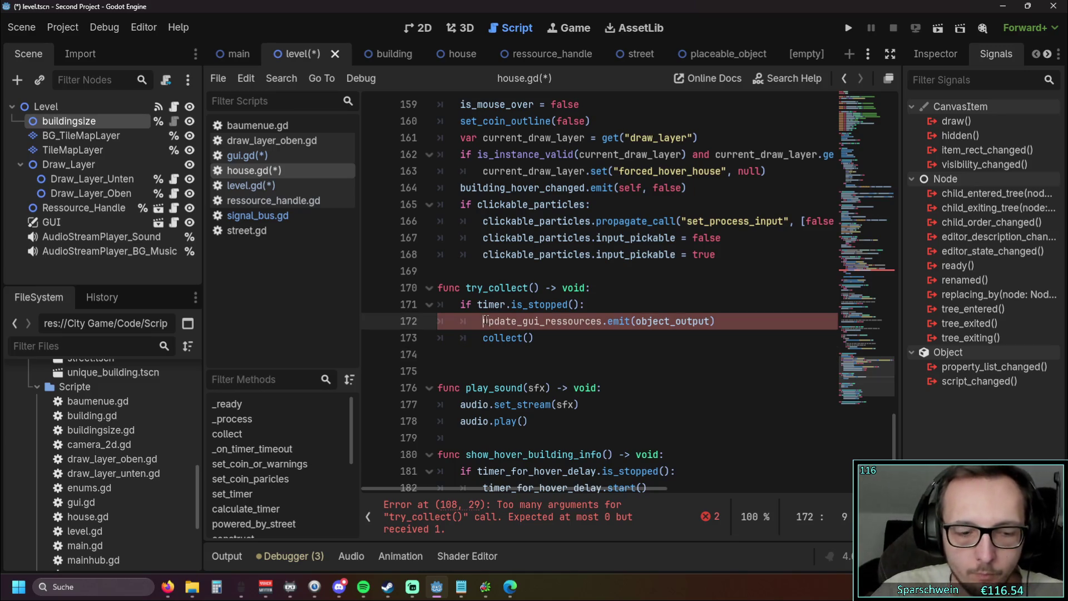
{"action": "type", "text": "signal"}
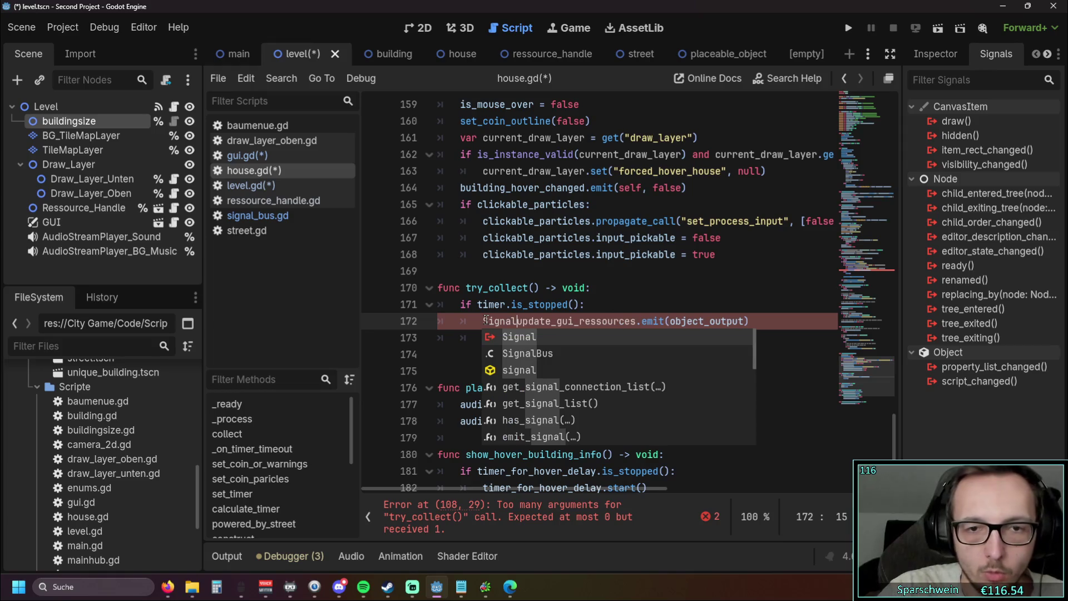
{"action": "left_click", "coordinate": [549, 355]}
- Finish line 172 as SignalBus.emit("update_gui_ressources", object_output), removing the leftover prefix
{"action": "left_click", "coordinate": [686, 321]}
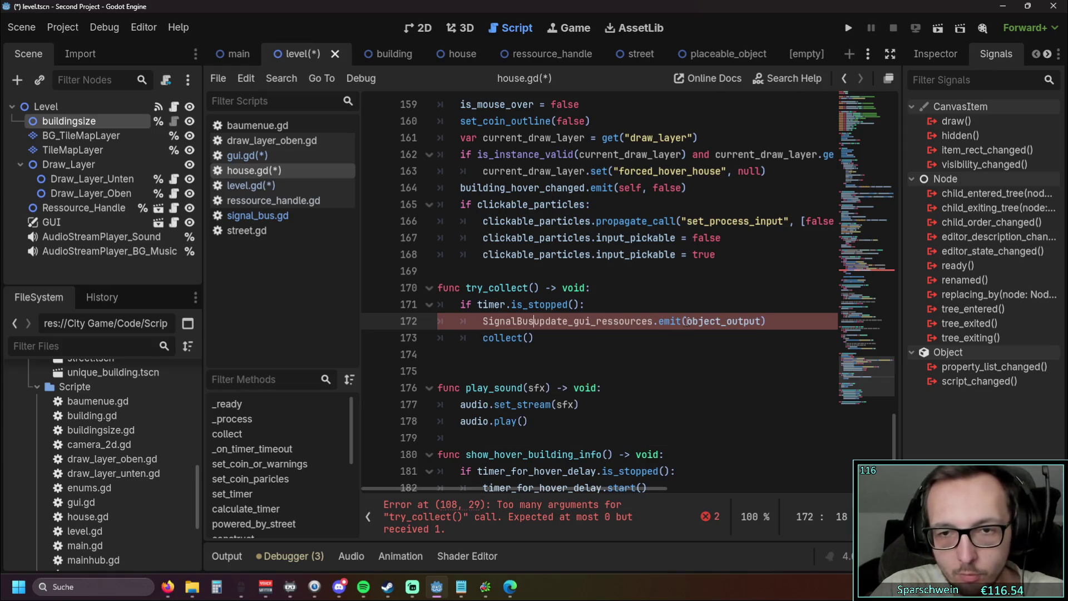
{"action": "type", "text": "\"update_gui_ressources"}
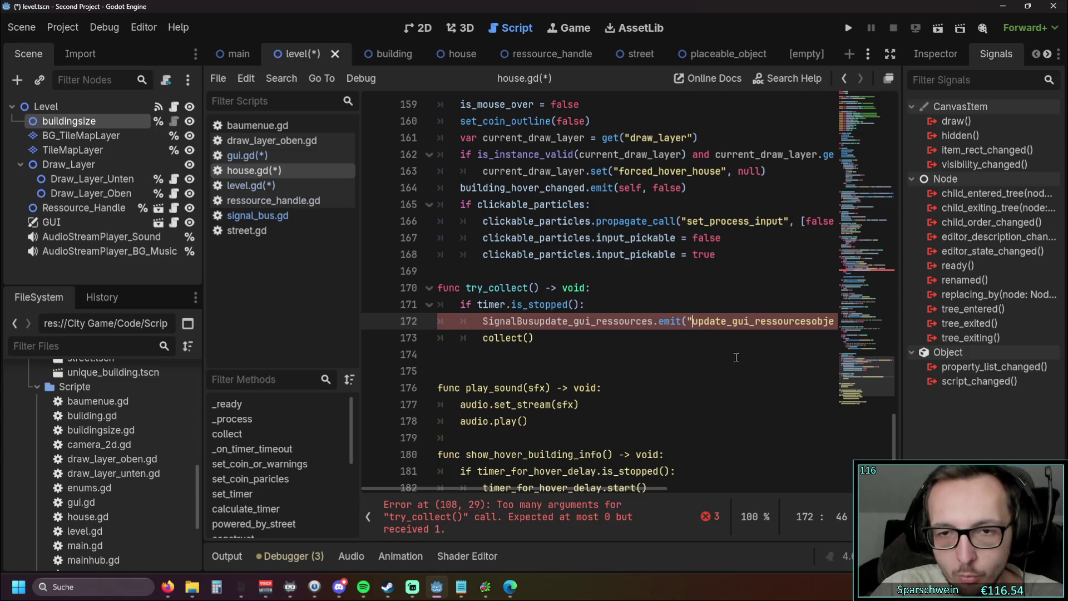
{"action": "left_click_drag", "start_coordinate": [539, 511], "coordinate": [584, 509]}
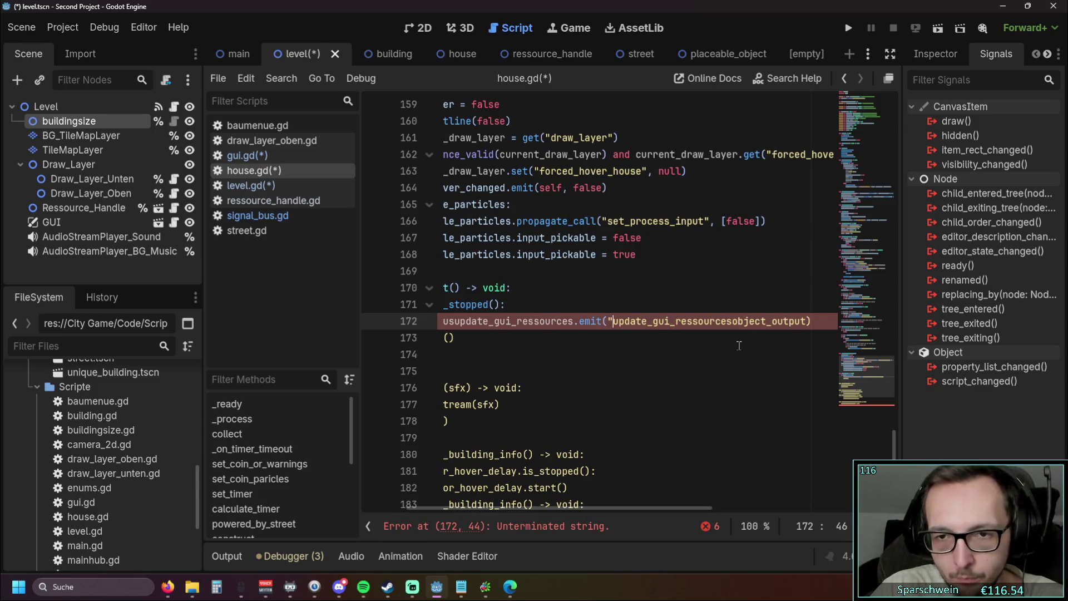
{"action": "left_click", "coordinate": [733, 321]}
{"action": "type", "text": "\""}
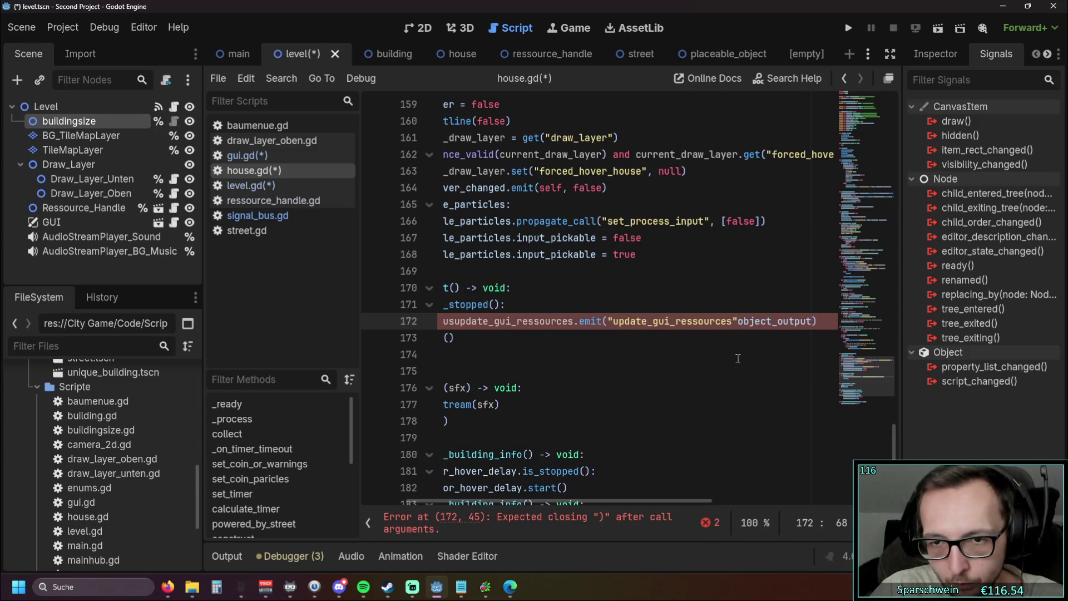
{"action": "type", "text": ","}
{"action": "left_click", "coordinate": [640, 386]}
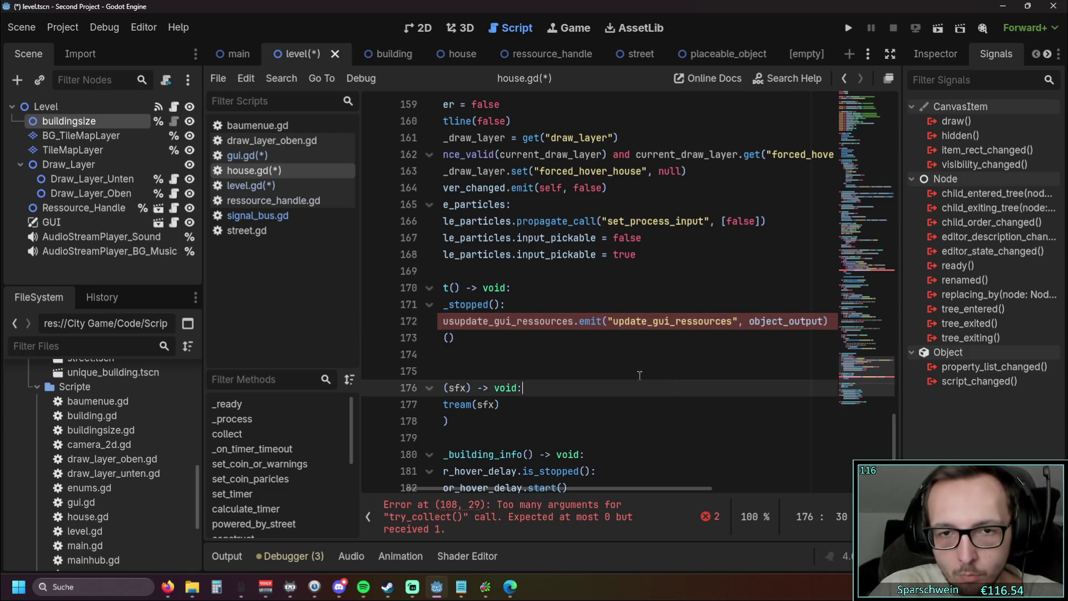
{"action": "left_click_drag", "start_coordinate": [654, 323], "coordinate": [535, 323]}
{"action": "key", "text": "ctrl+x"}
{"action": "key", "text": "Down"}
{"action": "key", "text": "Down"}
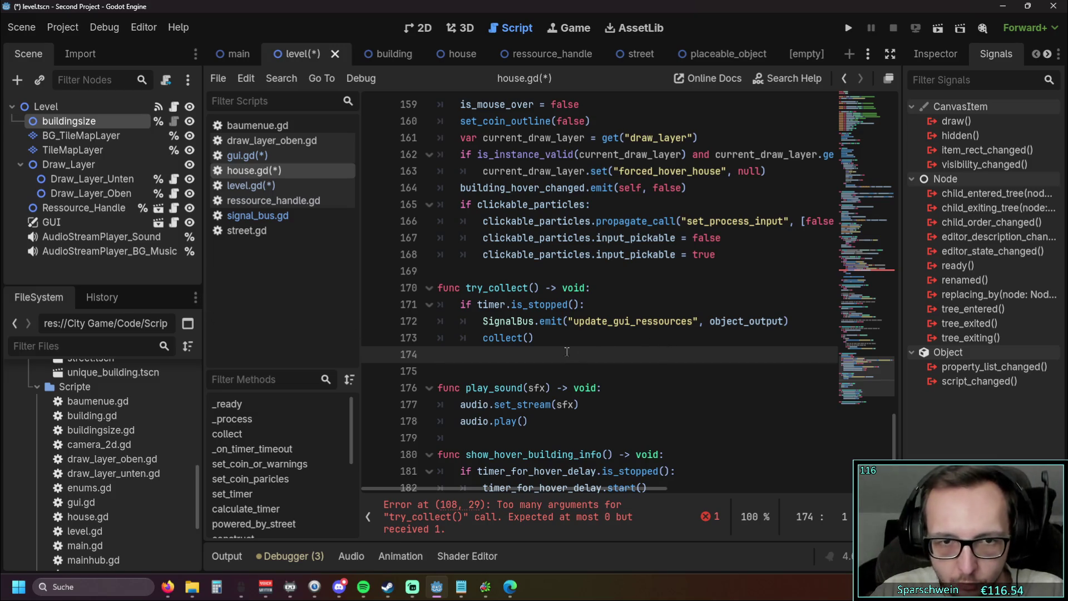
- Delete the level_node.signal_update_gui argument from the try_collect() call on line 108
{"action": "scroll", "coordinate": [566, 352], "scroll_direction": "up", "scroll_amount": 9}
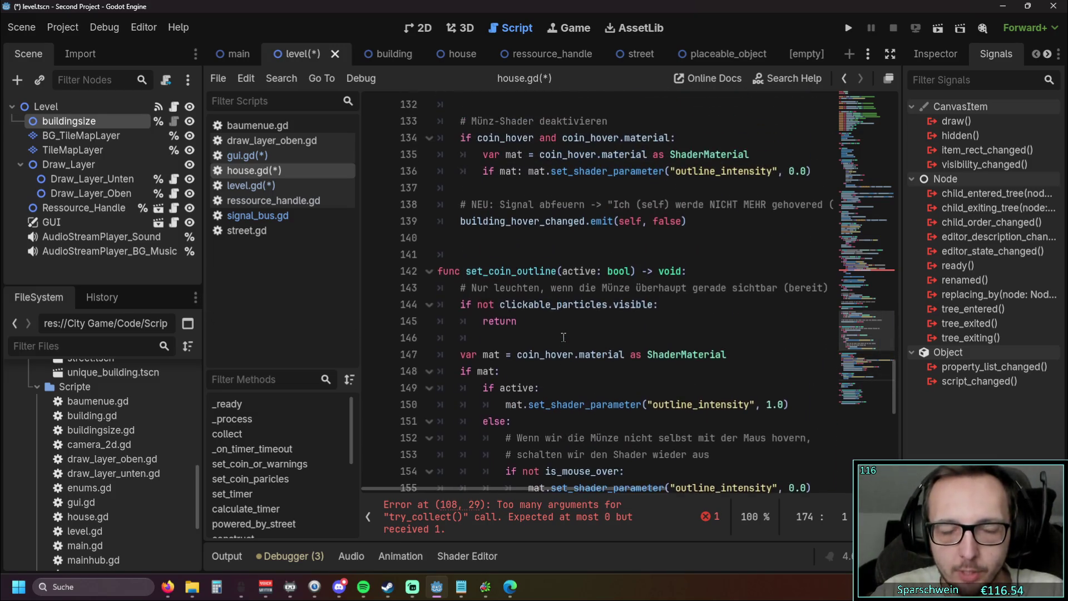
{"action": "scroll", "coordinate": [564, 337], "scroll_direction": "up", "scroll_amount": 7}
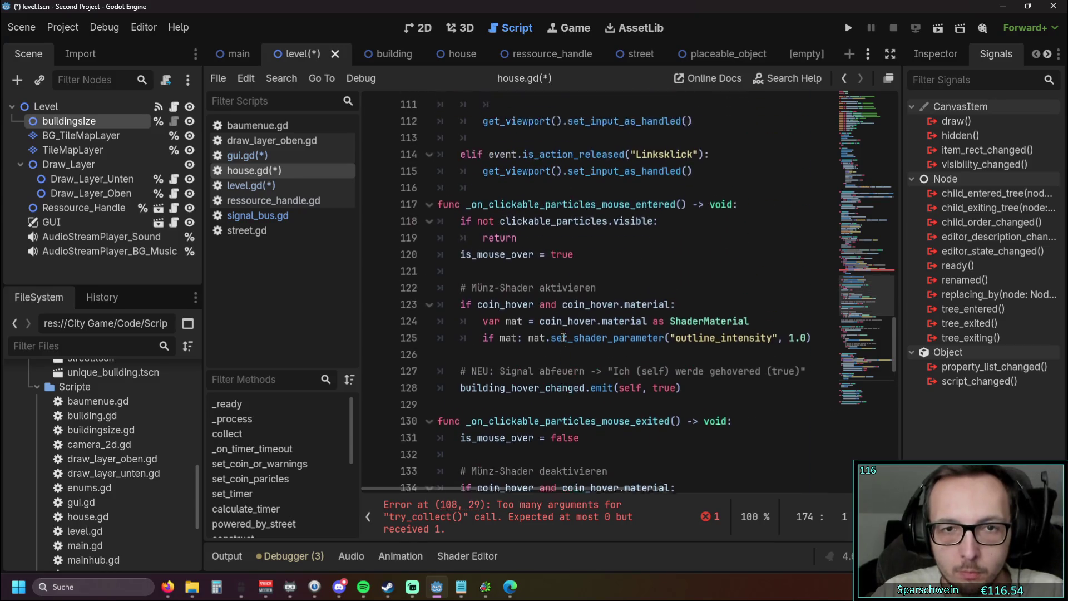
{"action": "scroll", "coordinate": [564, 337], "scroll_direction": "up", "scroll_amount": 5}
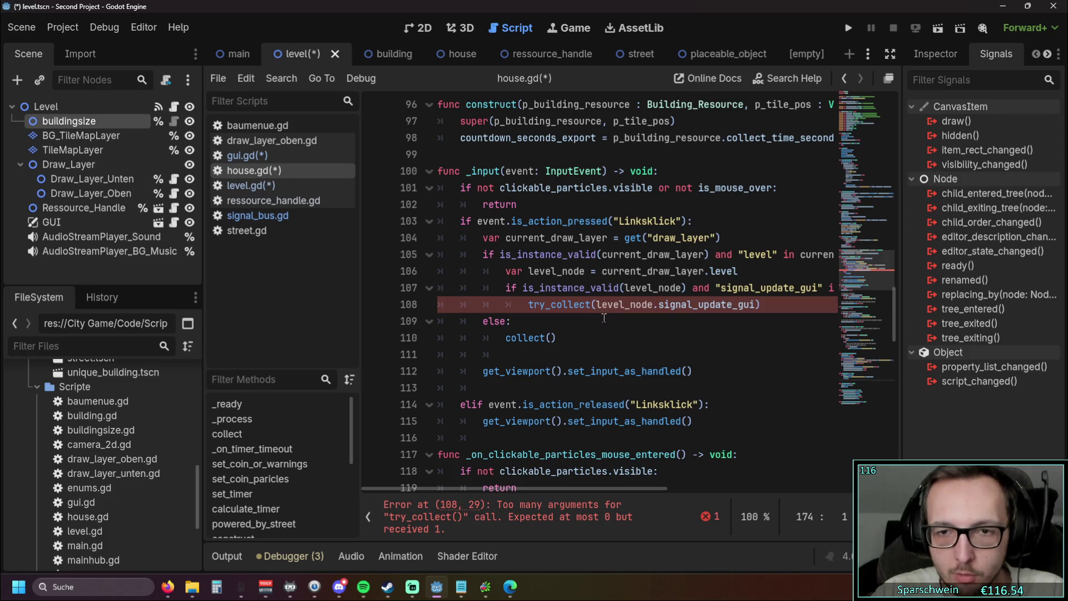
{"action": "mouse_move", "coordinate": [598, 306]}
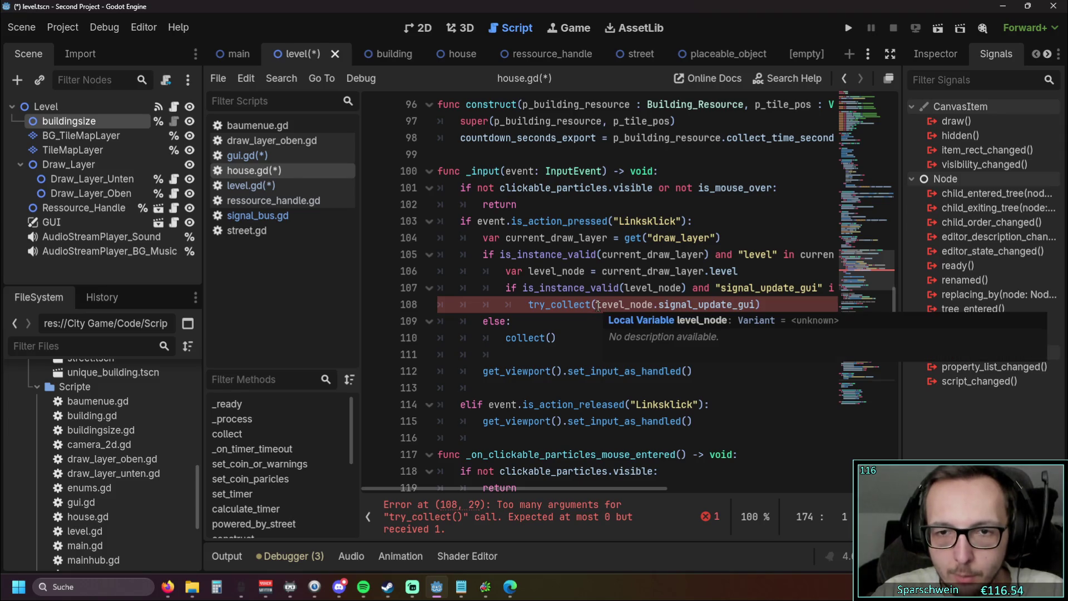
{"action": "left_click_drag", "start_coordinate": [598, 306], "coordinate": [755, 307]}
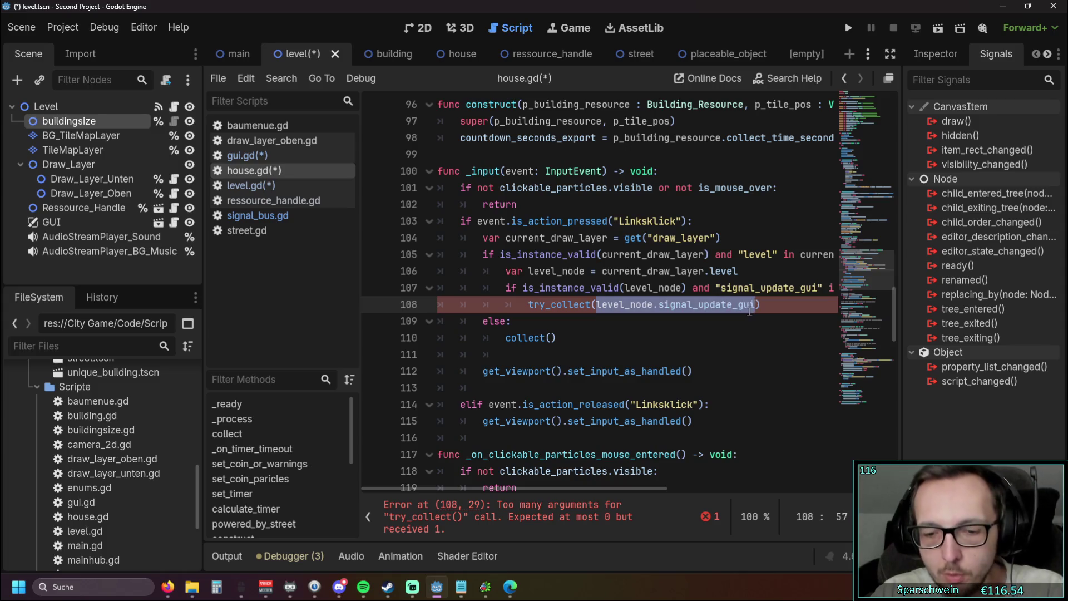
{"action": "key", "text": "BackSpace"}
{"action": "left_click", "coordinate": [662, 324]}
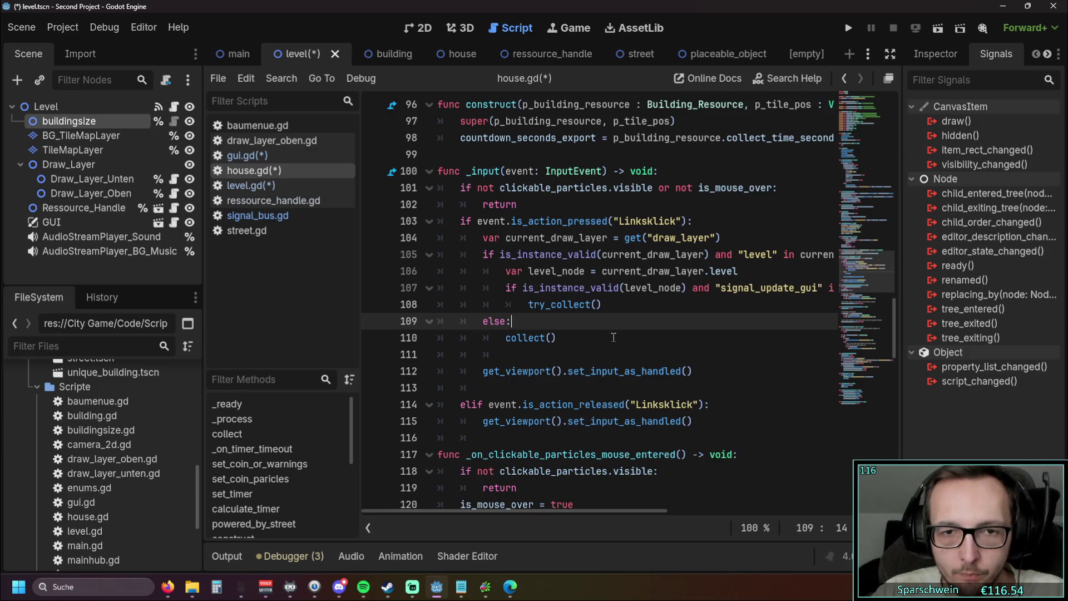
{"action": "mouse_move", "coordinate": [506, 509]}
{"action": "left_mouse_down"}
{"action": "mouse_move", "coordinate": [566, 518]}
{"action": "mouse_move", "coordinate": [506, 518]}
{"action": "mouse_move", "coordinate": [553, 522]}
{"action": "left_mouse_up"}
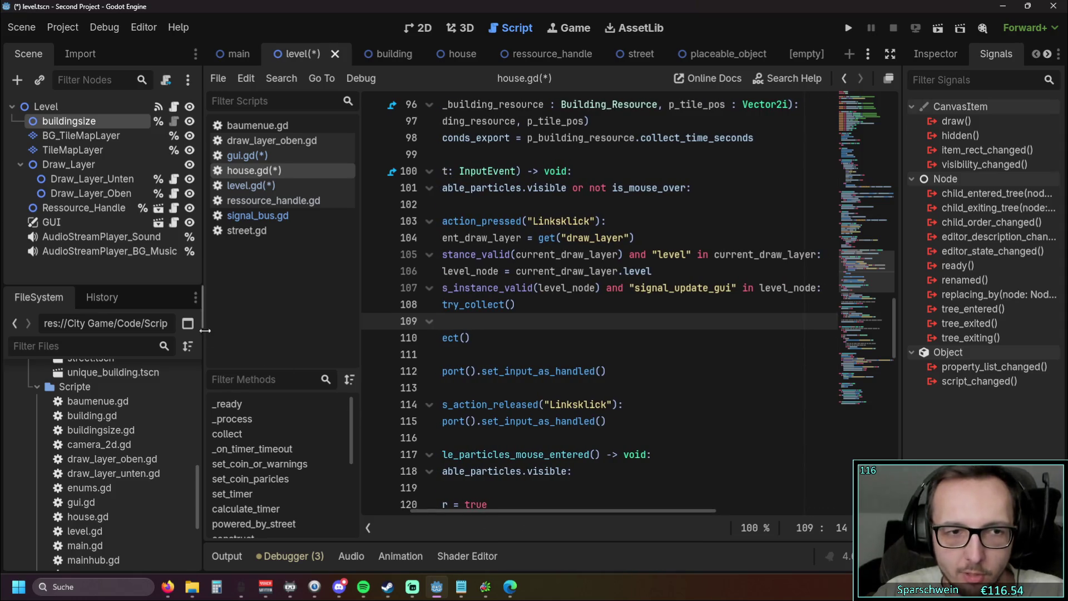
- Narrow the left docks and review house.gd's input handler around lines 103–104
{"action": "left_click_drag", "start_coordinate": [205, 330], "coordinate": [125, 331]}
{"action": "left_click_drag", "start_coordinate": [282, 314], "coordinate": [245, 314]}
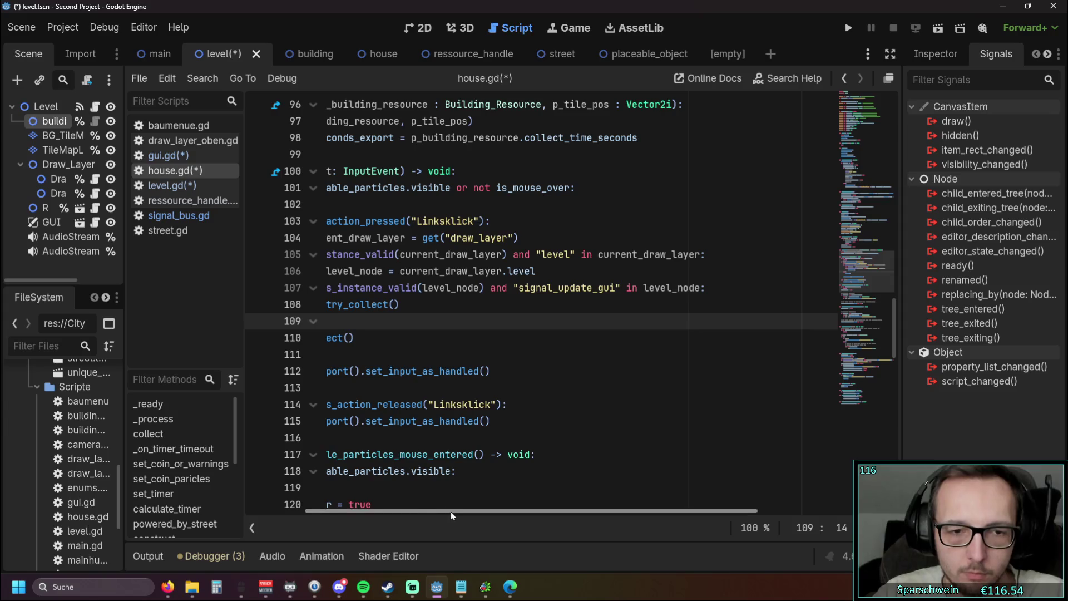
{"action": "left_click_drag", "start_coordinate": [450, 512], "coordinate": [382, 510]}
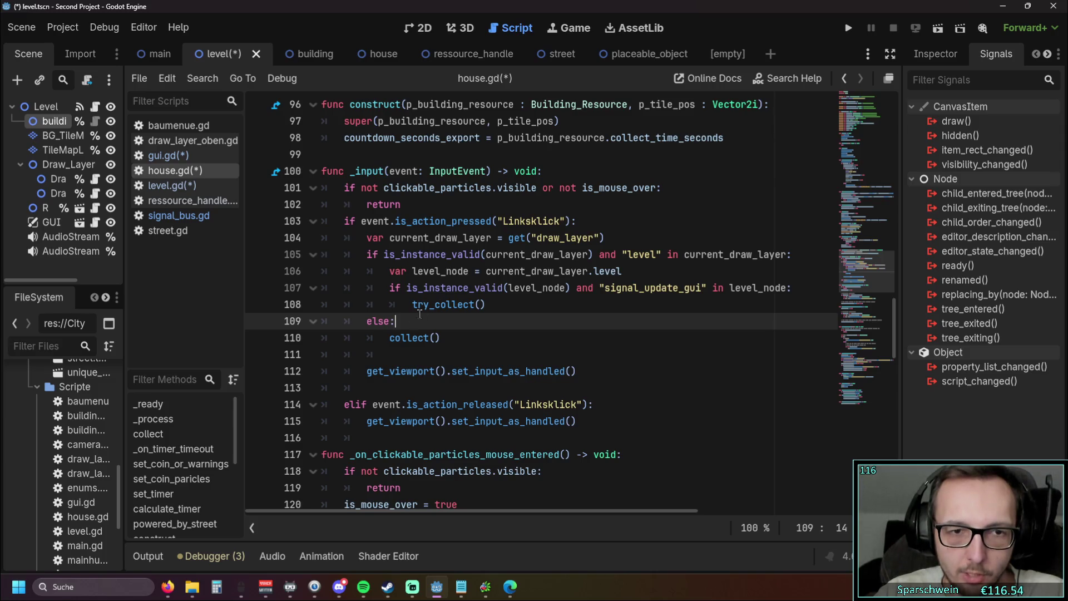
{"action": "key", "text": "shift+Up"}
{"action": "key", "text": "shift+Up"}
{"action": "key", "text": "shift+Up"}
{"action": "left_click", "coordinate": [498, 334]}
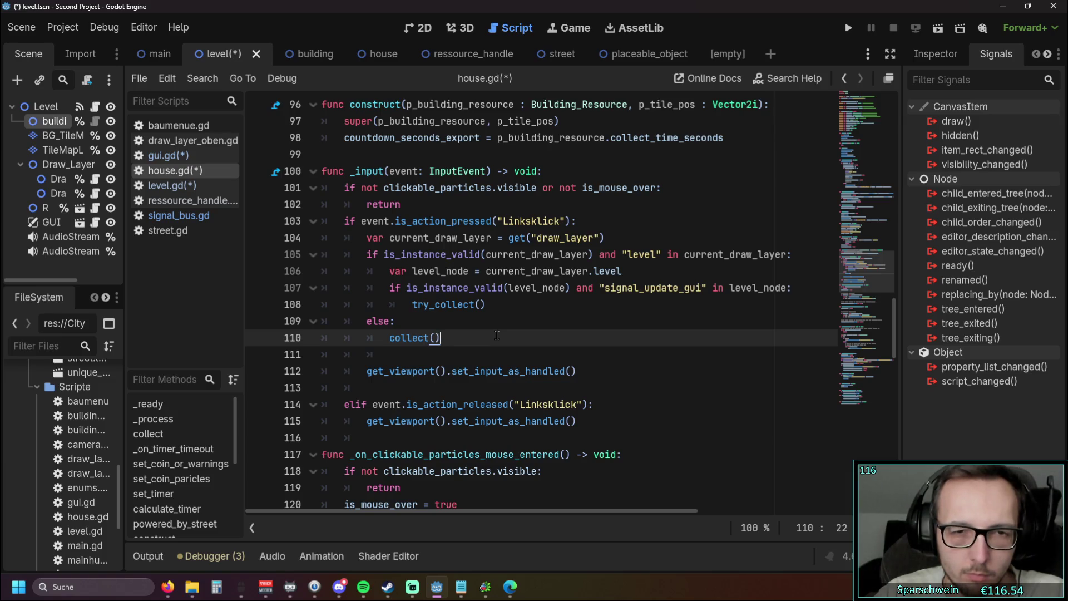
{"action": "left_click", "coordinate": [499, 322]}
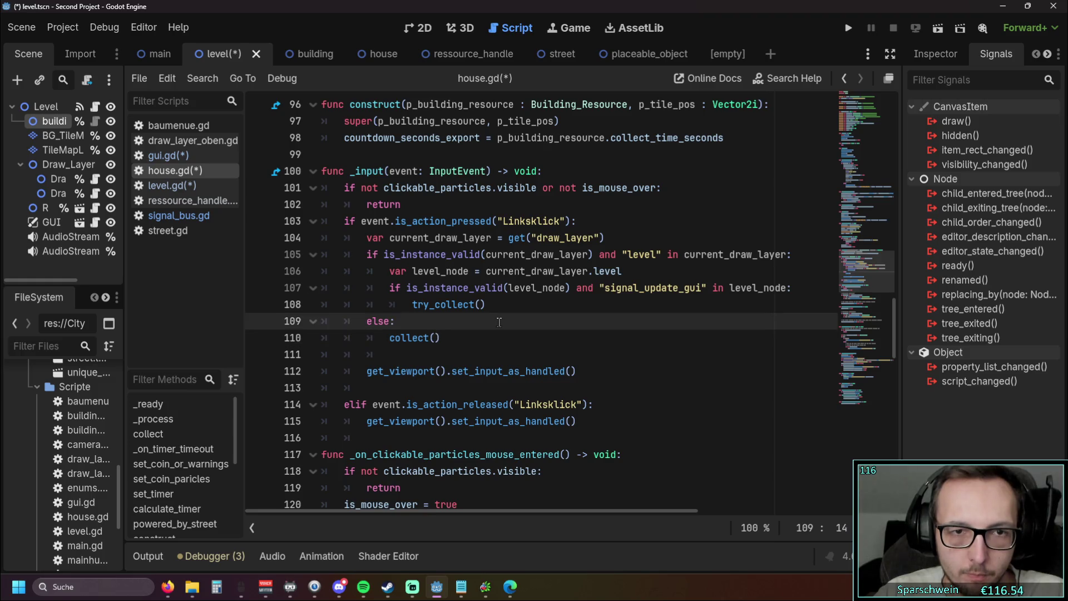
{"action": "left_click_drag", "start_coordinate": [396, 224], "coordinate": [493, 224]}
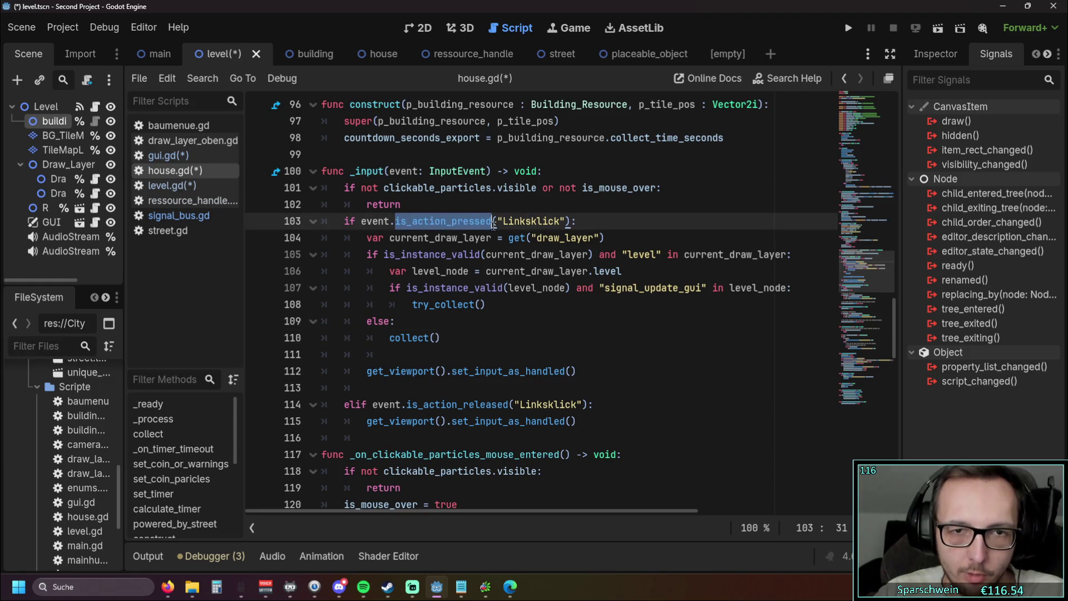
{"action": "left_click", "coordinate": [497, 266]}
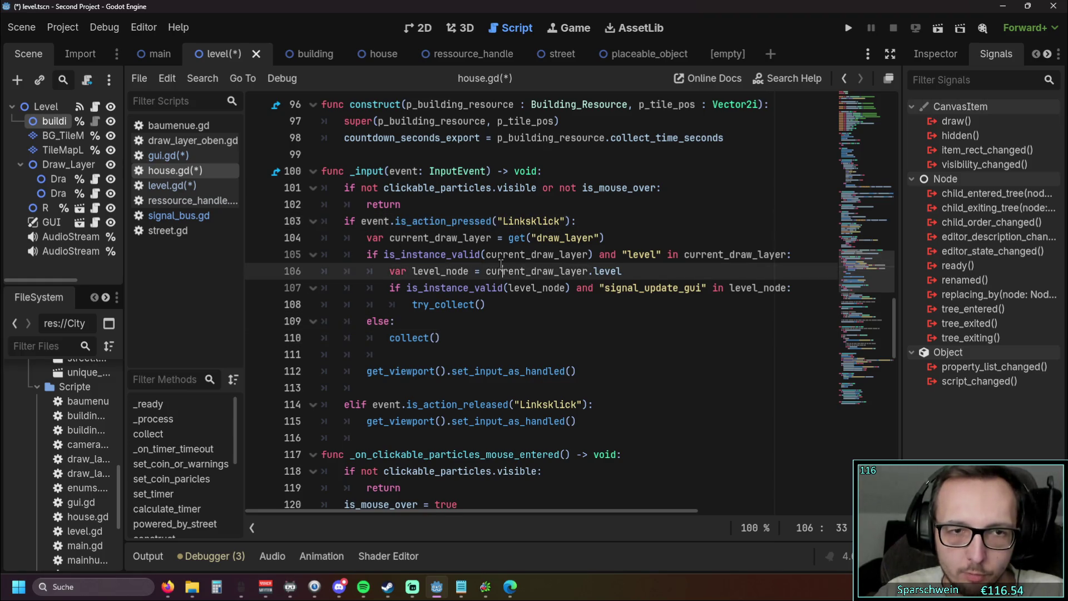
{"action": "left_click", "coordinate": [426, 237]}
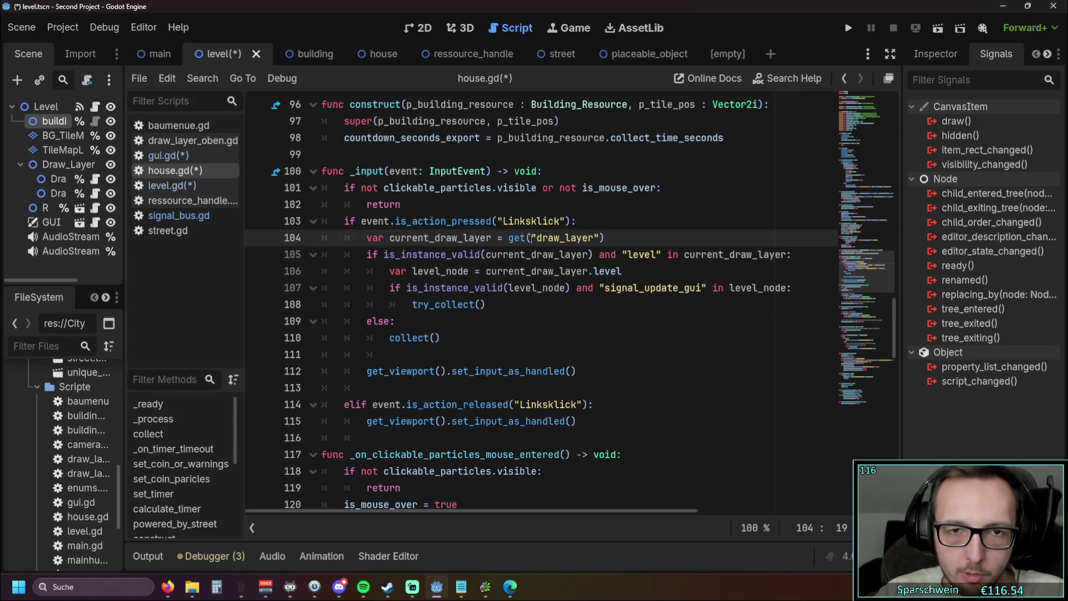
{"action": "mouse_move", "coordinate": [545, 239]}
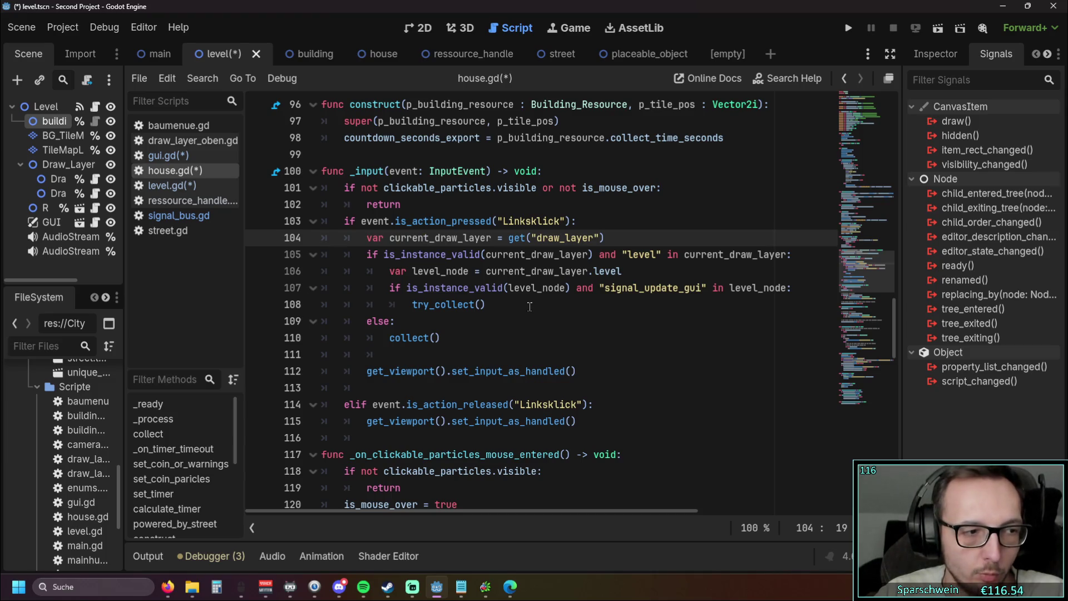
- Search for try_collect to reach its definition on line 170, then switch to level.gd
{"action": "left_click", "coordinate": [488, 307]}
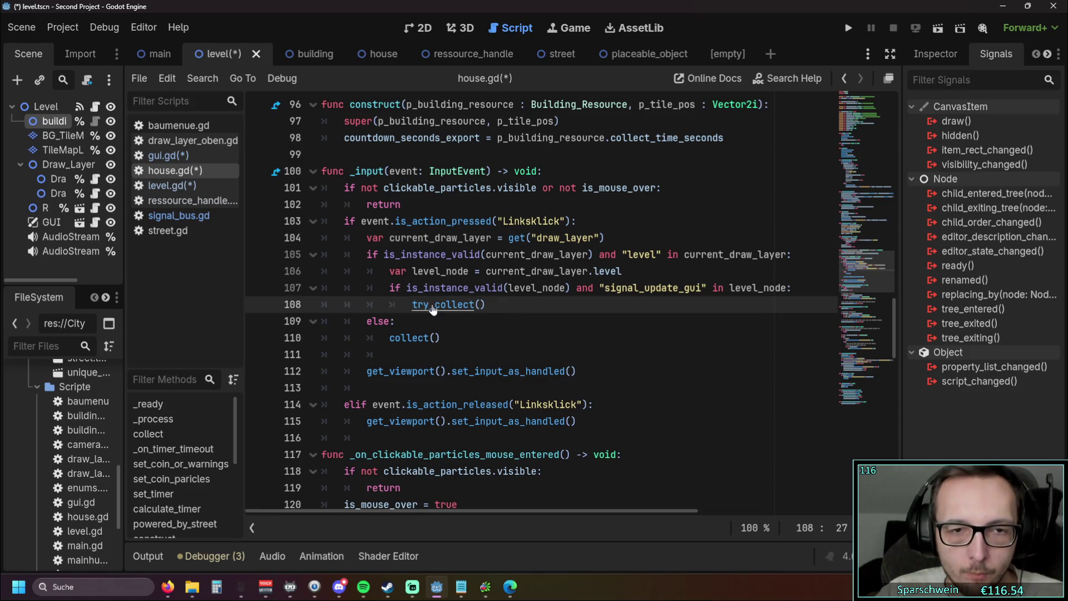
{"action": "left_click_drag", "start_coordinate": [412, 305], "coordinate": [476, 307]}
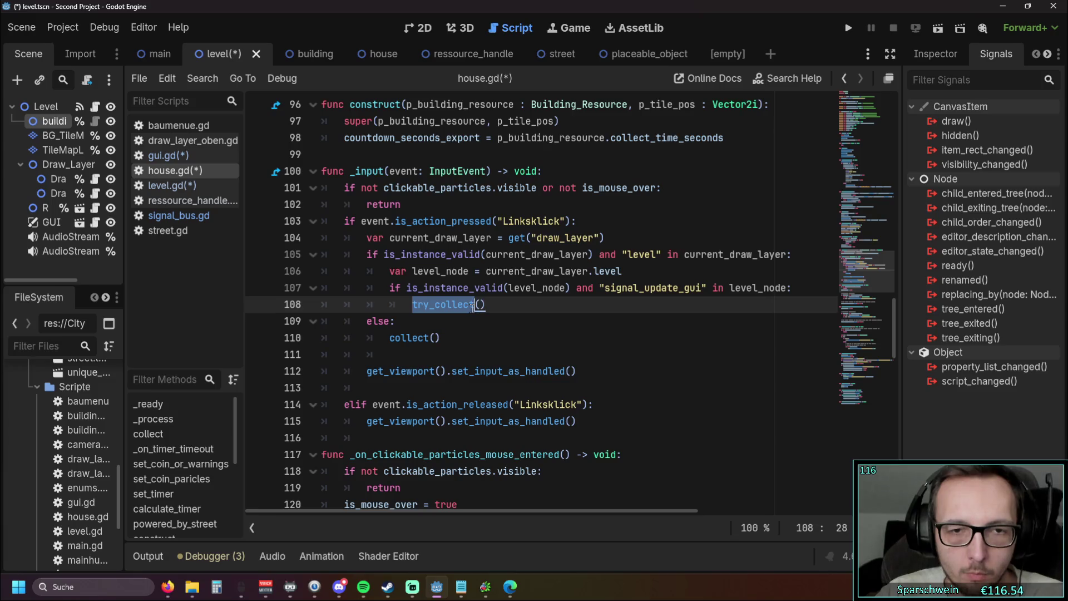
{"action": "key", "text": "ctrl+f"}
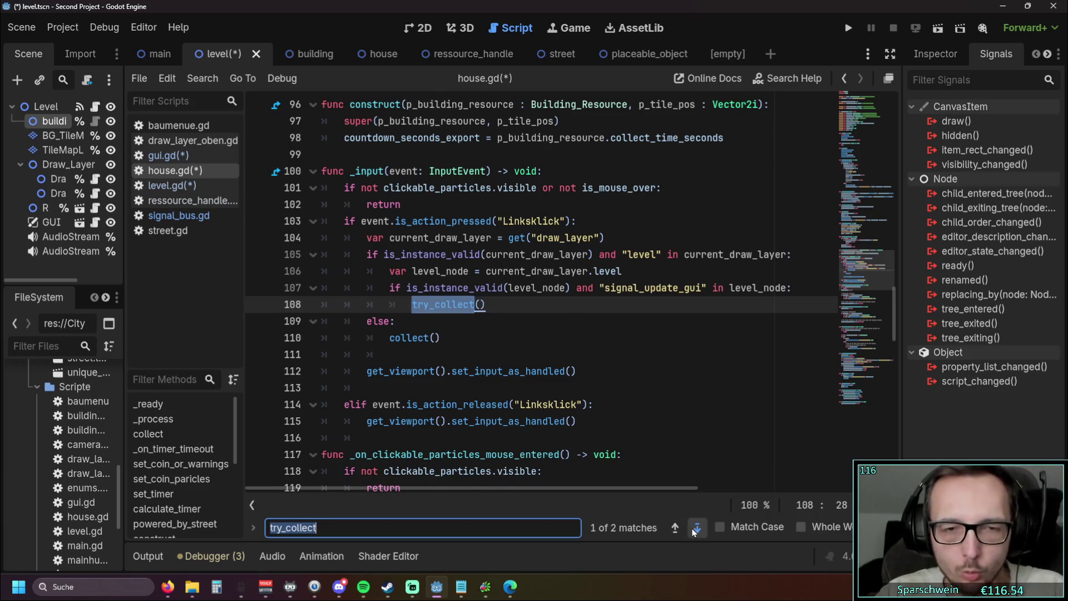
{"action": "key", "text": "Return"}
{"action": "left_click", "coordinate": [547, 370]}
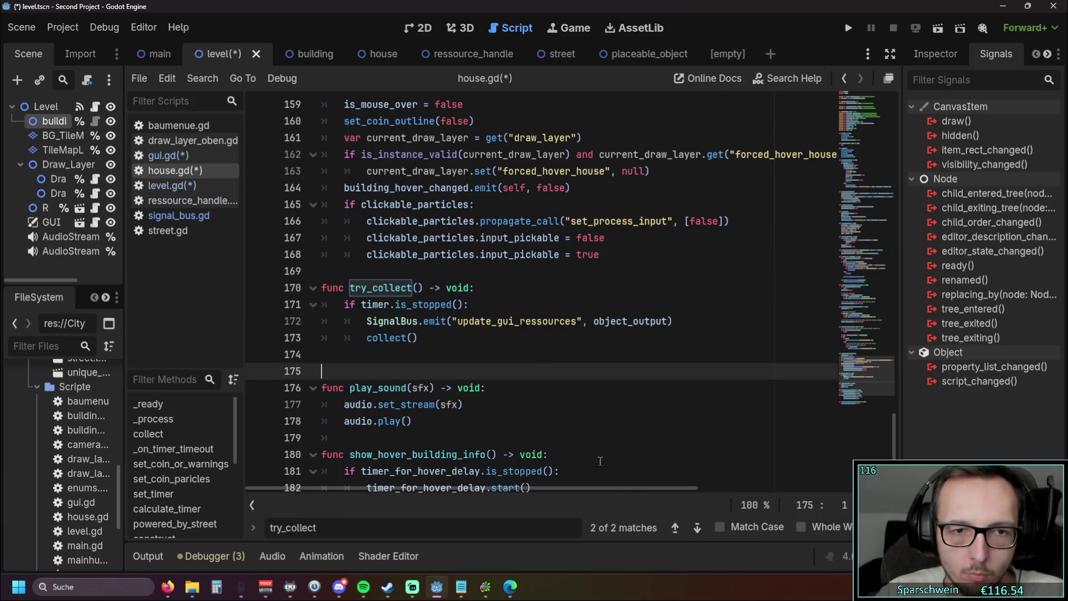
{"action": "left_click", "coordinate": [674, 527]}
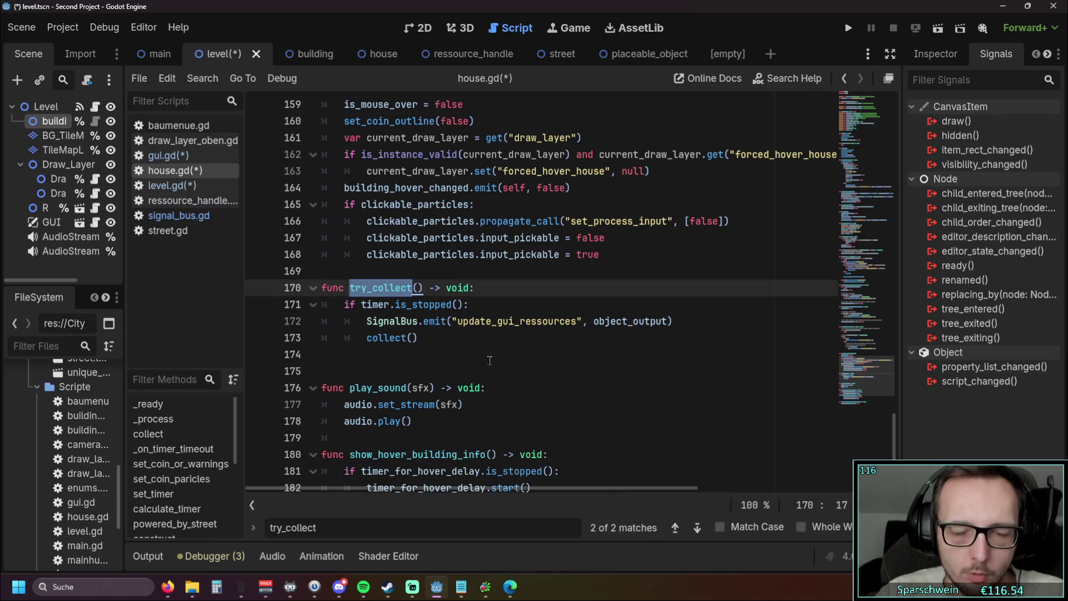
{"action": "mouse_move", "coordinate": [425, 338]}
{"action": "left_mouse_down"}
{"action": "mouse_move", "coordinate": [367, 337]}
{"action": "mouse_move", "coordinate": [469, 304]}
{"action": "left_mouse_up"}
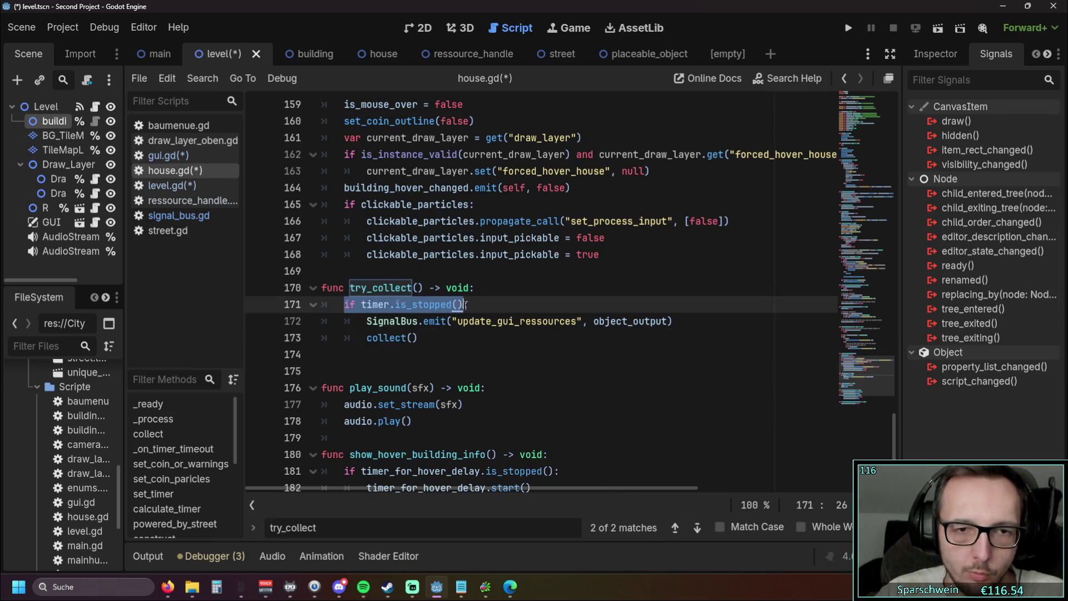
{"action": "left_click", "coordinate": [556, 354]}
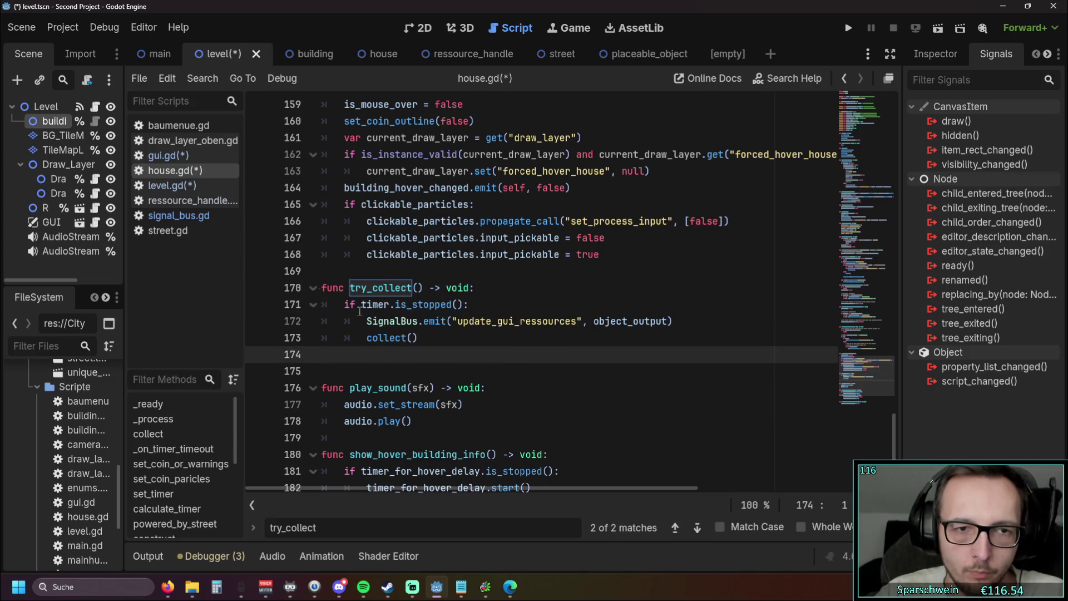
{"action": "left_click", "coordinate": [178, 186]}
{"action": "left_click", "coordinate": [445, 354]}
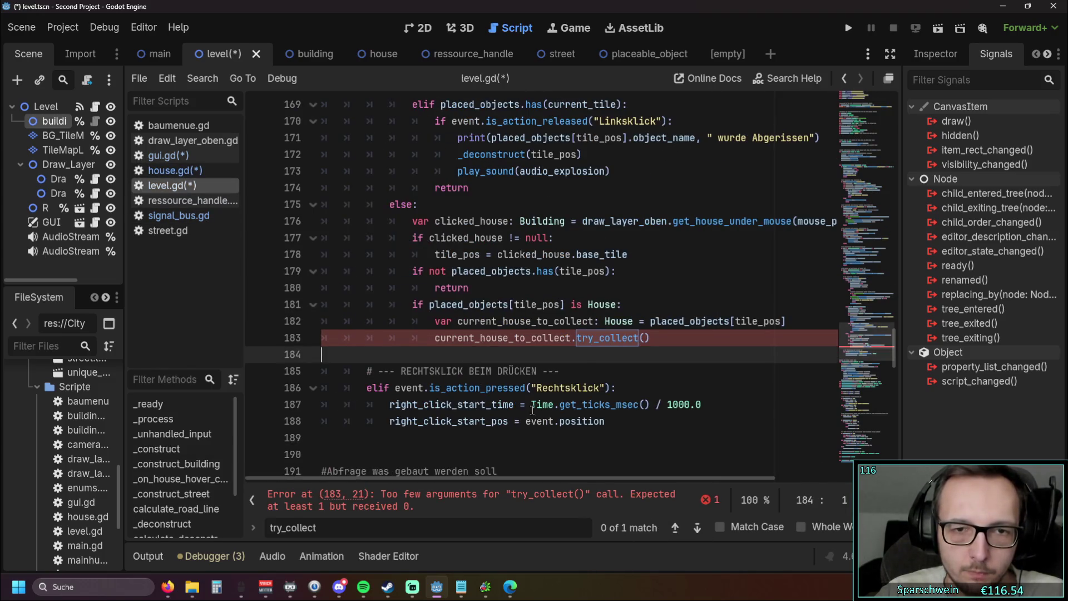
- Save the modified scripts and check try_collect in house.gd
{"action": "left_click", "coordinate": [561, 369]}
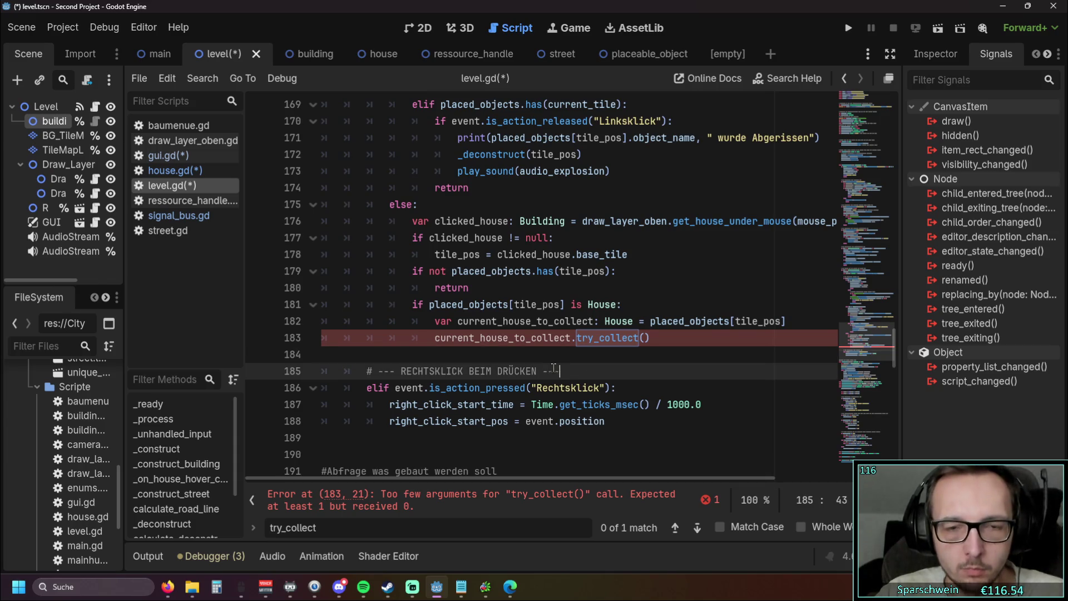
{"action": "key", "text": "ctrl+s"}
{"action": "left_click", "coordinate": [525, 304]}
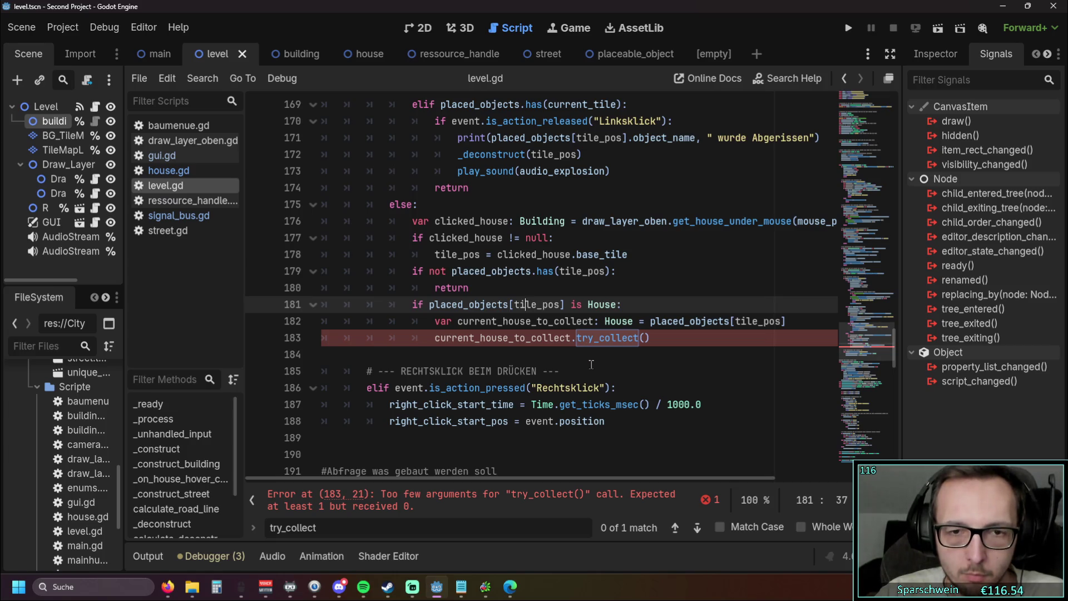
{"action": "left_click", "coordinate": [183, 171]}
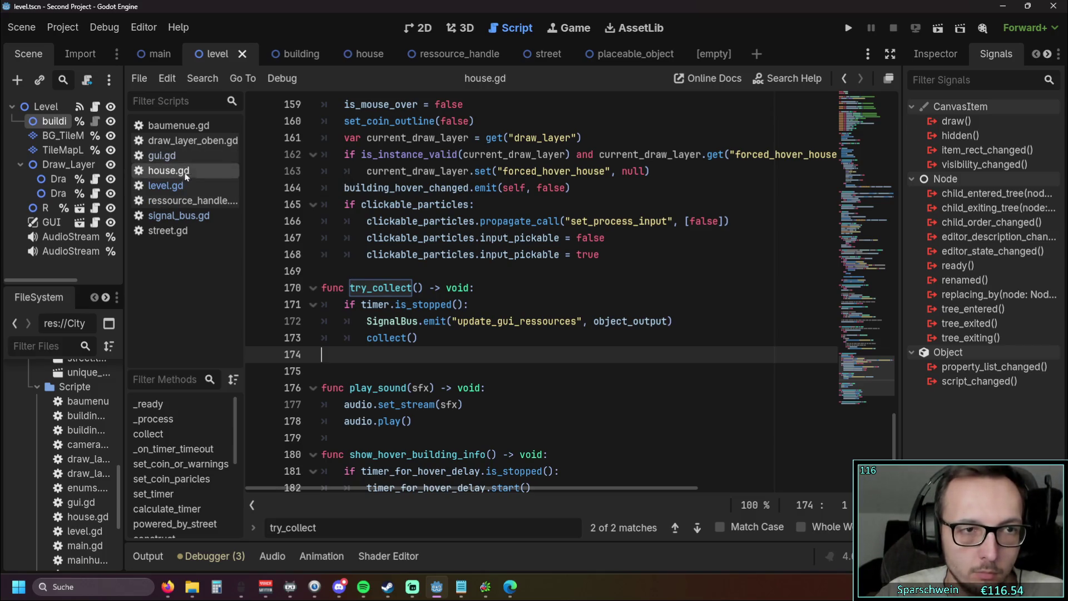
- Inspect the argument-free try_collect() call on line 183 of level.gd, then return to house.gd
{"action": "left_click", "coordinate": [180, 186]}
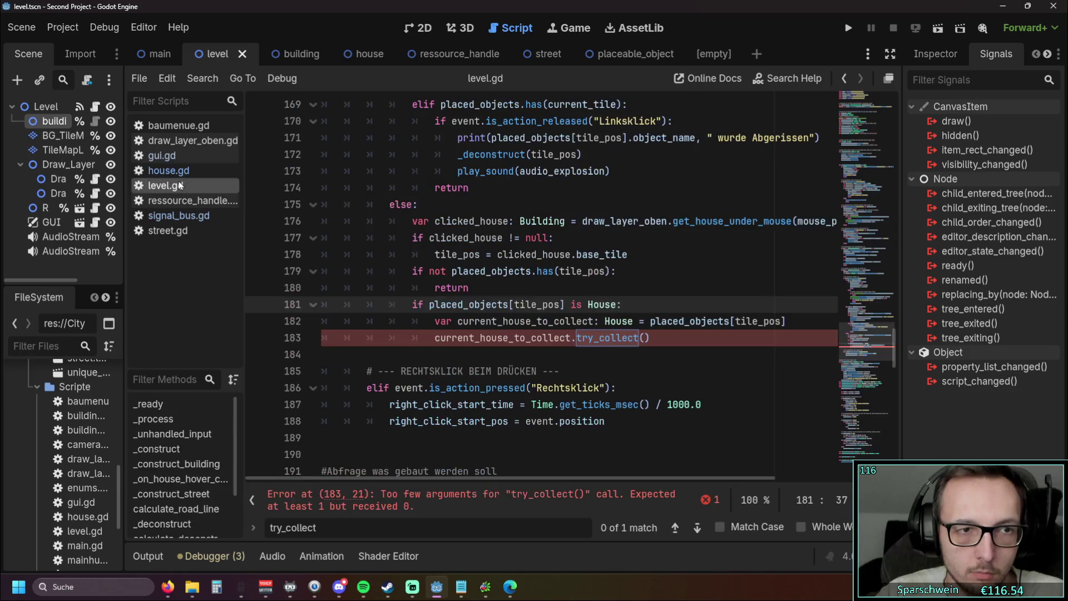
{"action": "left_click", "coordinate": [518, 361]}
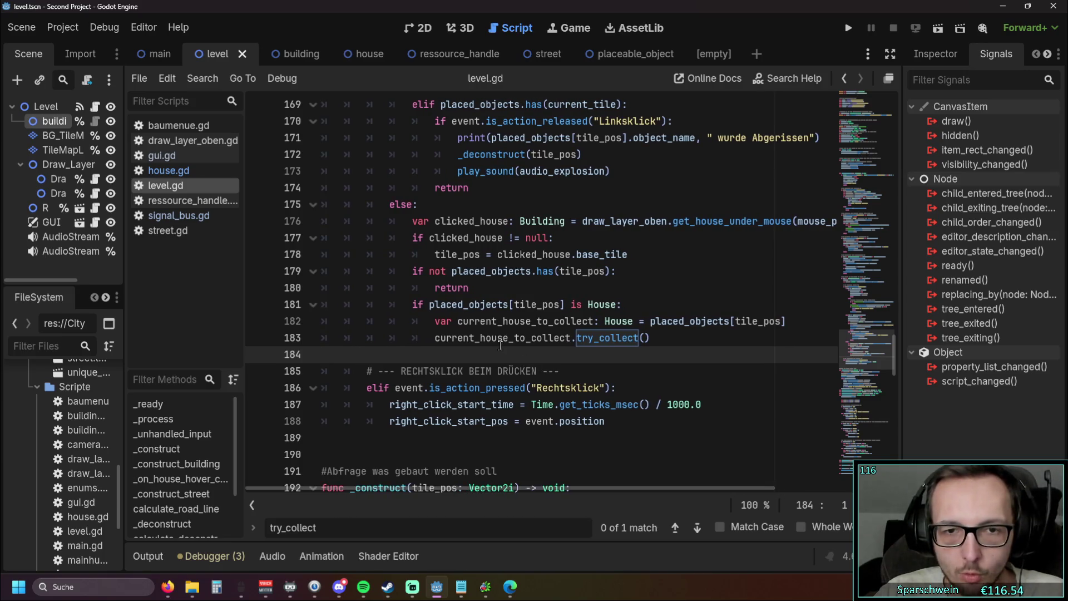
{"action": "left_click_drag", "start_coordinate": [433, 338], "coordinate": [605, 338]}
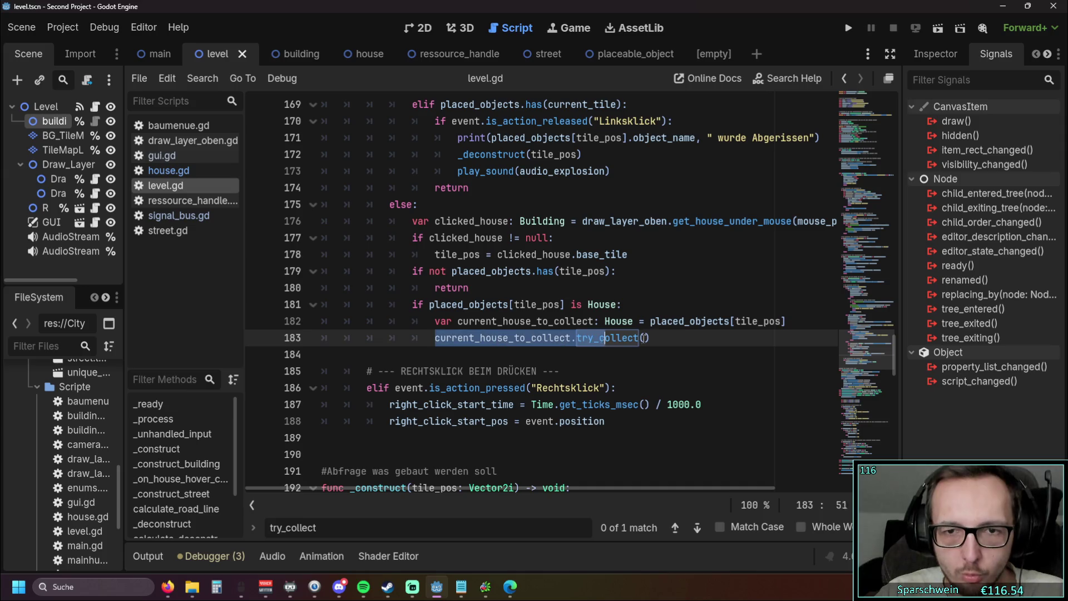
{"action": "left_click", "coordinate": [638, 372]}
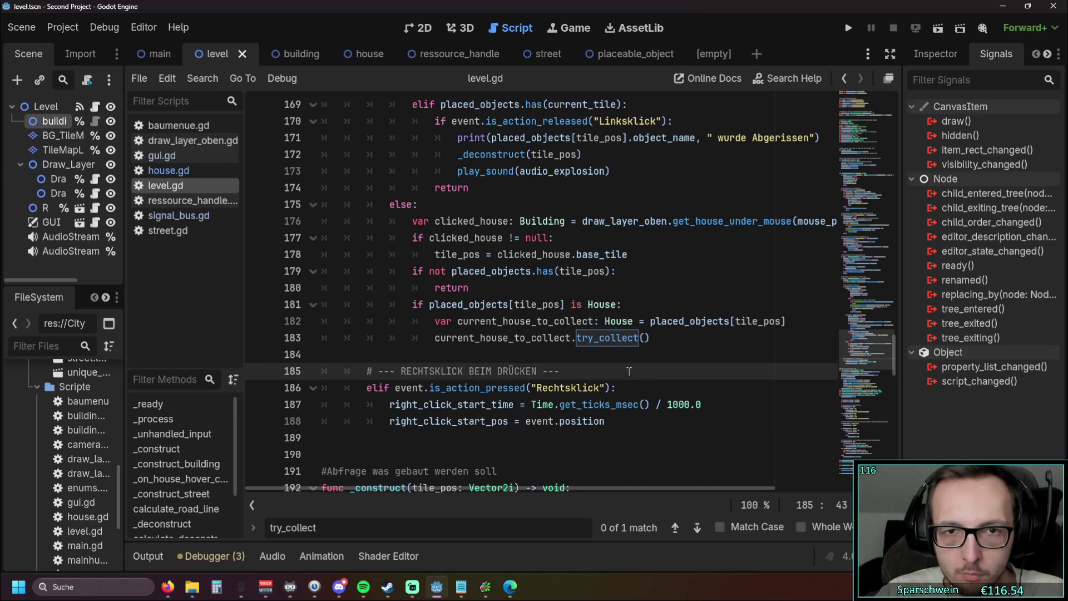
{"action": "mouse_move", "coordinate": [465, 489]}
{"action": "left_mouse_down"}
{"action": "mouse_move", "coordinate": [497, 489]}
{"action": "mouse_move", "coordinate": [468, 489]}
{"action": "left_mouse_up"}
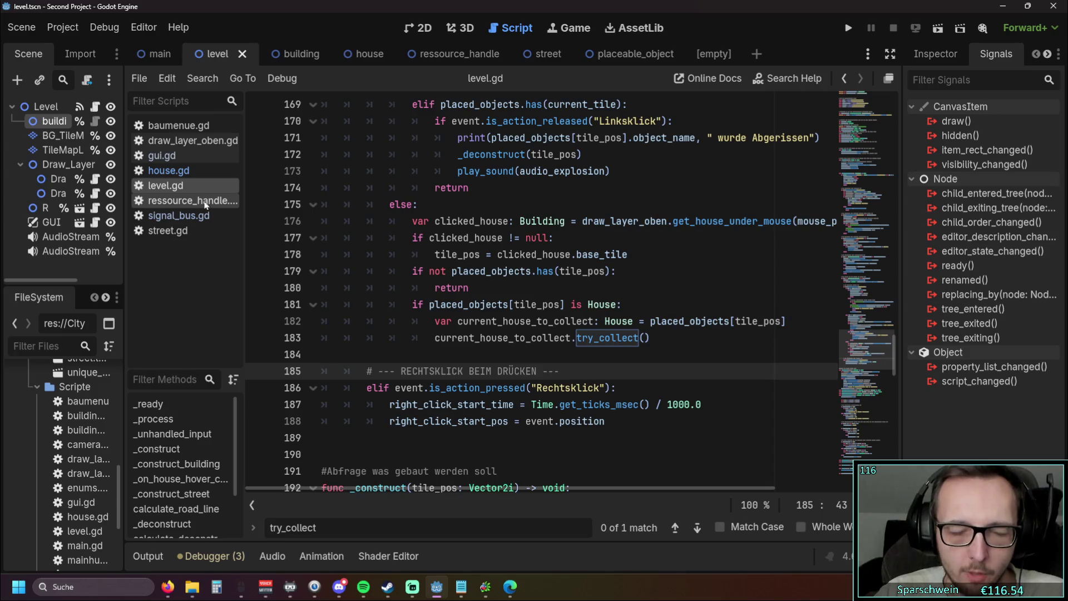
{"action": "left_click", "coordinate": [181, 173]}
{"action": "scroll", "coordinate": [530, 301], "scroll_direction": "up", "scroll_amount": 4}
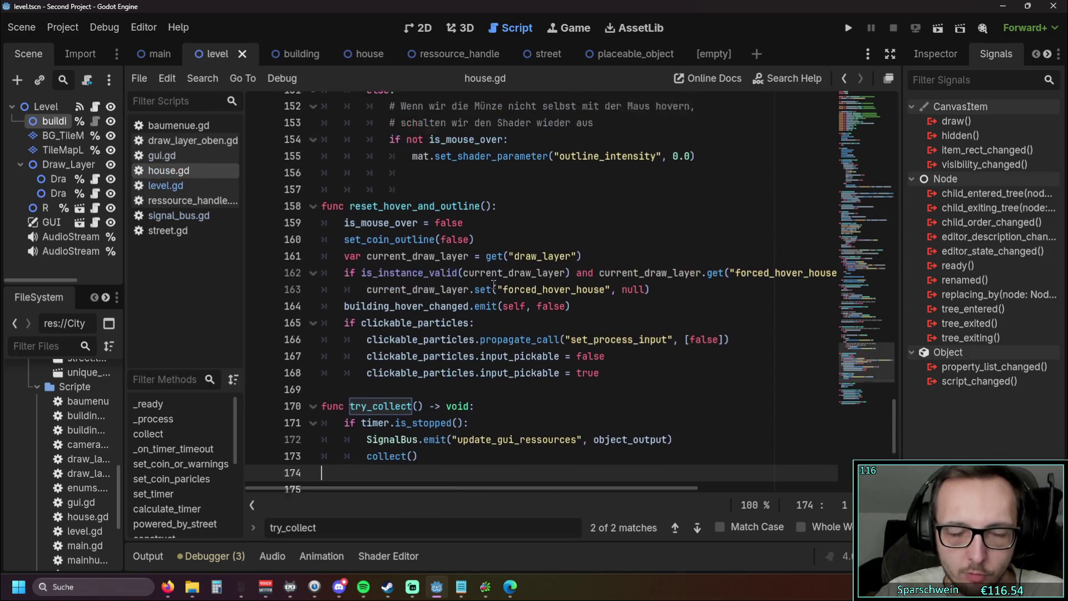
{"action": "left_click", "coordinate": [530, 301]}
{"action": "scroll", "coordinate": [530, 301], "scroll_direction": "up", "scroll_amount": 6}
{"action": "scroll", "coordinate": [529, 301], "scroll_direction": "down", "scroll_amount": 4}
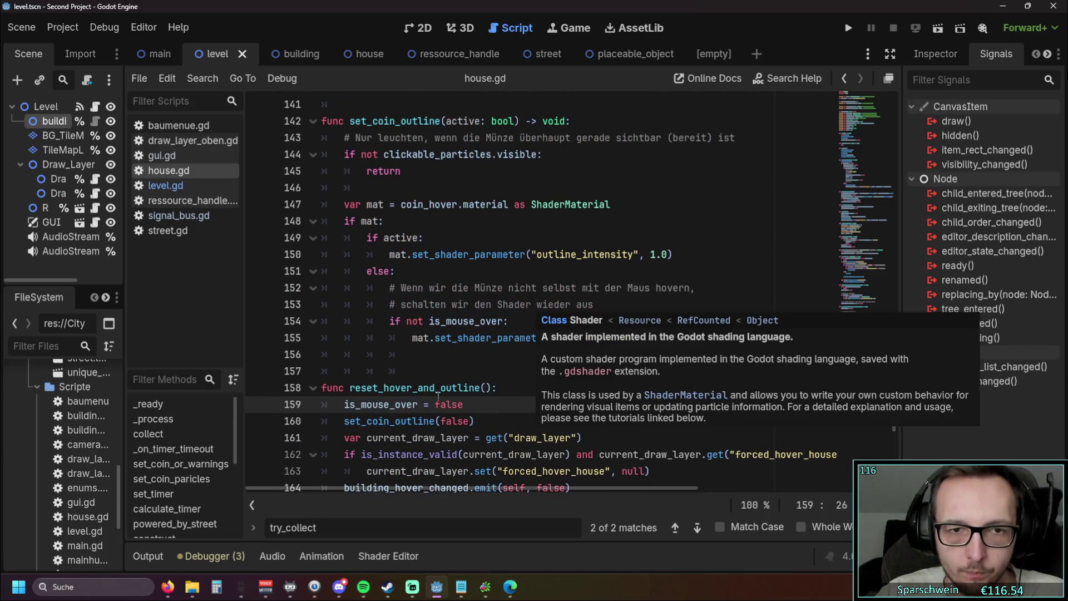
{"action": "scroll", "coordinate": [489, 301], "scroll_direction": "up", "scroll_amount": 8}
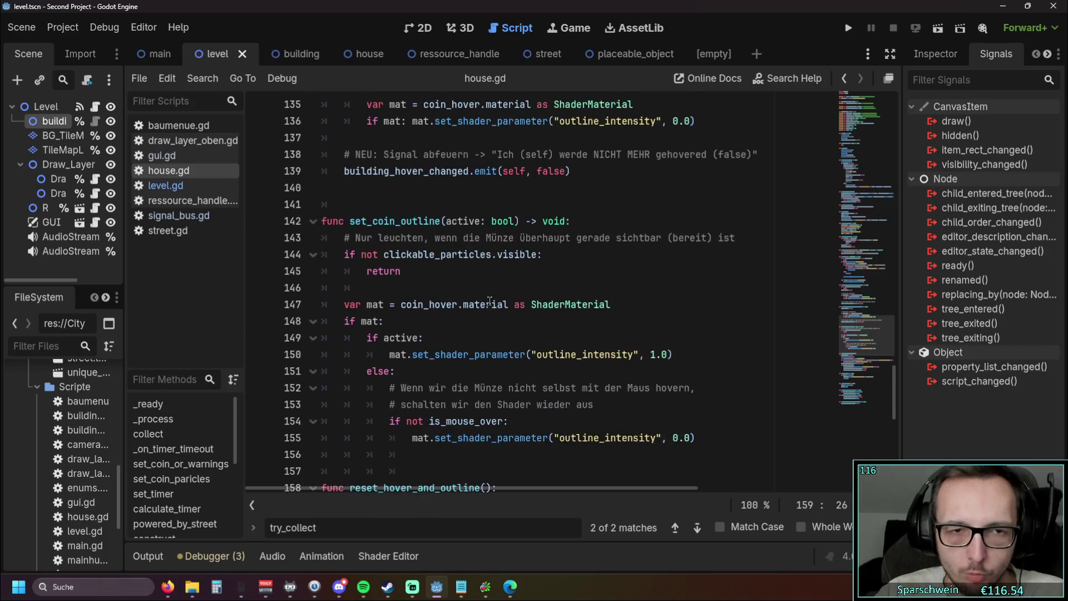
{"action": "scroll", "coordinate": [489, 300], "scroll_direction": "up", "scroll_amount": 8}
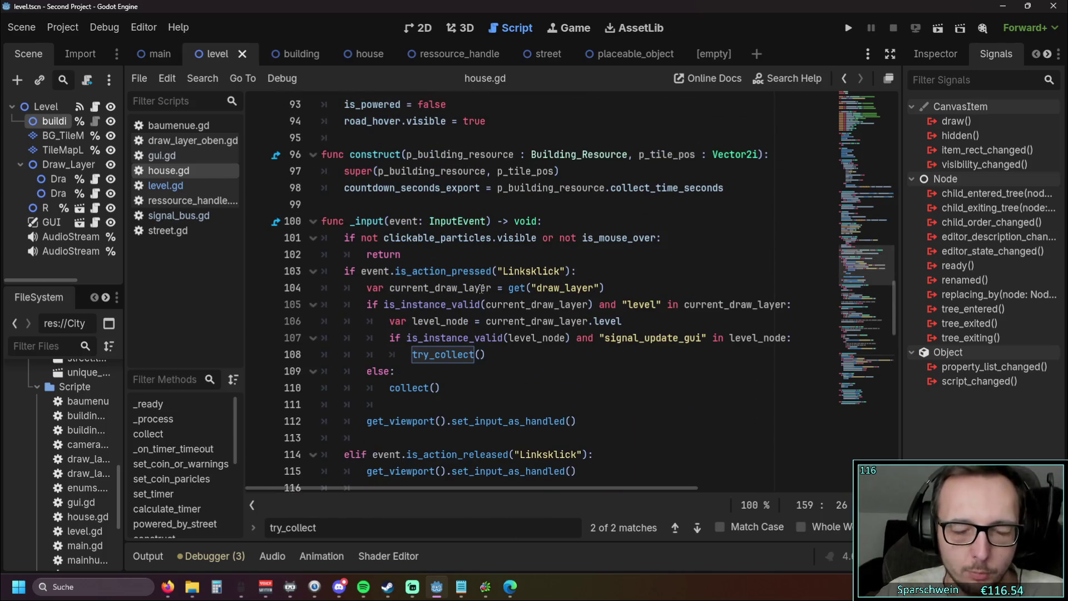
{"action": "scroll", "coordinate": [450, 313], "scroll_direction": "down", "scroll_amount": 1}
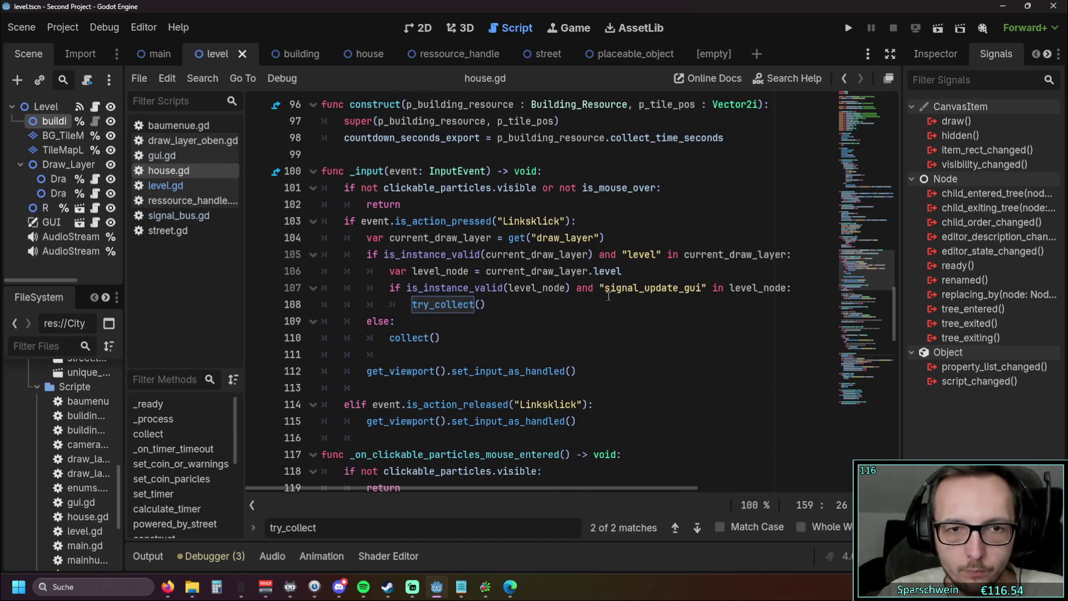
{"action": "left_click", "coordinate": [503, 320]}
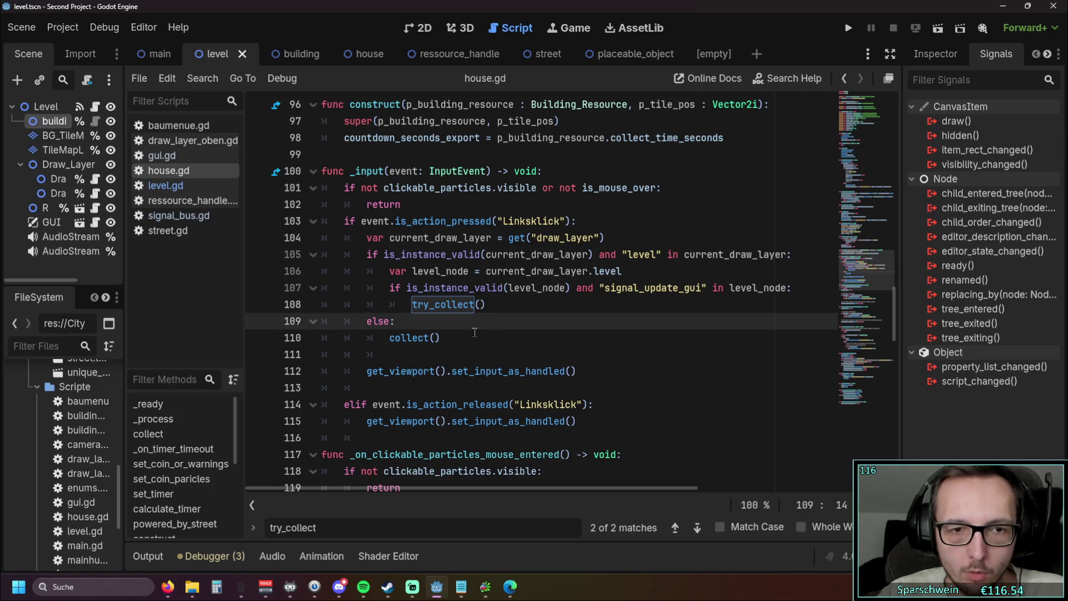
{"action": "left_click", "coordinate": [531, 330]}
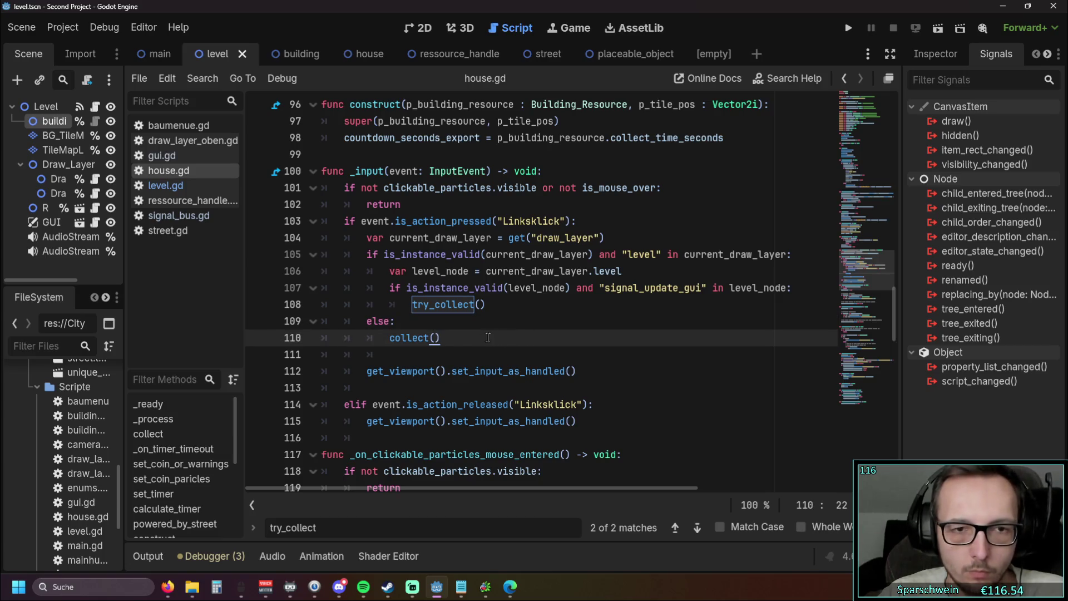
{"action": "left_click_drag", "start_coordinate": [440, 337], "coordinate": [390, 340]}
{"action": "key", "text": "Right"}
{"action": "scroll", "coordinate": [412, 343], "scroll_direction": "up", "scroll_amount": 10}
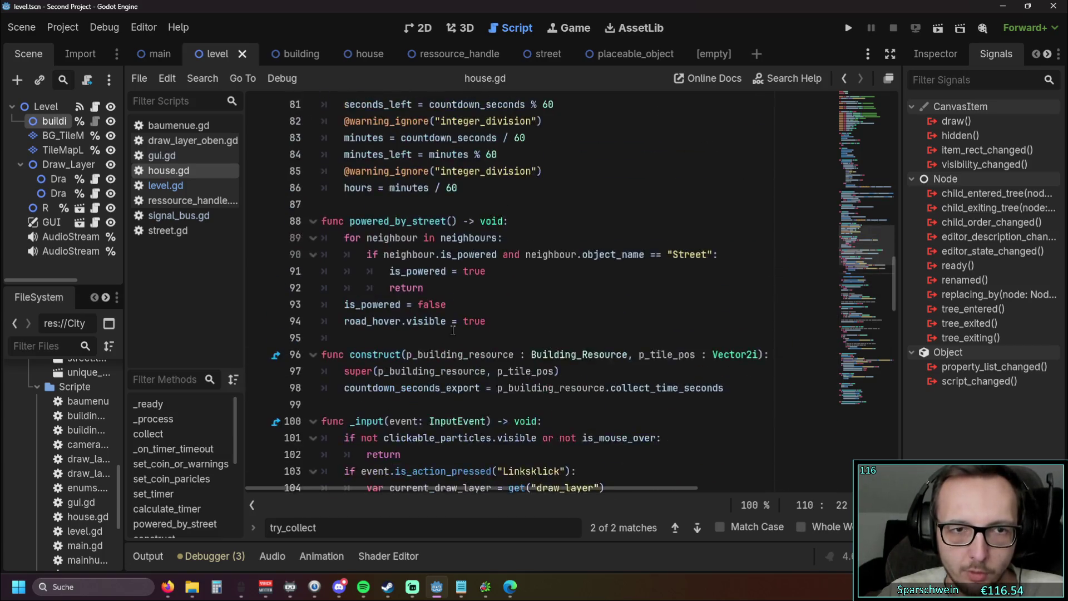
{"action": "scroll", "coordinate": [412, 343], "scroll_direction": "up", "scroll_amount": 12}
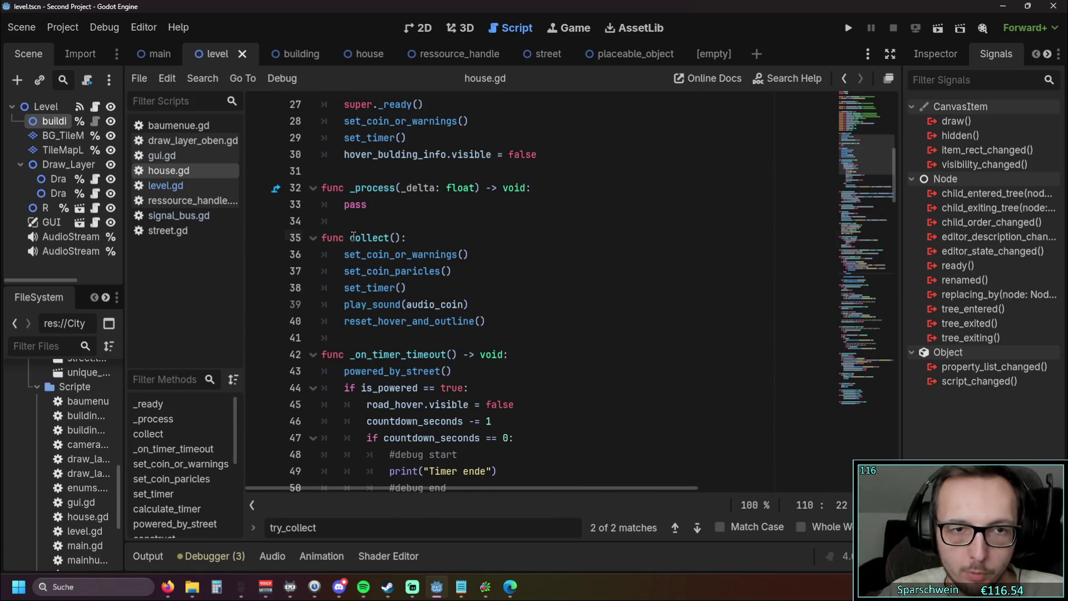
- Review collect()'s body on lines 35–38: set_coin_or_warnings, set_coin_paricles and set_timer
{"action": "double_click", "coordinate": [356, 238]}
{"action": "left_click", "coordinate": [537, 254]}
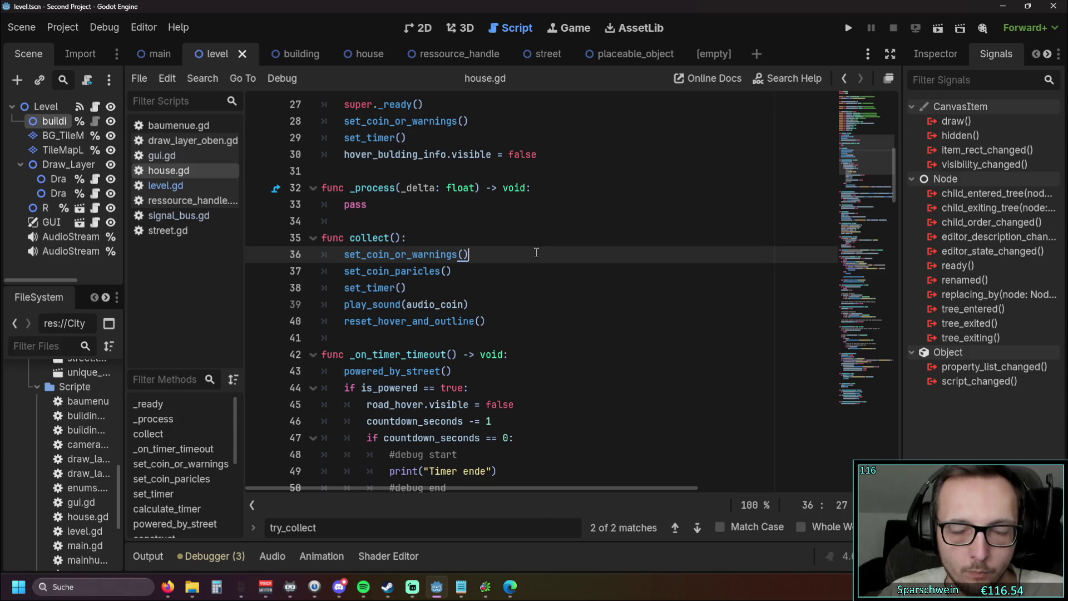
{"action": "double_click", "coordinate": [380, 256]}
{"action": "key", "text": "Down"}
{"action": "key", "text": "shift+Home"}
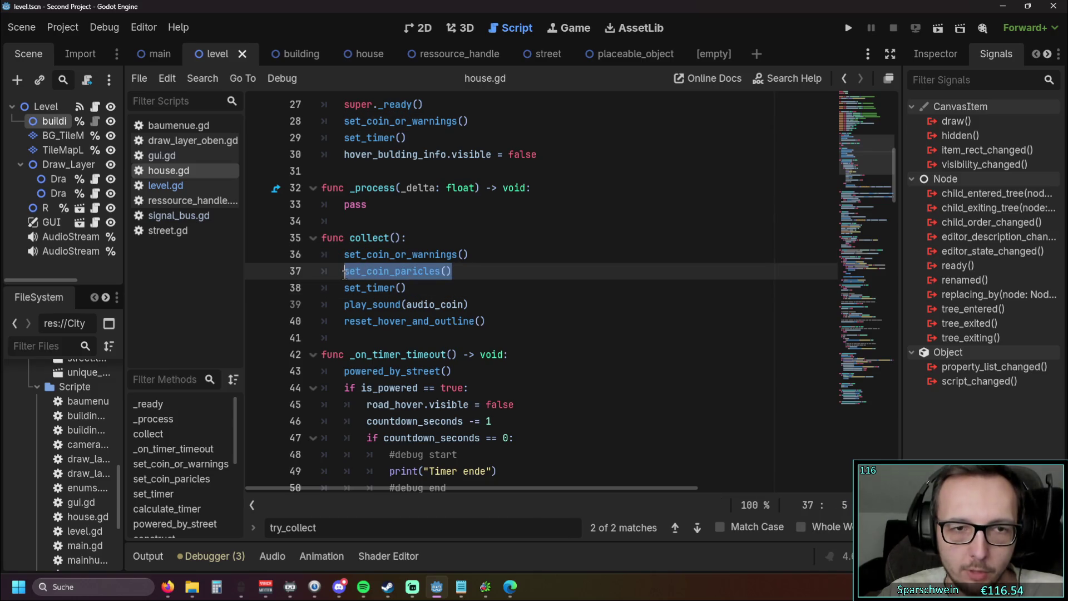
{"action": "left_click", "coordinate": [483, 284]}
{"action": "key", "text": "shift+Home"}
{"action": "key", "text": "End"}
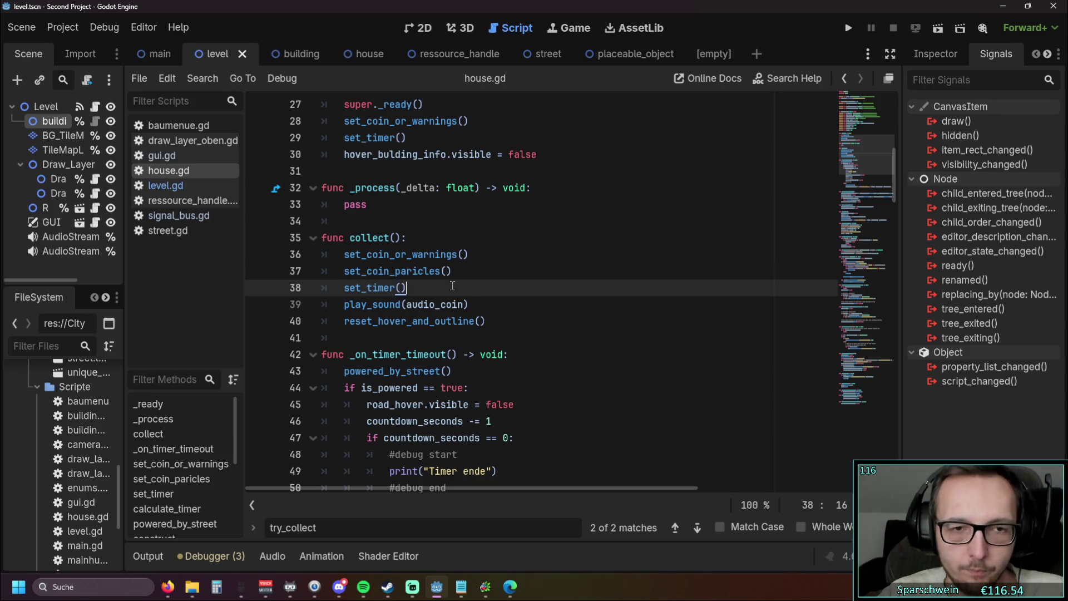
- Revisit the set_coin_or_warnings call and the play_sound(audio_coin) call on line 39
{"action": "left_click_drag", "start_coordinate": [343, 305], "coordinate": [482, 309]}
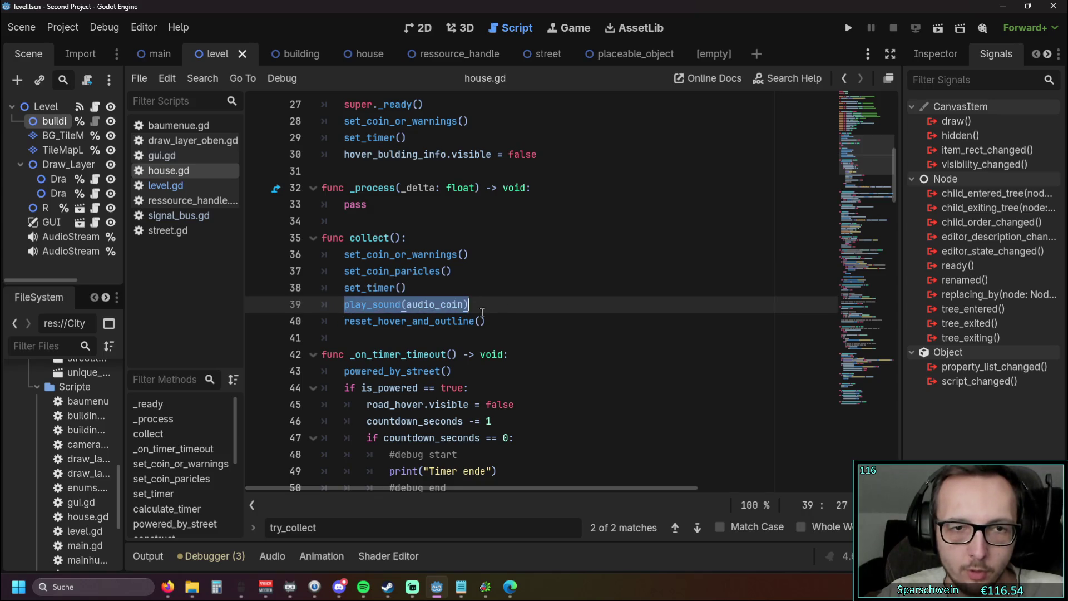
{"action": "scroll", "coordinate": [478, 312], "scroll_direction": "up", "scroll_amount": 1}
{"action": "left_click", "coordinate": [430, 305]}
{"action": "scroll", "coordinate": [430, 304], "scroll_direction": "down", "scroll_amount": 9}
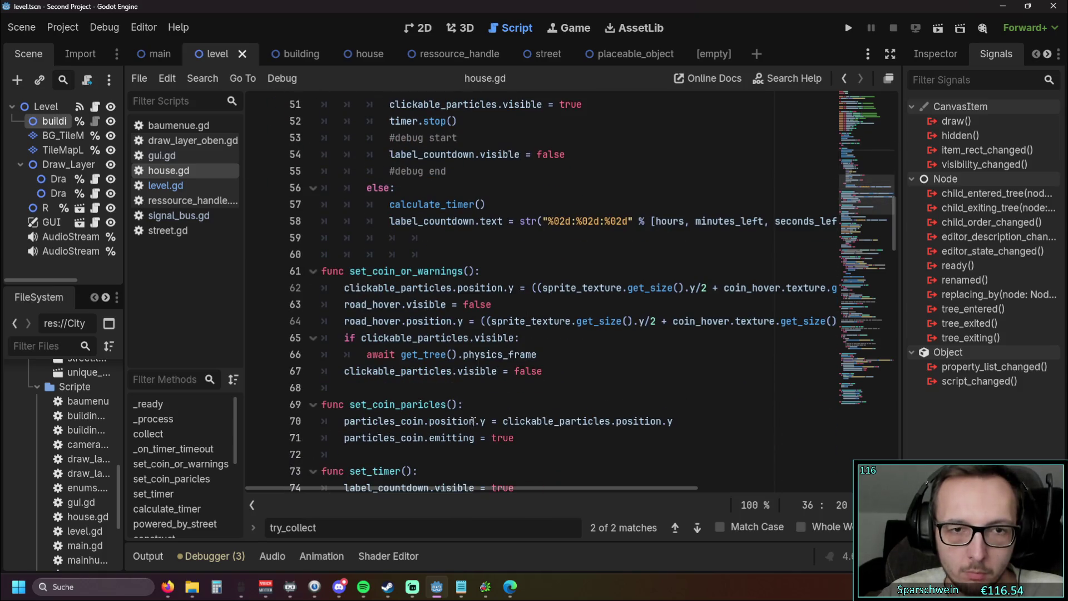
{"action": "mouse_move", "coordinate": [428, 489]}
{"action": "left_mouse_down"}
{"action": "mouse_move", "coordinate": [591, 500]}
{"action": "mouse_move", "coordinate": [358, 484]}
{"action": "left_mouse_up"}
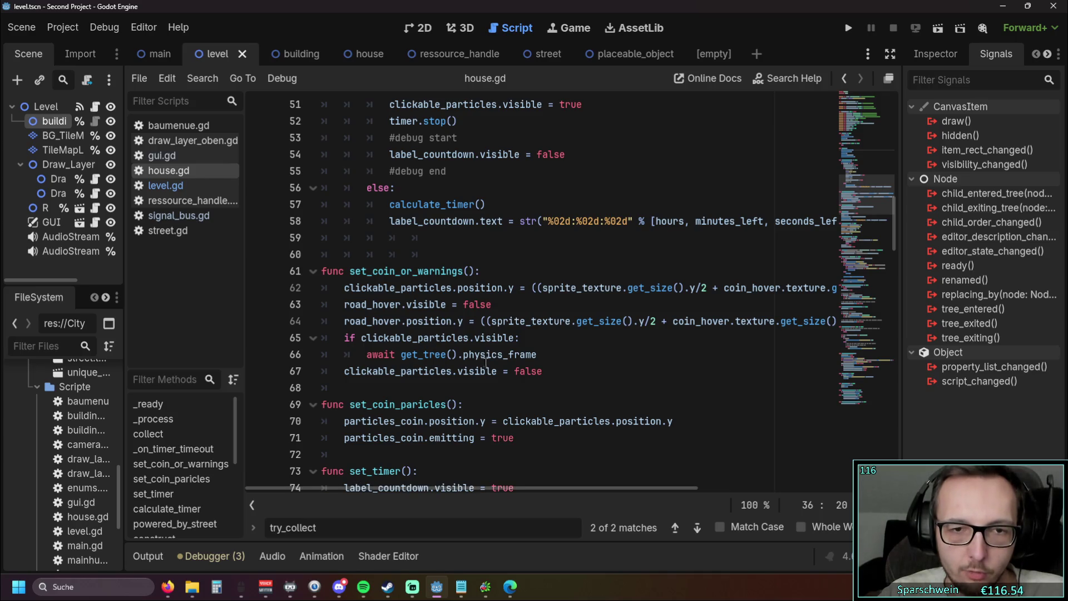
{"action": "scroll", "coordinate": [485, 378], "scroll_direction": "up", "scroll_amount": 4}
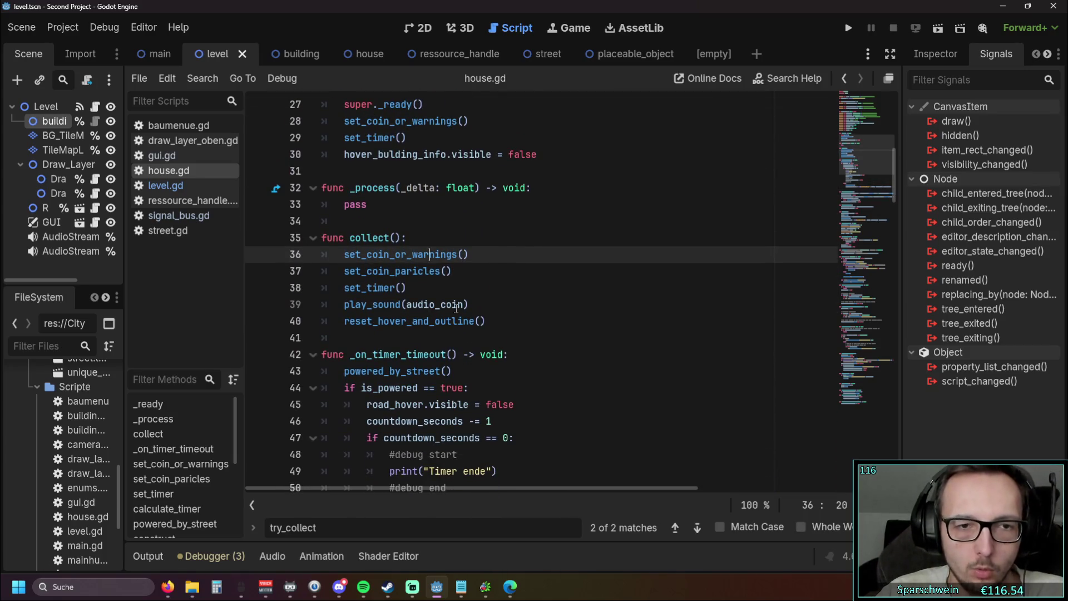
{"action": "left_click_drag", "start_coordinate": [482, 305], "coordinate": [341, 304]}
{"action": "left_click", "coordinate": [494, 345]}
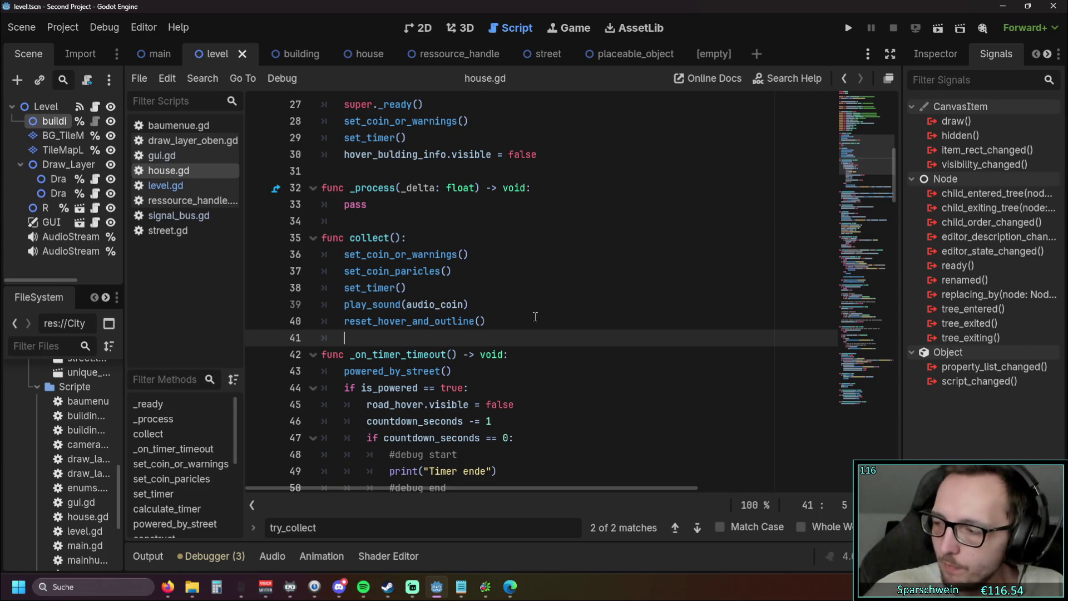
- Launch the game with F5, starting at Gold 2000 and Holz 0
{"action": "scroll", "coordinate": [535, 317], "scroll_direction": "up", "scroll_amount": 1}
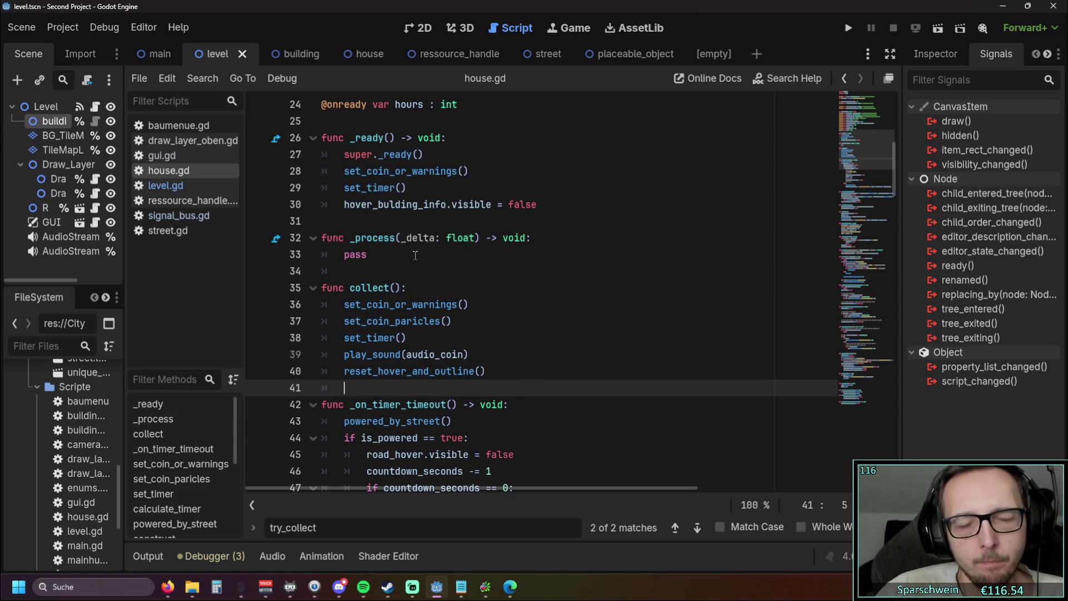
{"action": "scroll", "coordinate": [415, 255], "scroll_direction": "down", "scroll_amount": 2}
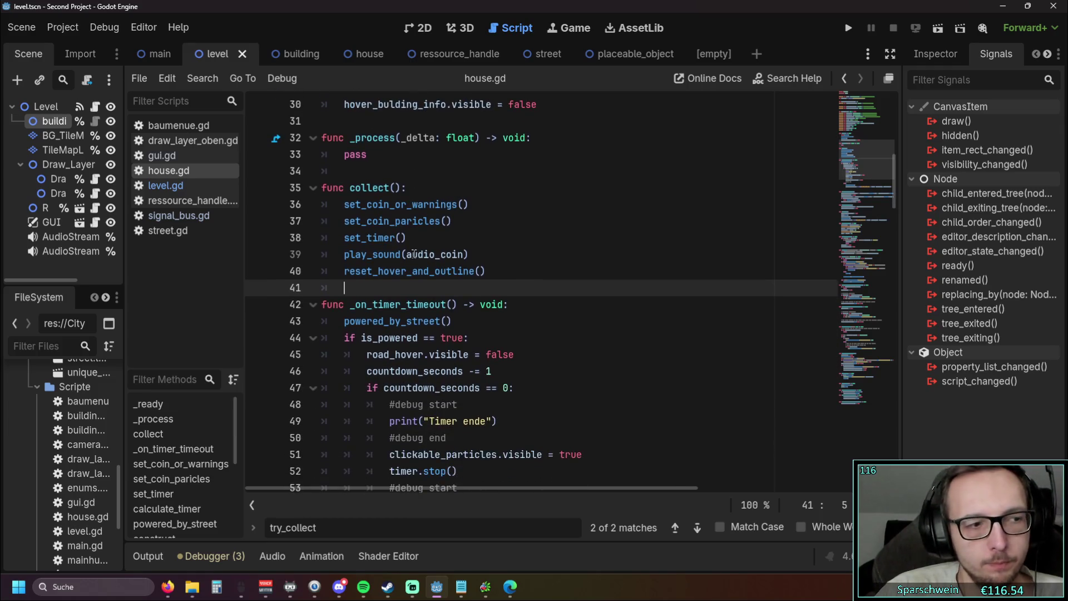
{"action": "scroll", "coordinate": [420, 256], "scroll_direction": "up", "scroll_amount": 1}
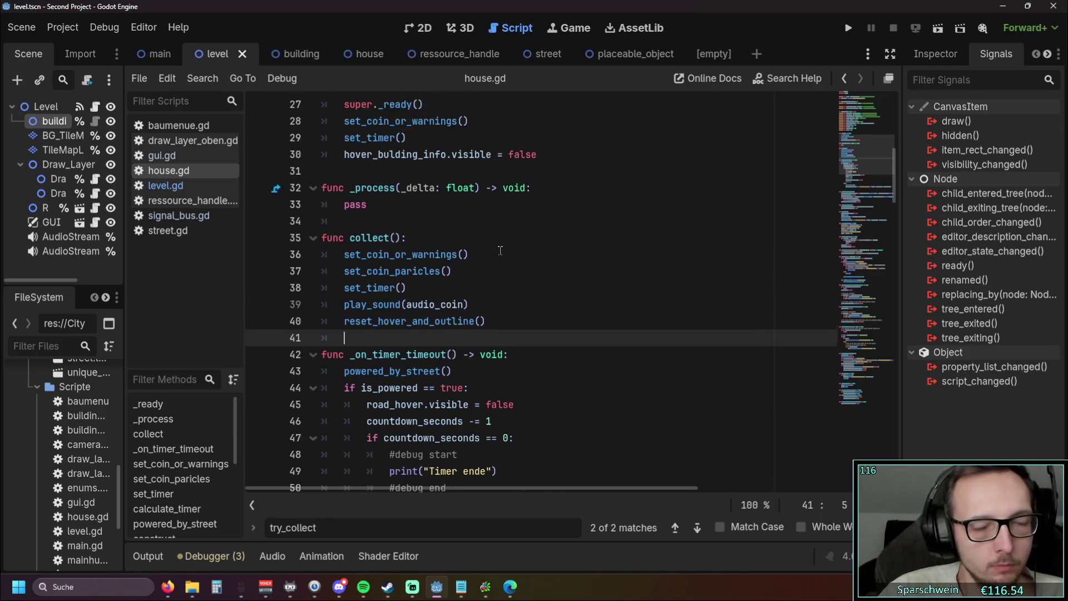
{"action": "scroll", "coordinate": [489, 250], "scroll_direction": "down", "scroll_amount": 10}
{"action": "scroll", "coordinate": [506, 249], "scroll_direction": "down", "scroll_amount": 6}
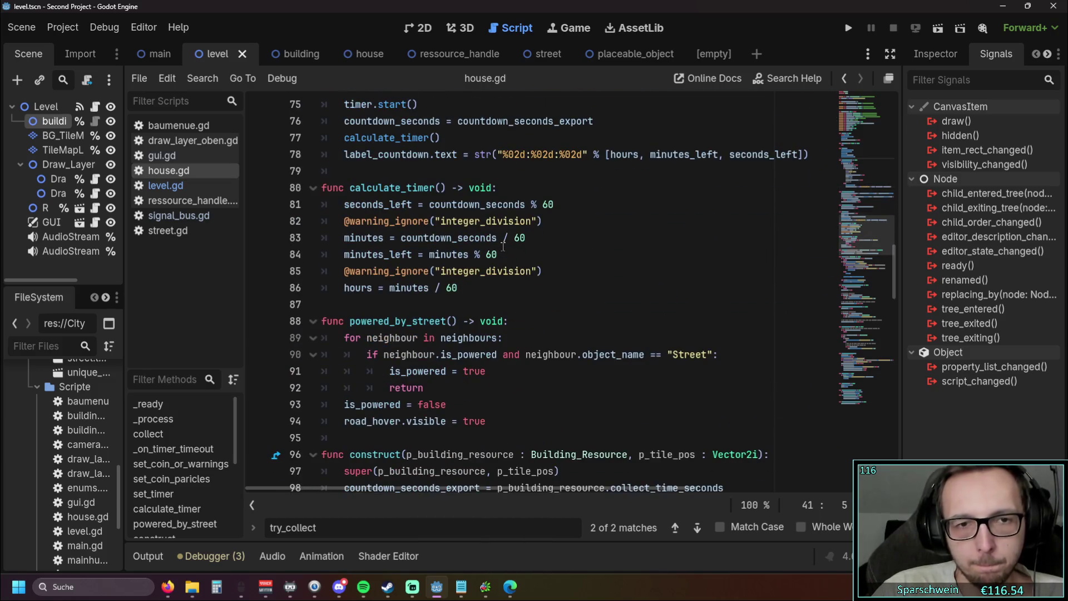
{"action": "scroll", "coordinate": [502, 246], "scroll_direction": "down", "scroll_amount": 10}
{"action": "key", "text": "F5"}
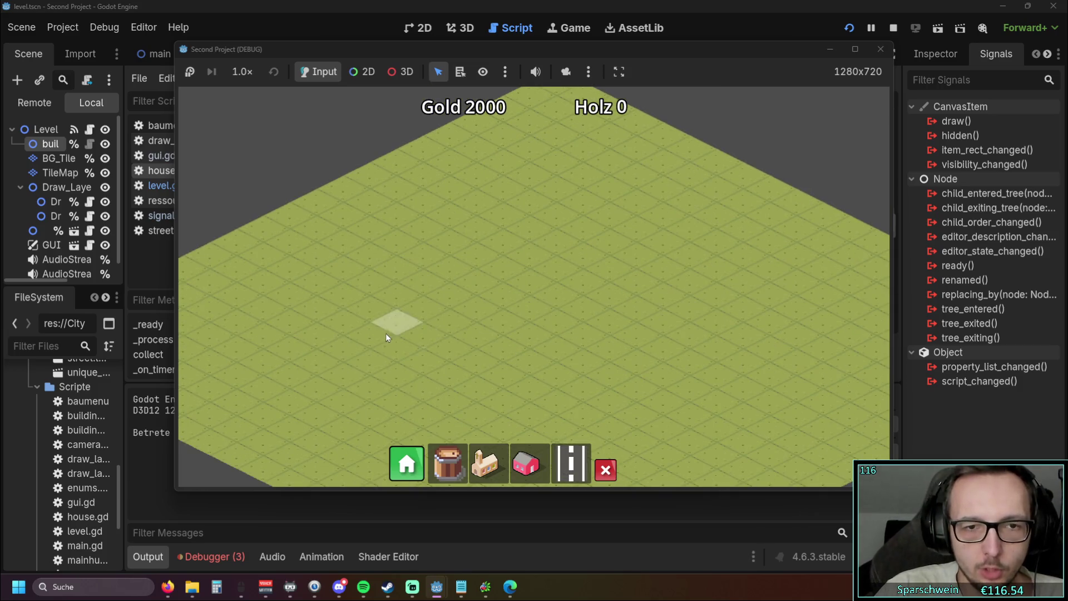
- Lay a long diagonal street and place the Mainhub beside it
{"action": "left_click_drag", "start_coordinate": [367, 336], "coordinate": [604, 216]}
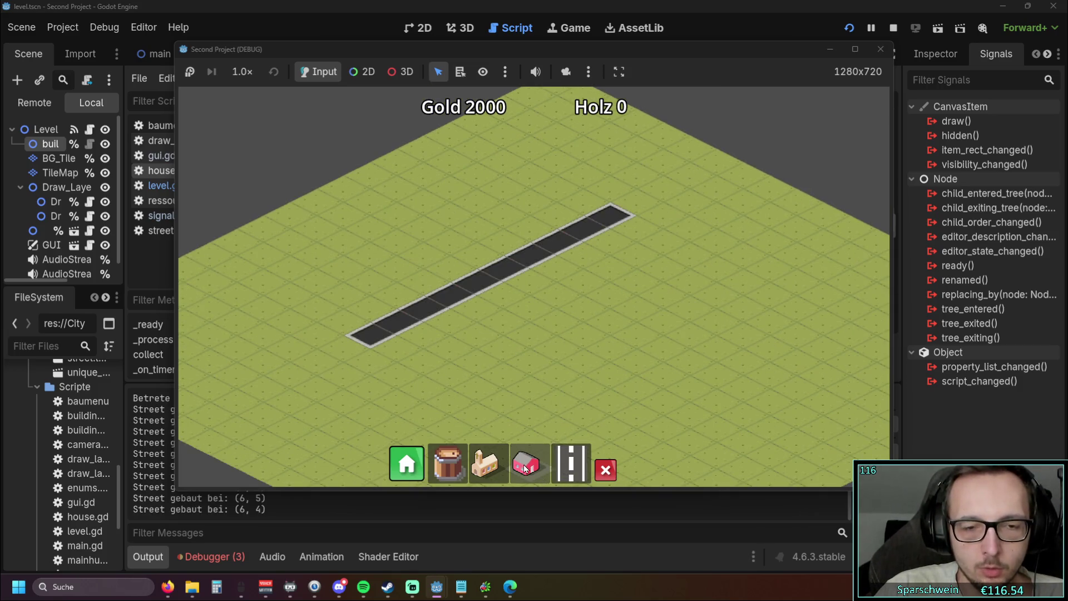
{"action": "left_click", "coordinate": [525, 468]}
{"action": "left_click", "coordinate": [485, 464]}
{"action": "left_click", "coordinate": [417, 339]}
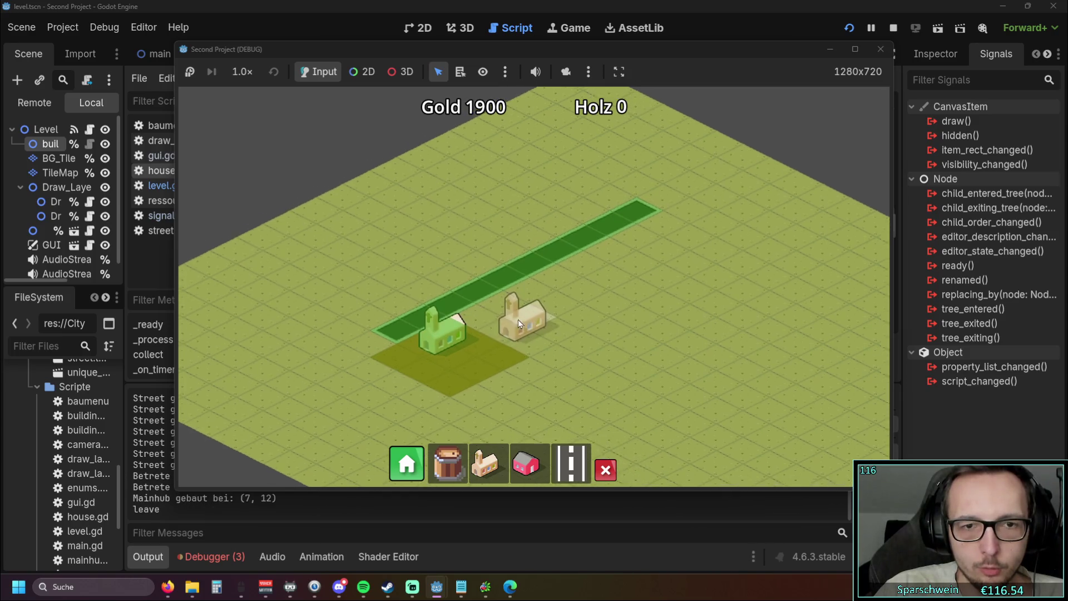
- Place a row of five red houses along the street
{"action": "left_click", "coordinate": [526, 463]}
{"action": "left_click", "coordinate": [530, 240]}
{"action": "left_click", "coordinate": [558, 230]}
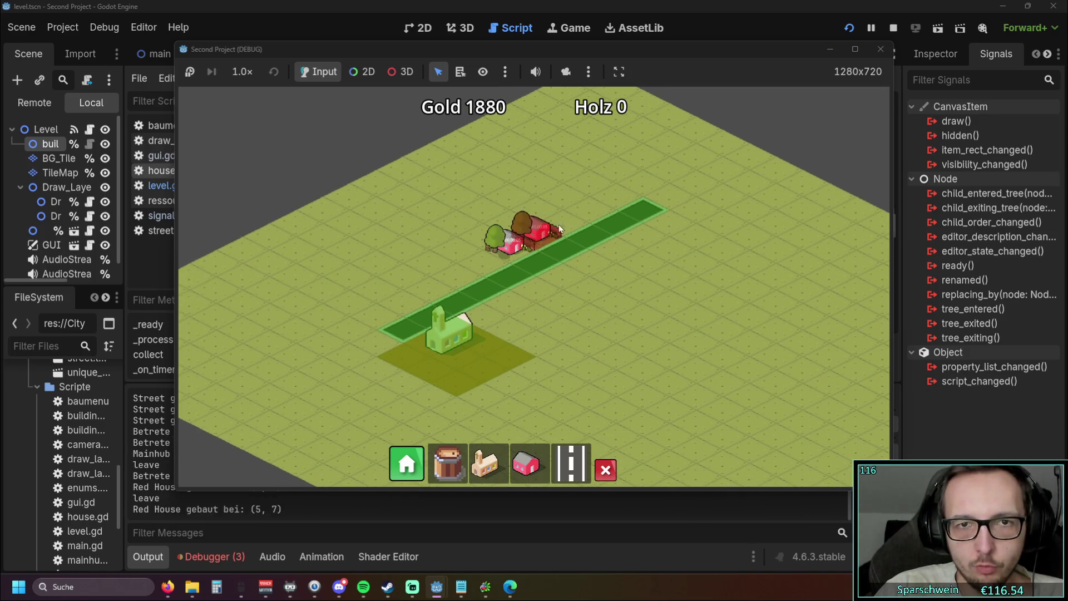
{"action": "left_click", "coordinate": [567, 219]}
{"action": "left_click", "coordinate": [593, 206]}
{"action": "left_click", "coordinate": [623, 194]}
- Lay a second road crossing the first and collect the coin above the first house
{"action": "scroll", "coordinate": [512, 336], "scroll_direction": "up", "scroll_amount": 3}
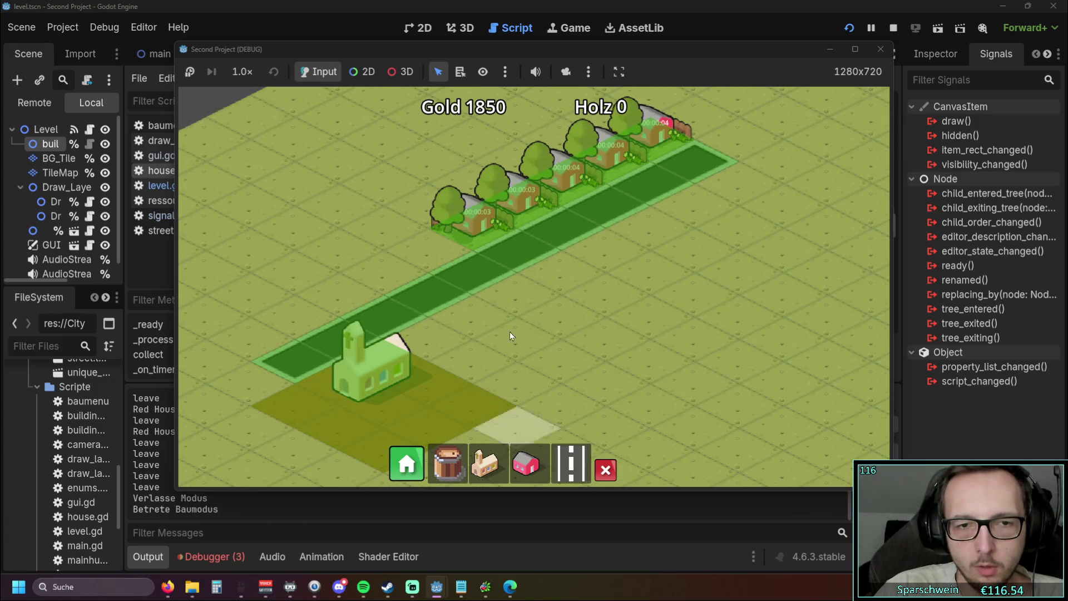
{"action": "left_click_drag", "start_coordinate": [328, 203], "coordinate": [665, 364]}
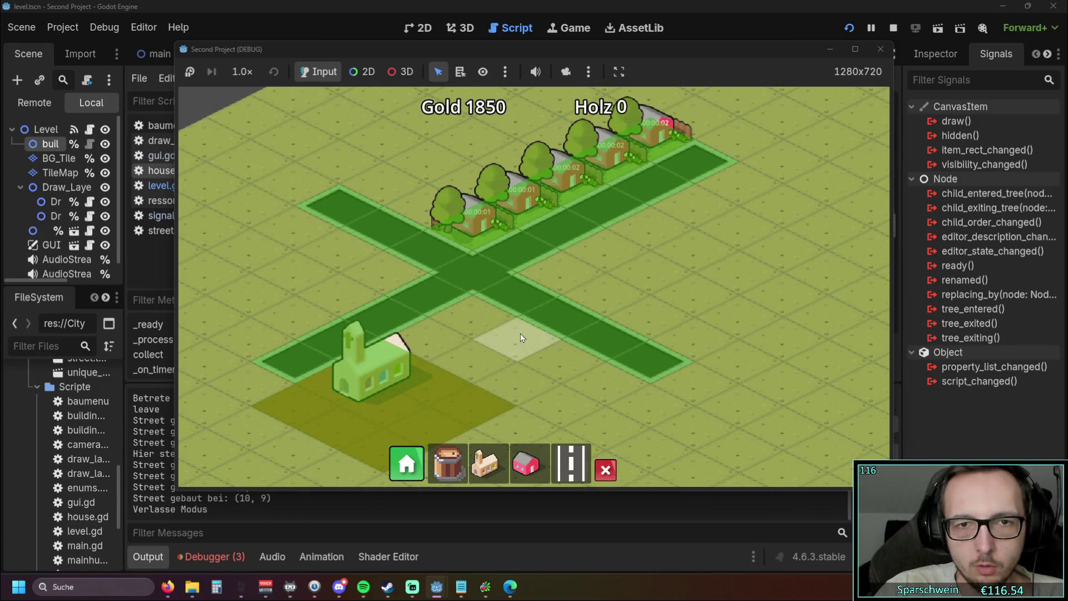
{"action": "left_click", "coordinate": [507, 248]}
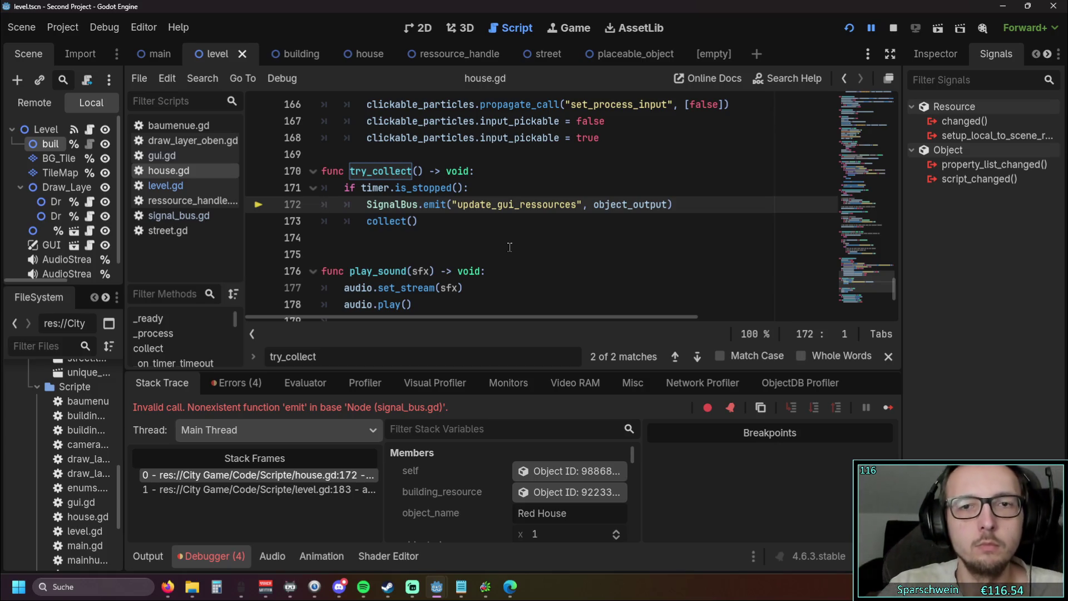
- Delete the failing SignalBus.emit statement on line 172 of try_collect
{"action": "triple_click", "coordinate": [676, 204]}
{"action": "key", "text": "ctrl+c"}
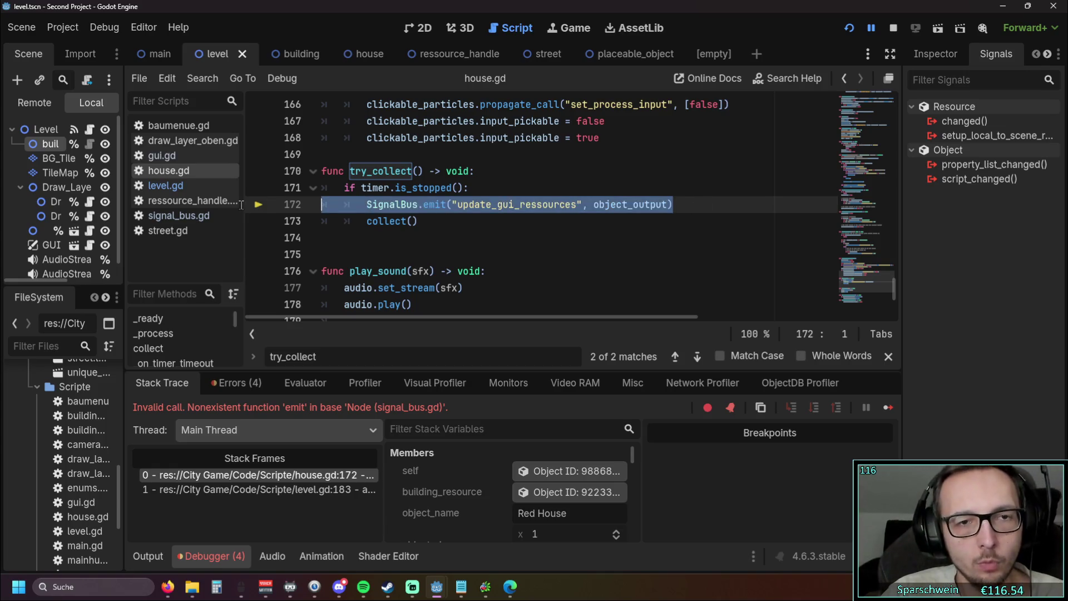
{"action": "key", "text": "BackSpace"}
{"action": "key", "text": "BackSpace"}
{"action": "scroll", "coordinate": [445, 251], "scroll_direction": "up", "scroll_amount": 15}
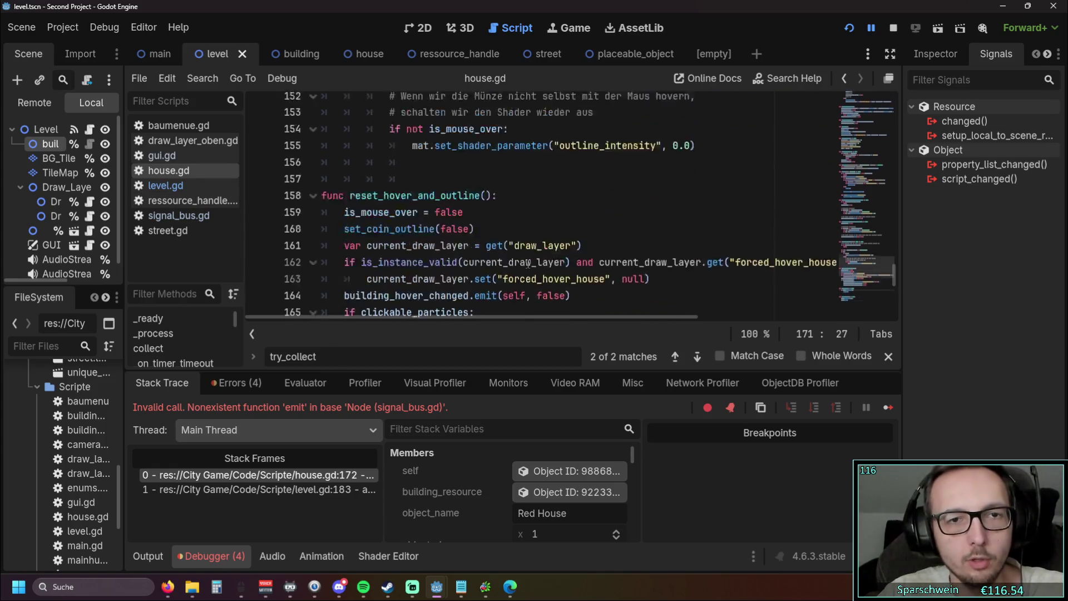
{"action": "scroll", "coordinate": [520, 264], "scroll_direction": "up", "scroll_amount": 4}
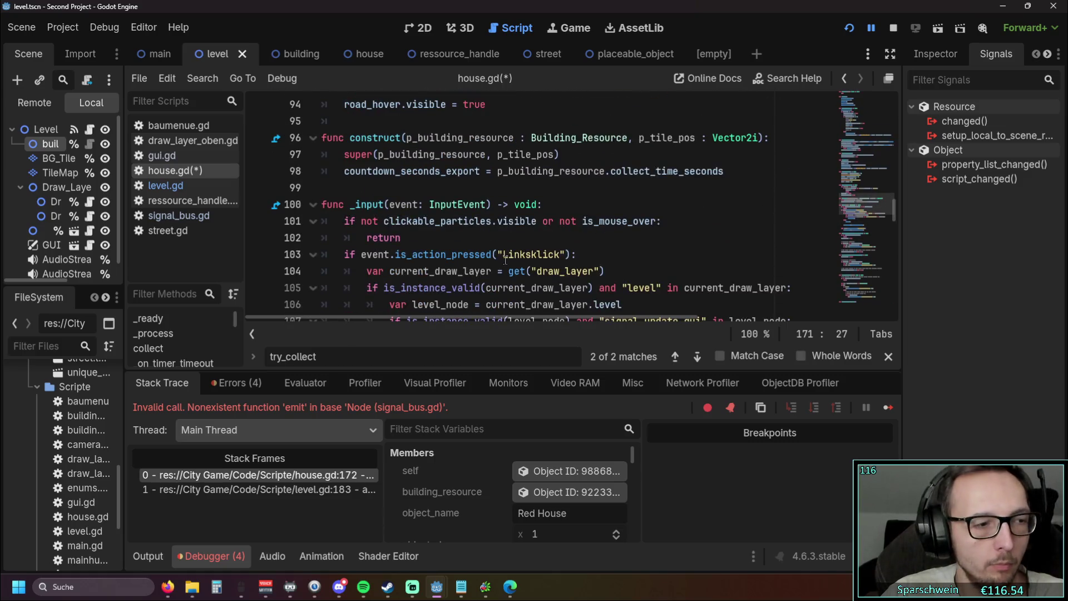
{"action": "scroll", "coordinate": [505, 259], "scroll_direction": "down", "scroll_amount": 1}
{"action": "scroll", "coordinate": [487, 270], "scroll_direction": "up", "scroll_amount": 6}
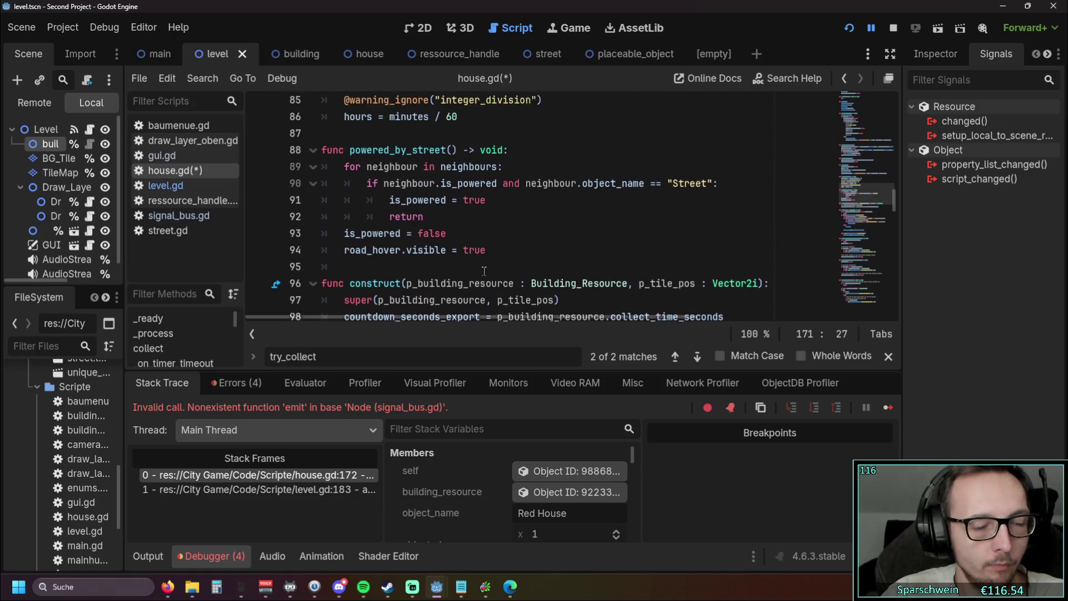
{"action": "scroll", "coordinate": [483, 272], "scroll_direction": "down", "scroll_amount": 4}
{"action": "scroll", "coordinate": [482, 272], "scroll_direction": "up", "scroll_amount": 14}
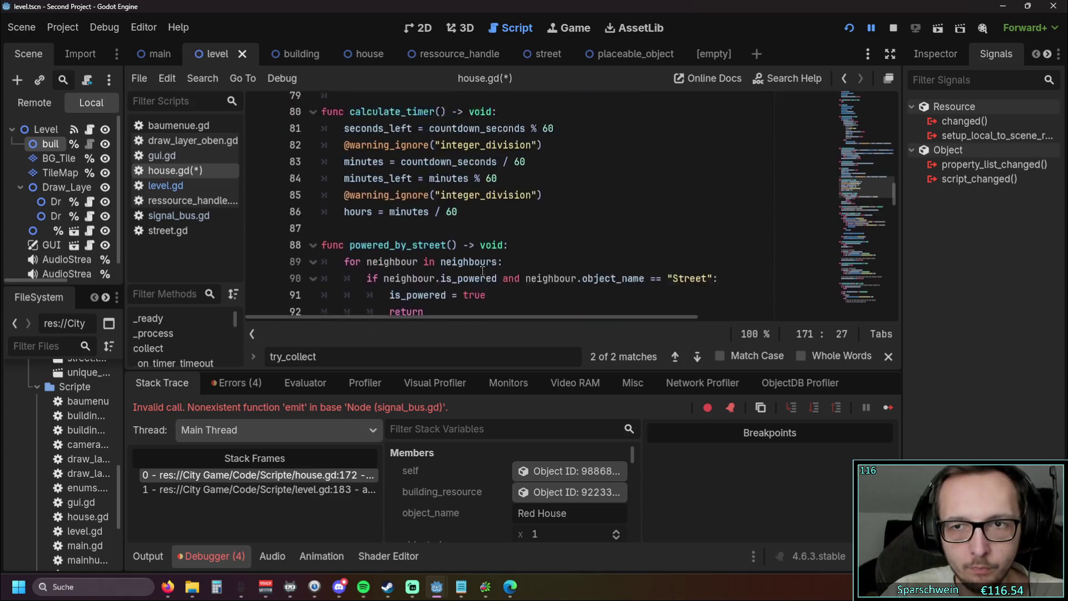
{"action": "scroll", "coordinate": [482, 273], "scroll_direction": "down", "scroll_amount": 3}
{"action": "scroll", "coordinate": [481, 274], "scroll_direction": "up", "scroll_amount": 10}
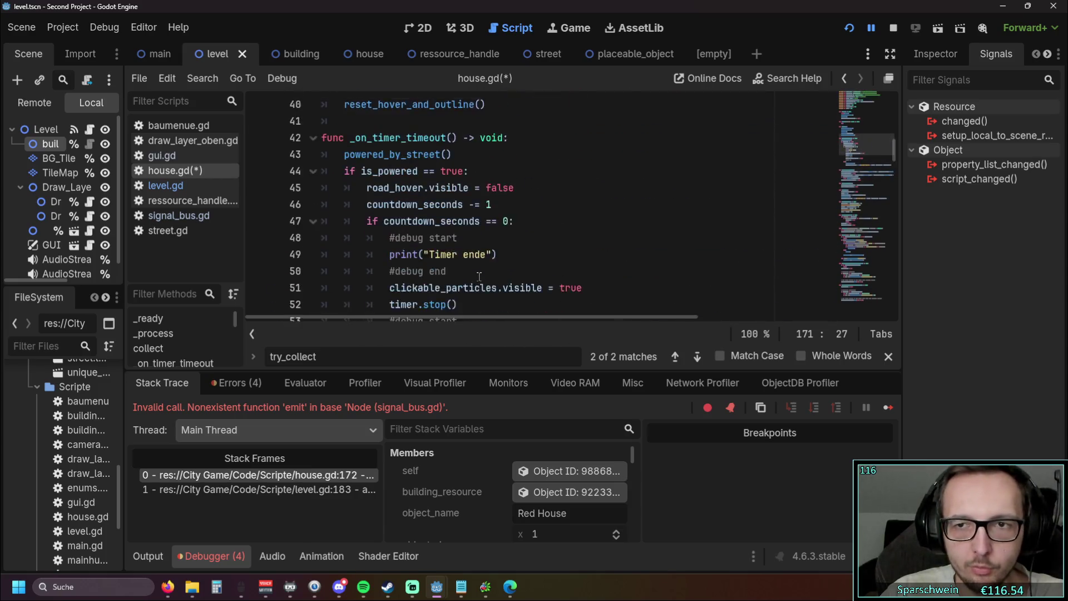
- Paste the SignalBus emit line at the end of collect() and fix its indentation
{"action": "scroll", "coordinate": [479, 276], "scroll_direction": "down", "scroll_amount": 1}
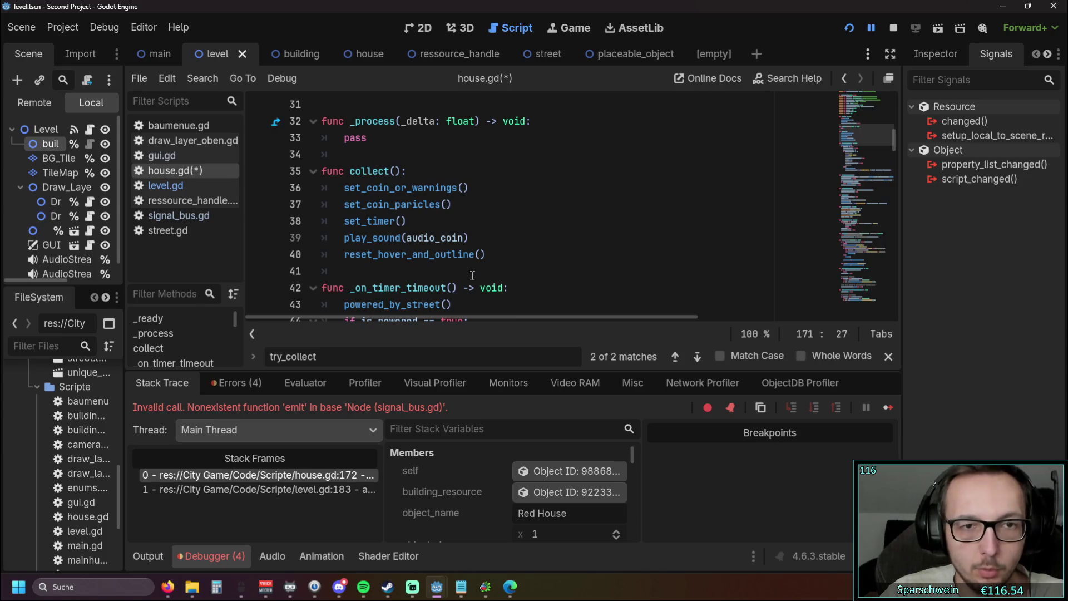
{"action": "scroll", "coordinate": [472, 276], "scroll_direction": "down", "scroll_amount": 1}
{"action": "left_click", "coordinate": [496, 205]}
{"action": "key", "text": "Return"}
{"action": "key", "text": "ctrl+v"}
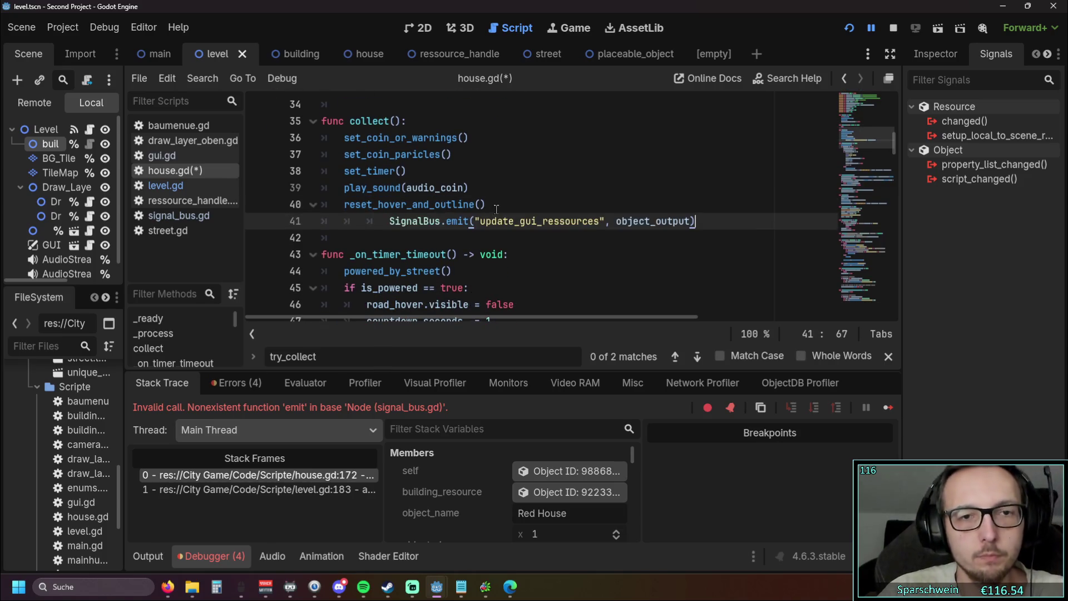
{"action": "left_click", "coordinate": [388, 220]}
{"action": "key", "text": "BackSpace"}
{"action": "key", "text": "BackSpace"}
{"action": "left_click", "coordinate": [426, 237]}
{"action": "key", "text": "Tab"}
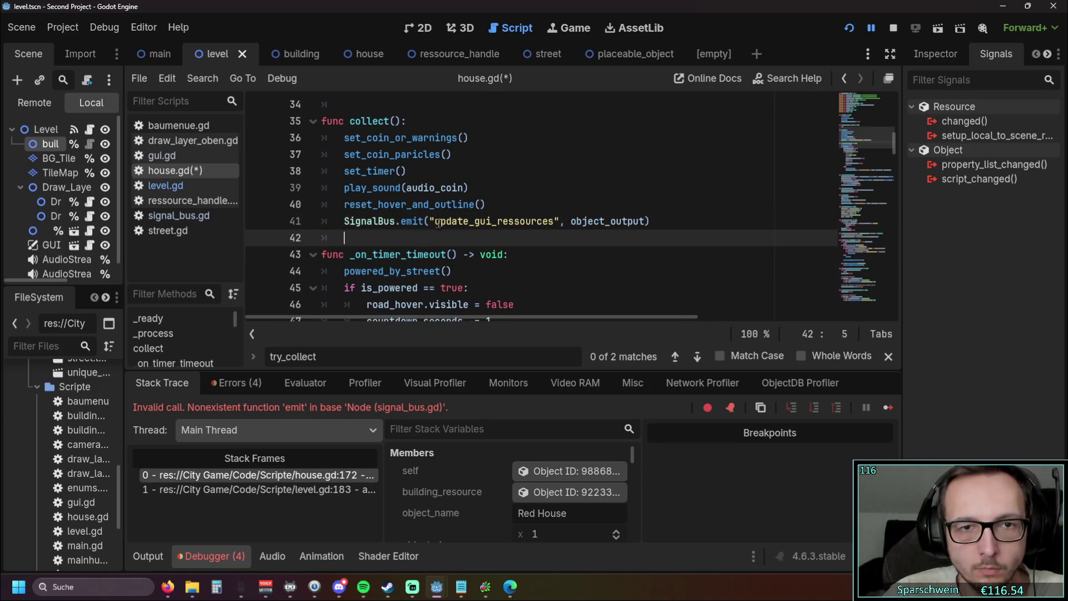
- Change the call to SignalBus.update_gui_ressources.emit
{"action": "left_click_drag", "start_coordinate": [435, 223], "coordinate": [554, 222]}
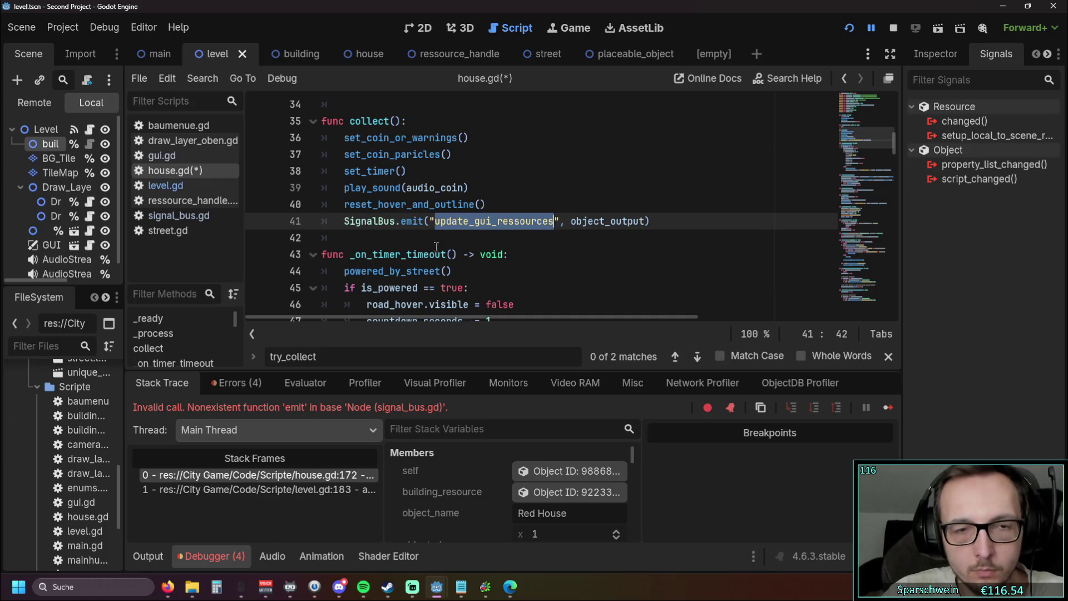
{"action": "key", "text": "ctrl+c"}
{"action": "left_click", "coordinate": [395, 221]}
{"action": "type", "text": "."}
{"action": "key", "text": "ctrl+v"}
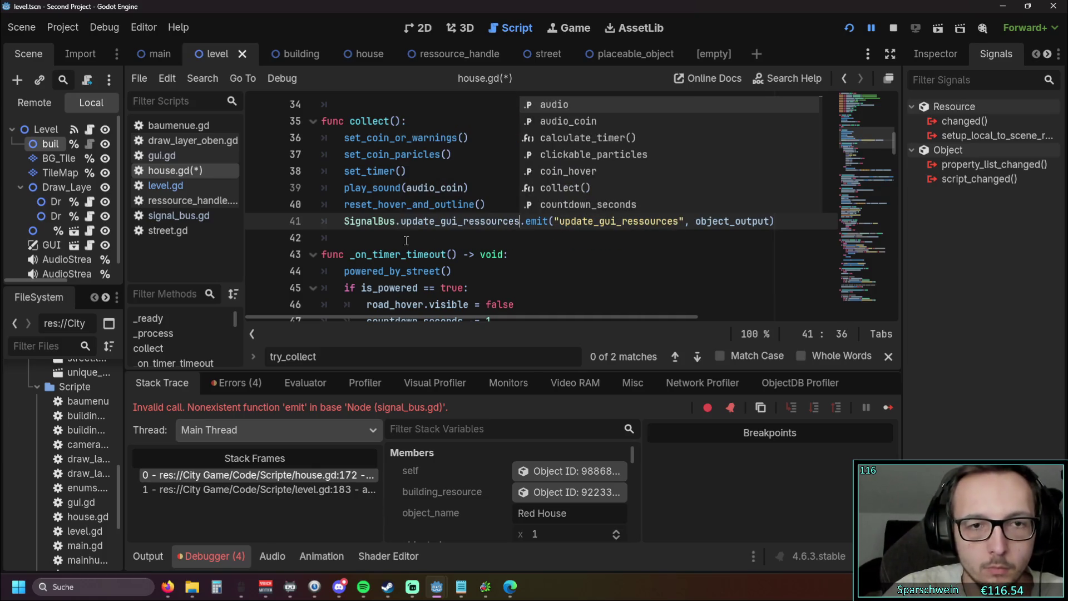
{"action": "left_click", "coordinate": [515, 257]}
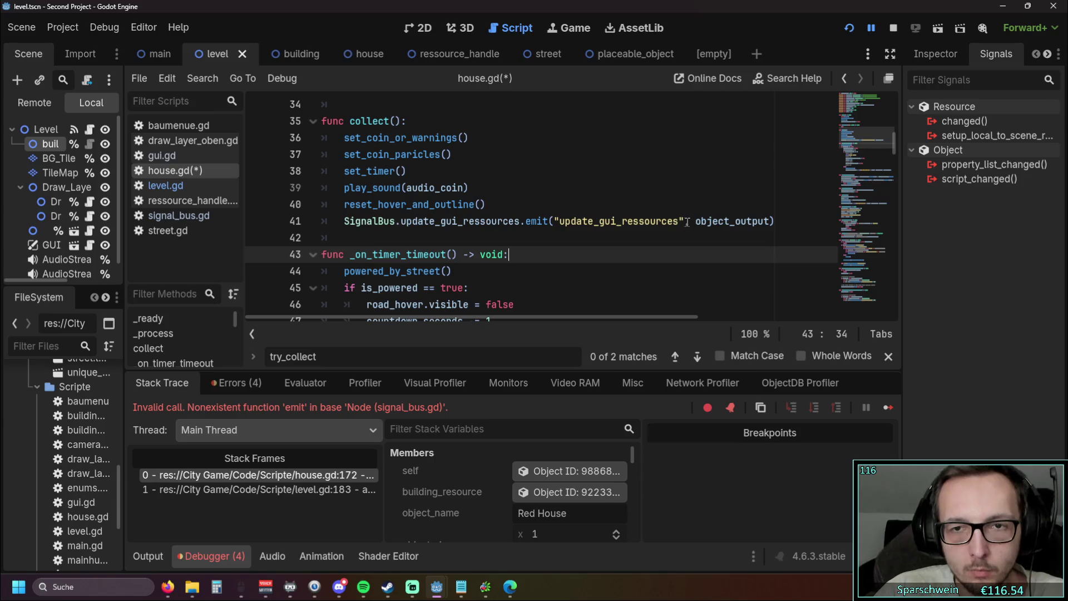
- Remove the redundant signal-name argument, leaving emit(object_output), save house.gd and run the game
{"action": "left_click_drag", "start_coordinate": [694, 224], "coordinate": [551, 221]}
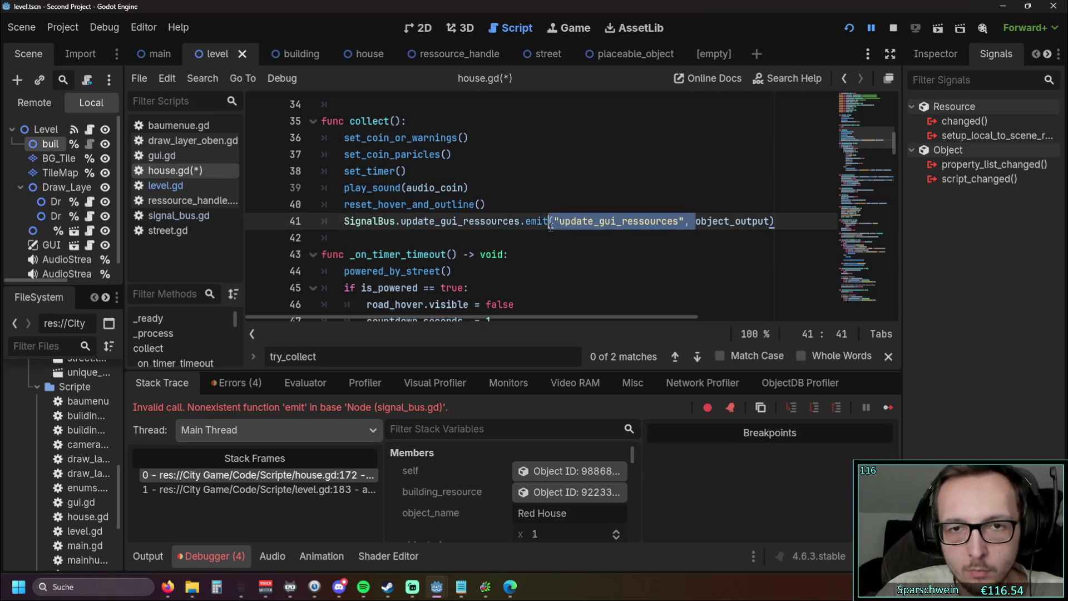
{"action": "key", "text": "BackSpace"}
{"action": "left_click", "coordinate": [563, 256]}
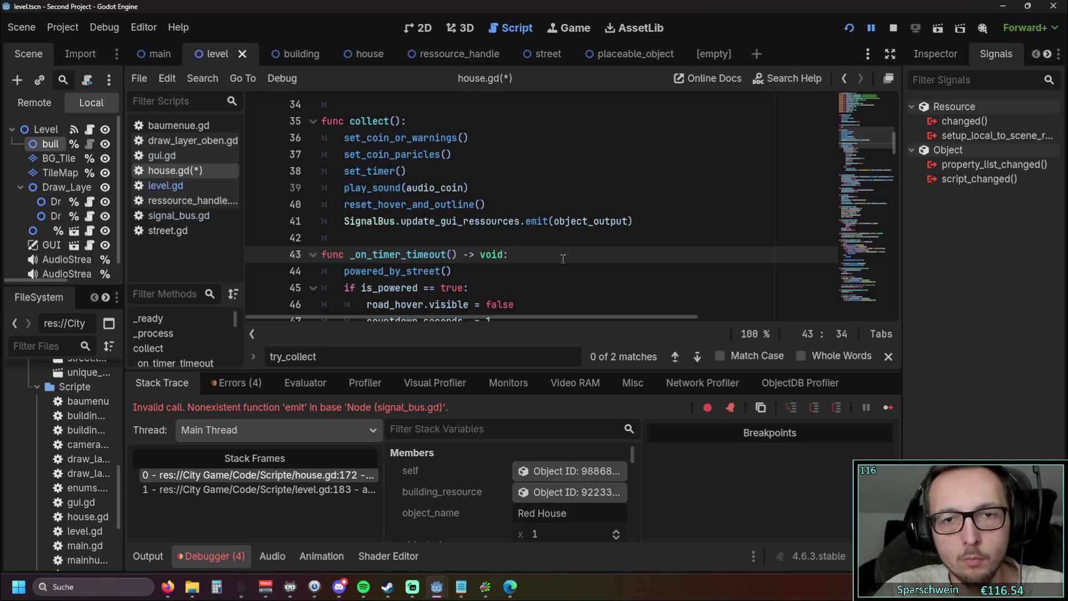
{"action": "left_click", "coordinate": [509, 287]}
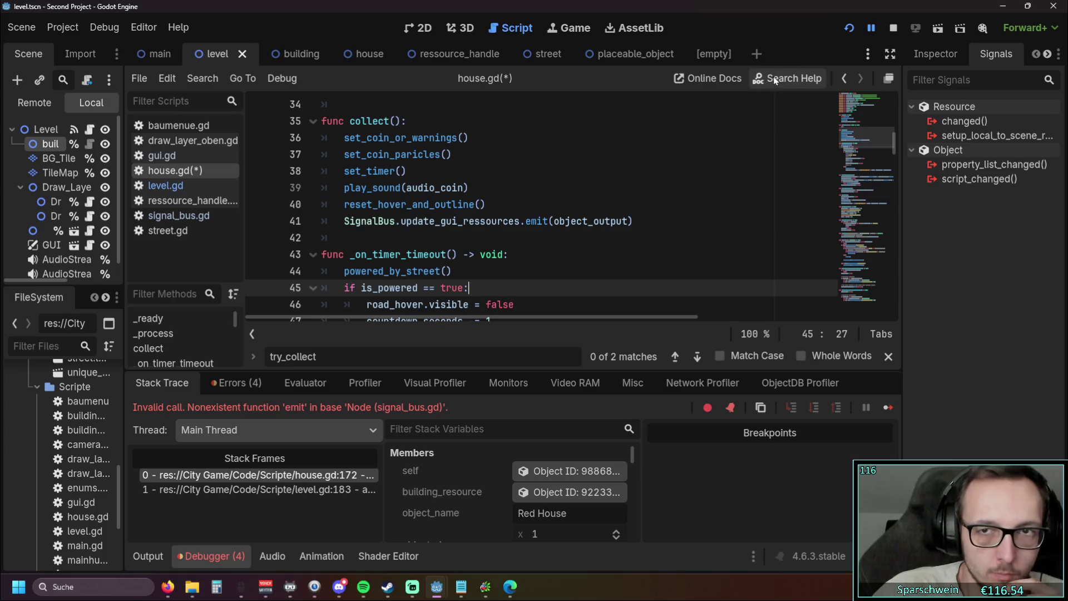
{"action": "key", "text": "ctrl+s"}
{"action": "left_click", "coordinate": [672, 203]}
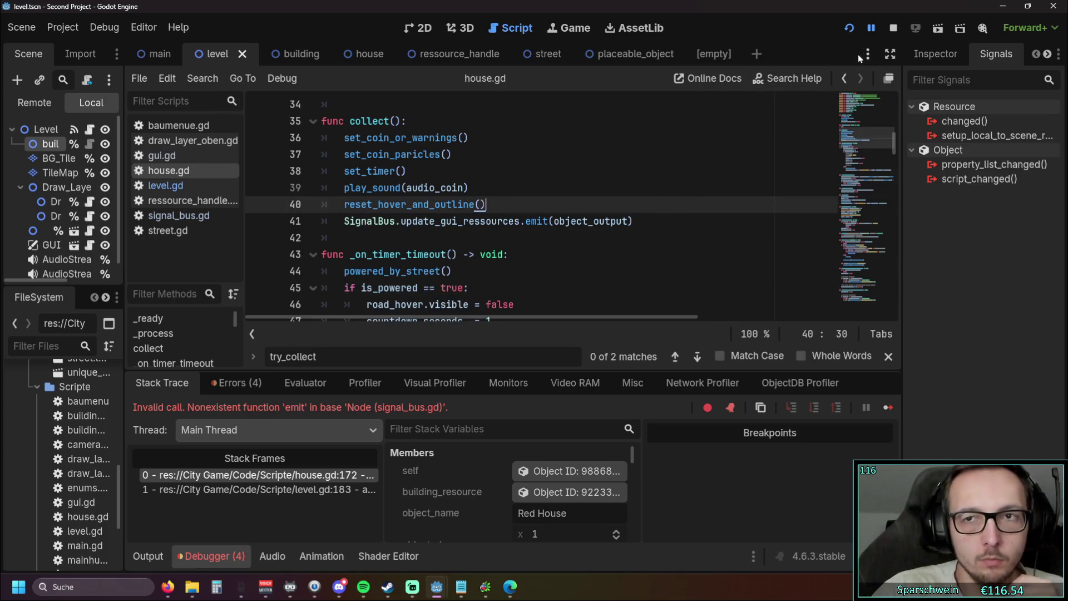
{"action": "left_click", "coordinate": [847, 32]}
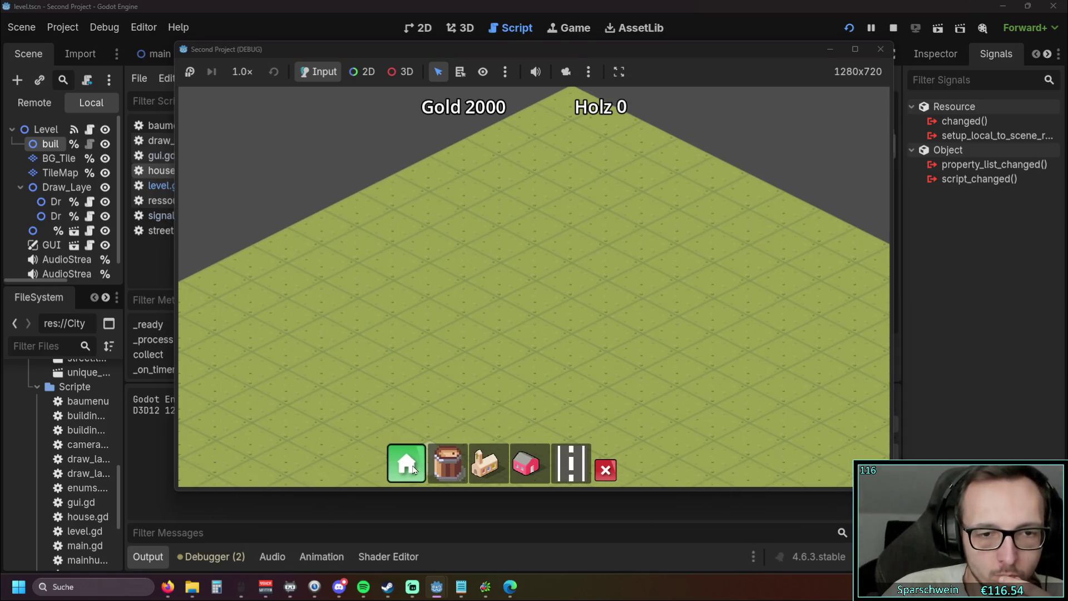
- Place a church with its street and four houses in a row, collect coins, then stop the game
{"action": "left_click", "coordinate": [486, 464]}
{"action": "left_click", "coordinate": [466, 379]}
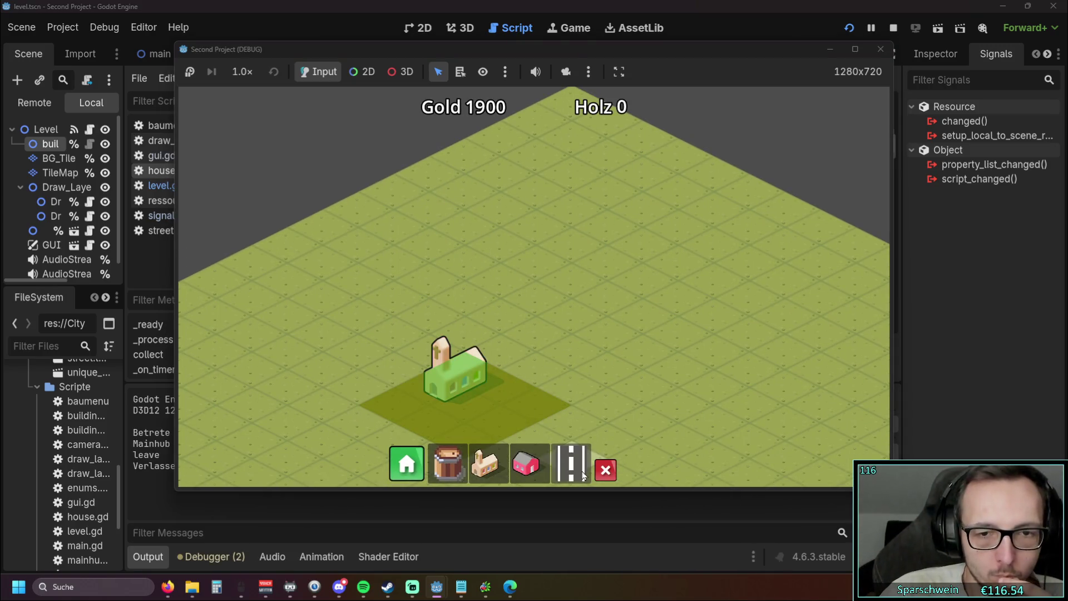
{"action": "mouse_move", "coordinate": [512, 269]}
{"action": "left_mouse_down"}
{"action": "mouse_move", "coordinate": [605, 226]}
{"action": "mouse_move", "coordinate": [672, 282]}
{"action": "left_mouse_up"}
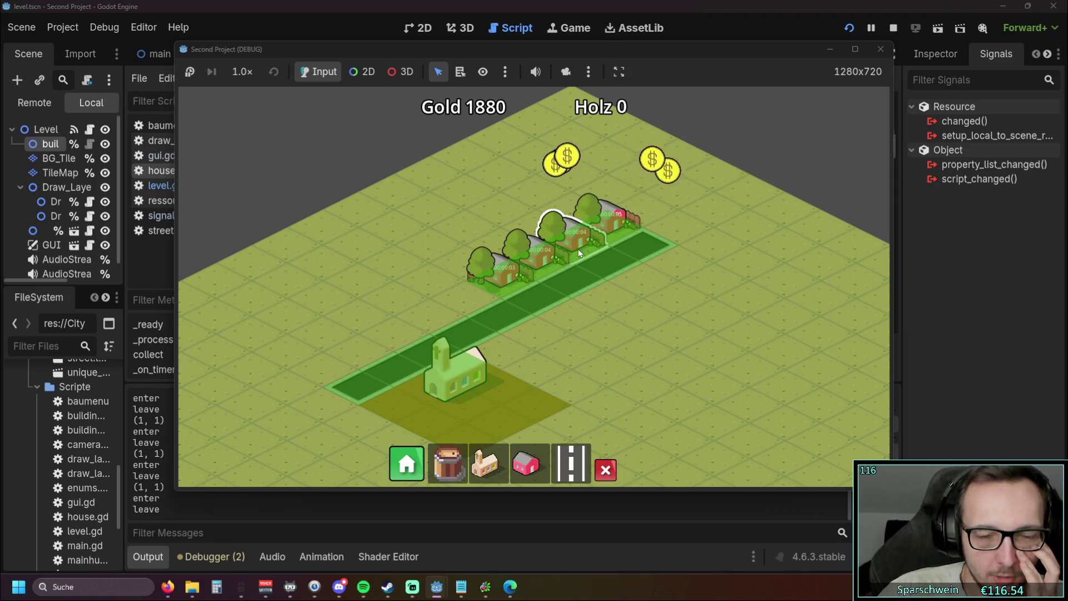
{"action": "scroll", "coordinate": [578, 248], "scroll_direction": "up", "scroll_amount": 3}
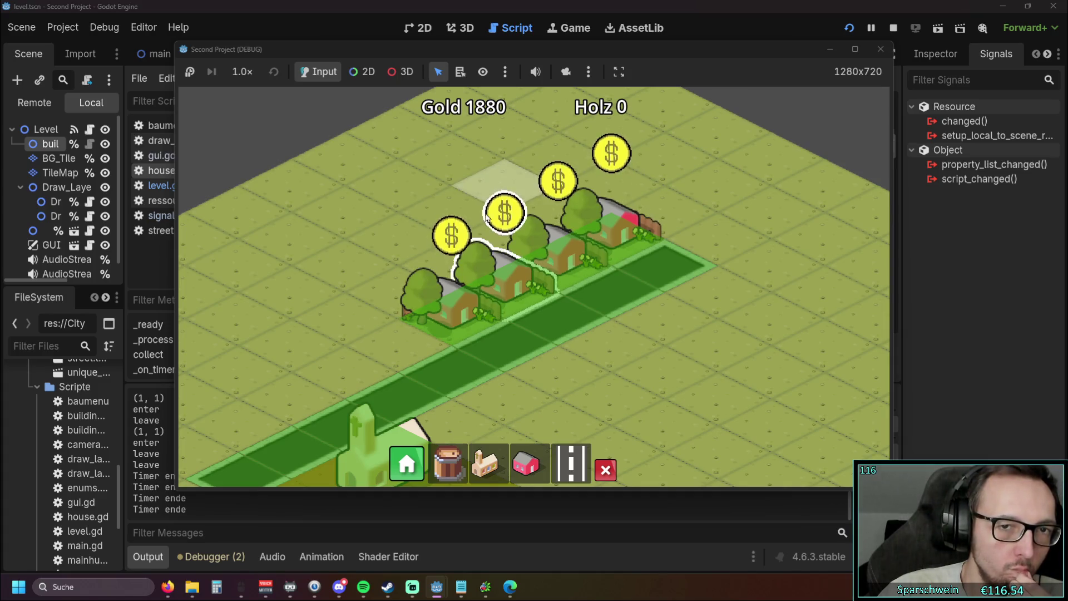
{"action": "left_click", "coordinate": [876, 53]}
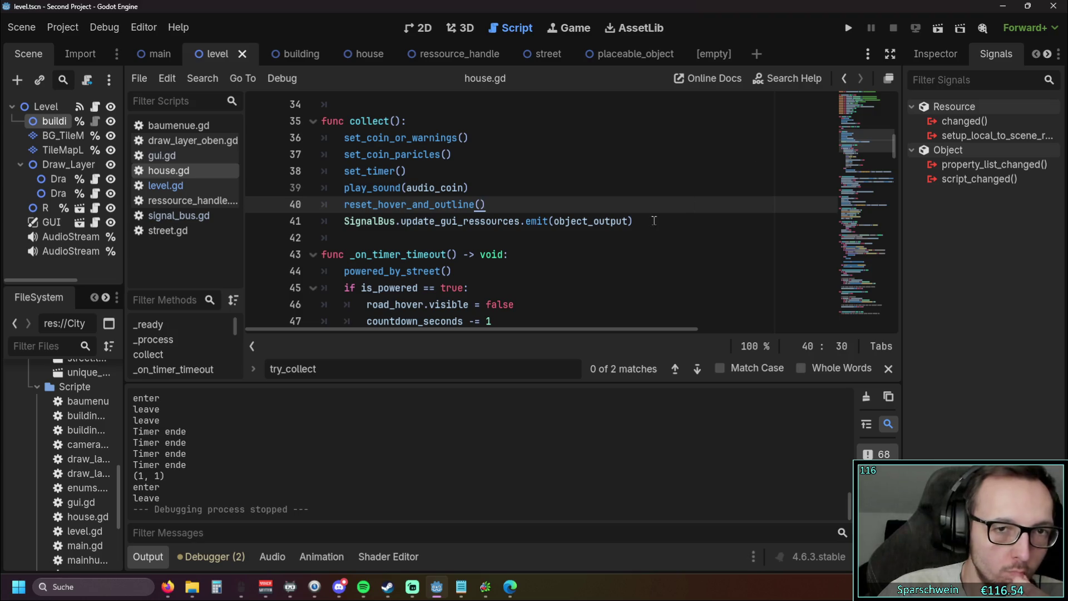
- Jump to the try_collect call on line 109 and run the game again
{"action": "double_click", "coordinate": [411, 373]}
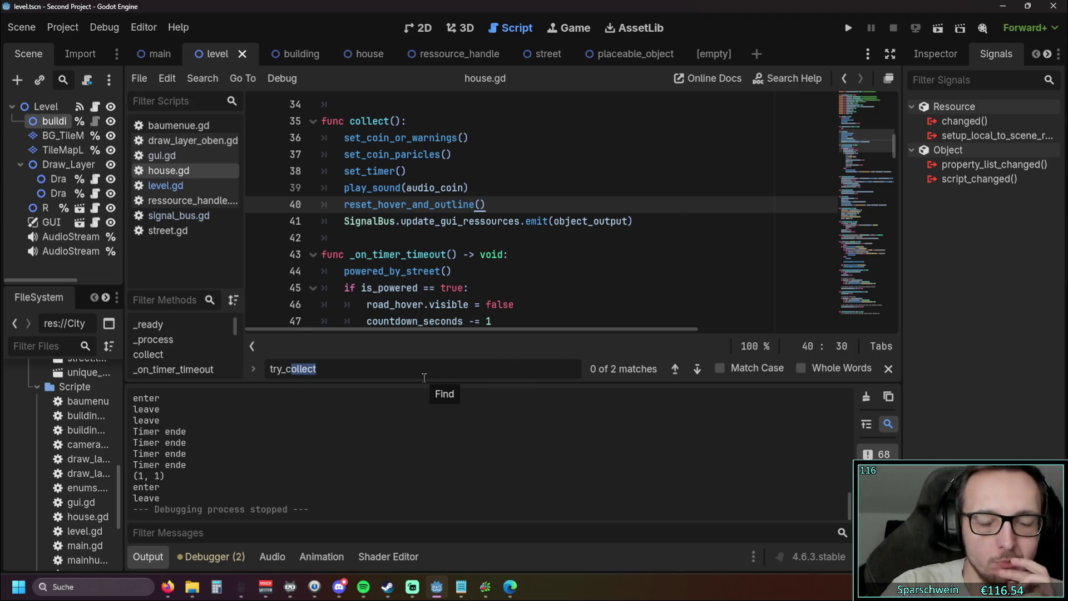
{"action": "key", "text": "Return"}
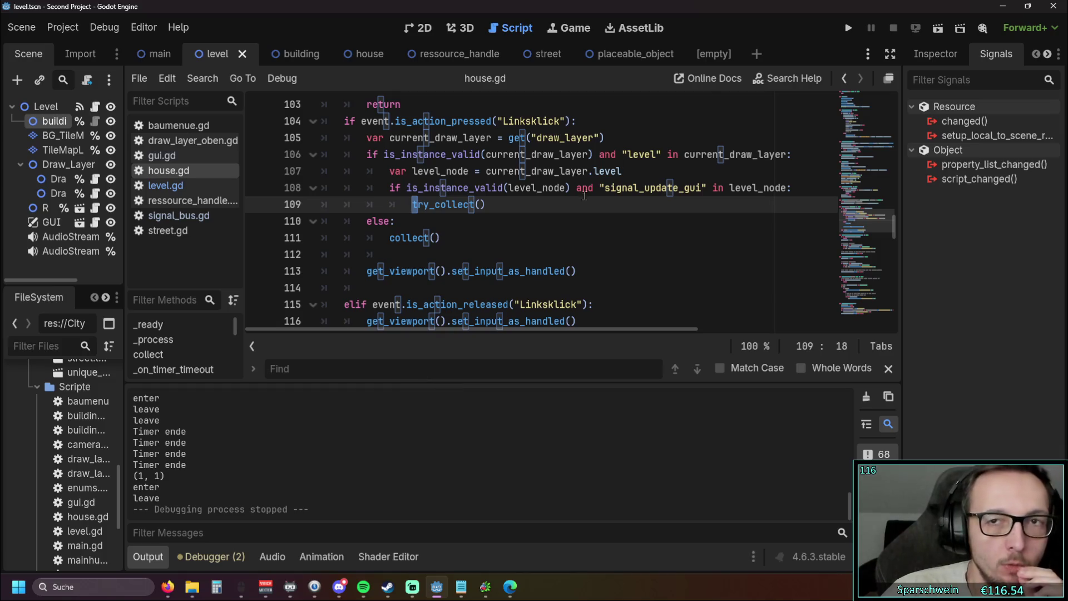
{"action": "left_click", "coordinate": [846, 34]}
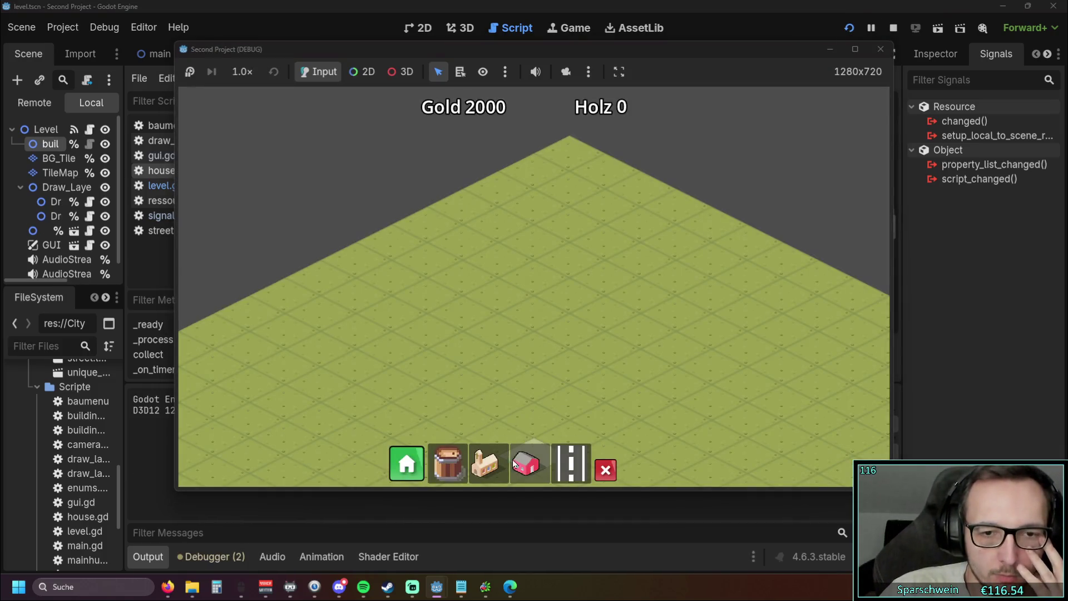
- Build a diagonal row of red houses, a church and a street connecting them
{"action": "left_click", "coordinate": [535, 338]}
{"action": "left_click_drag", "start_coordinate": [572, 336], "coordinate": [640, 287]}
{"action": "key", "text": "Escape"}
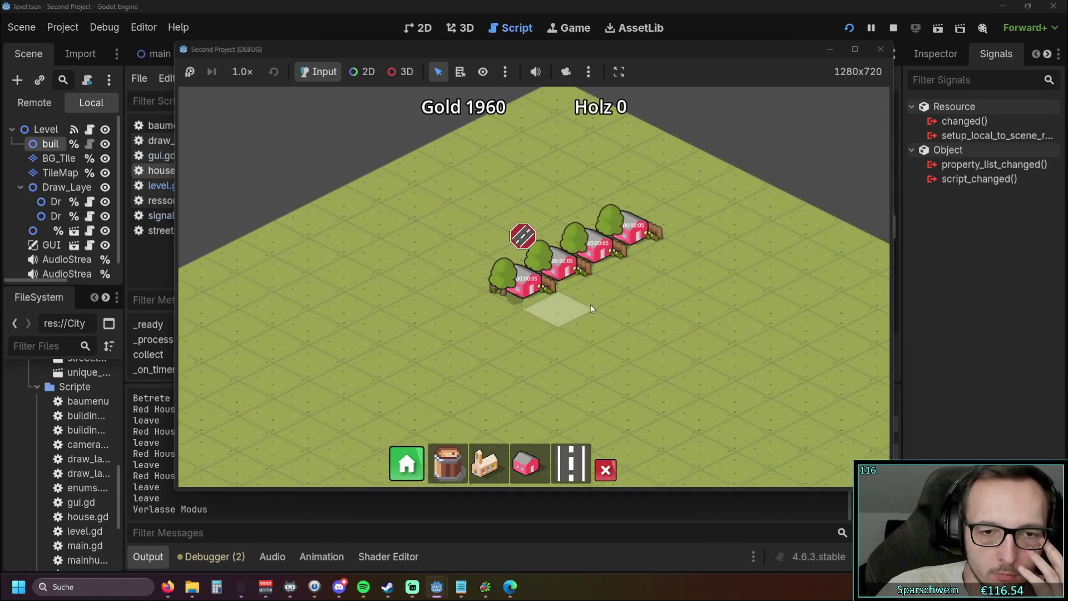
{"action": "left_click", "coordinate": [492, 475]}
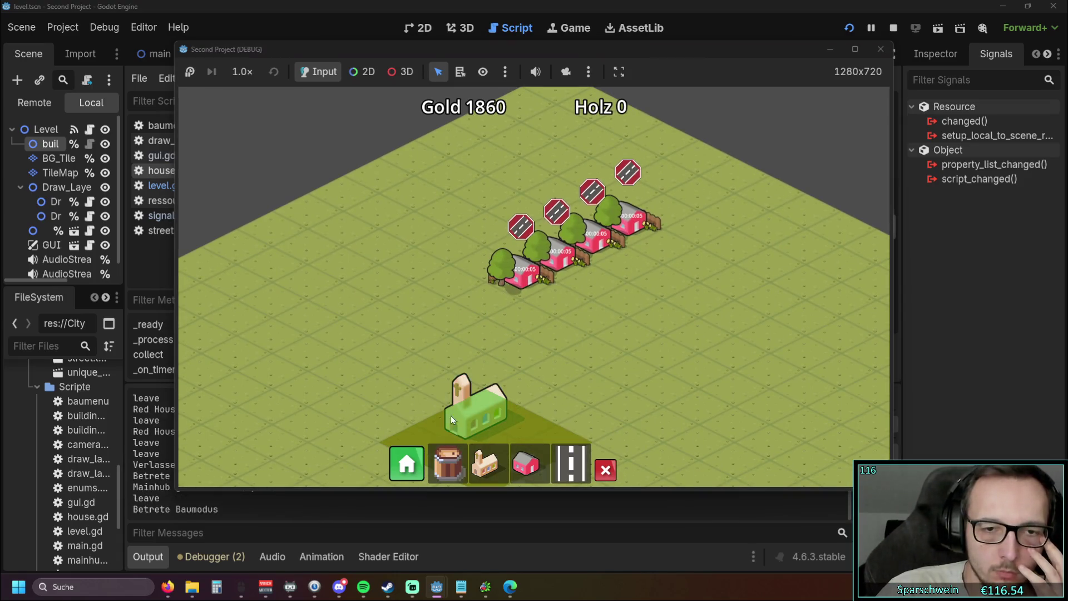
{"action": "left_click_drag", "start_coordinate": [425, 355], "coordinate": [687, 247]}
{"action": "key", "text": "Escape"}
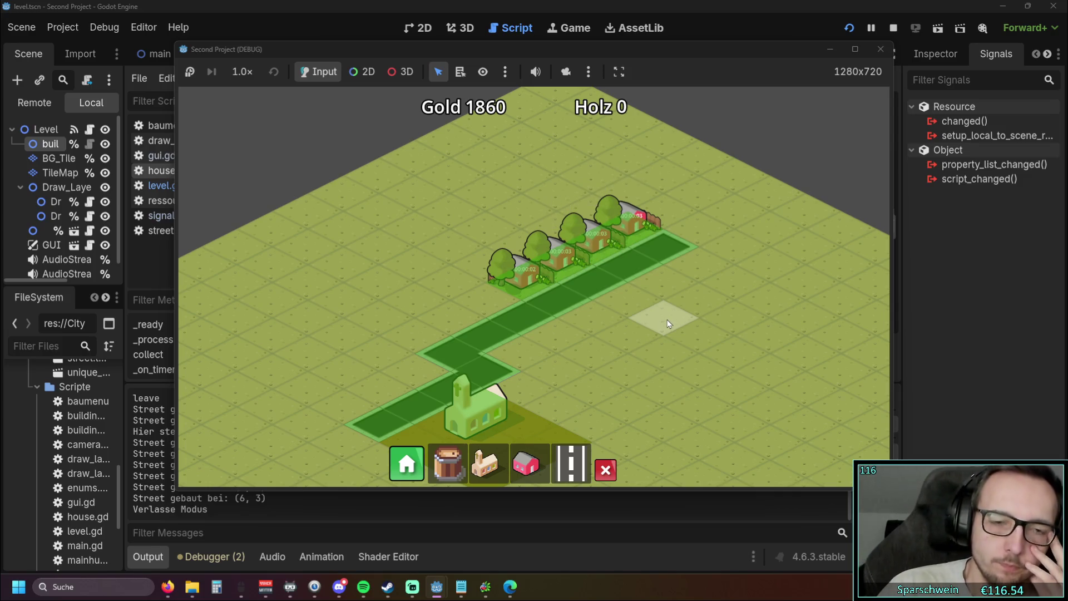
- Collect the coins from the four roadside houses, then stop the game
{"action": "scroll", "coordinate": [657, 329], "scroll_direction": "up", "scroll_amount": 3}
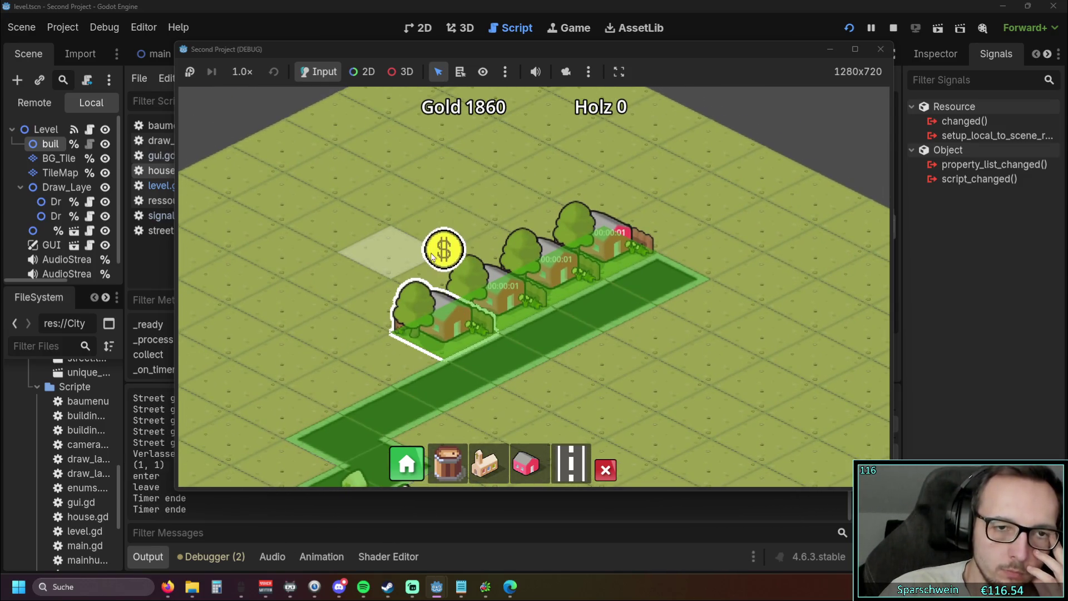
{"action": "left_click", "coordinate": [499, 225]}
{"action": "left_click", "coordinate": [432, 321]}
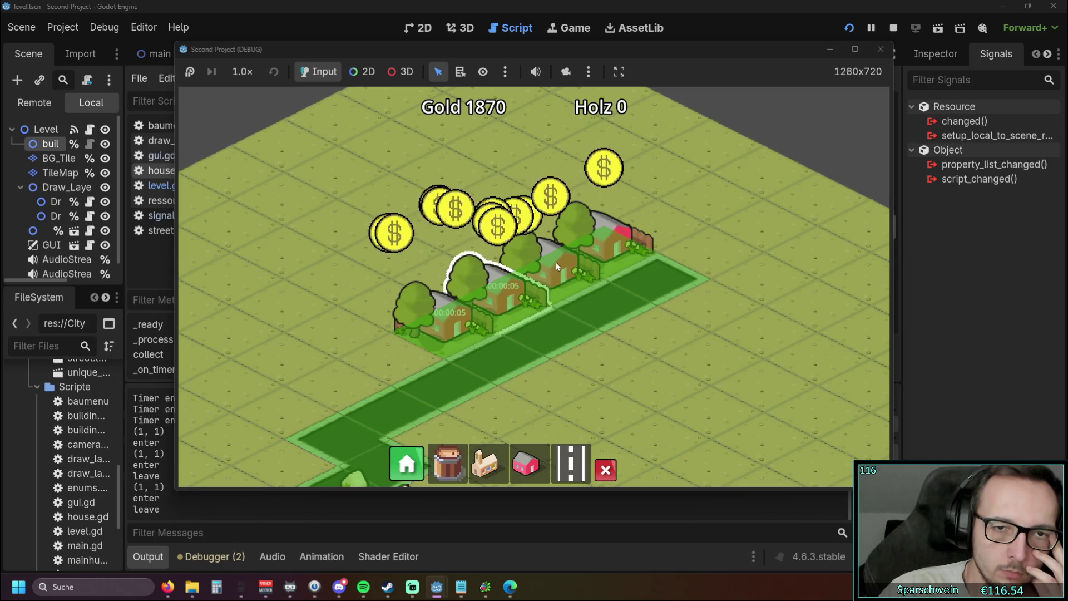
{"action": "left_click", "coordinate": [555, 262]}
{"action": "left_click", "coordinate": [605, 242]}
{"action": "left_click", "coordinate": [600, 242]}
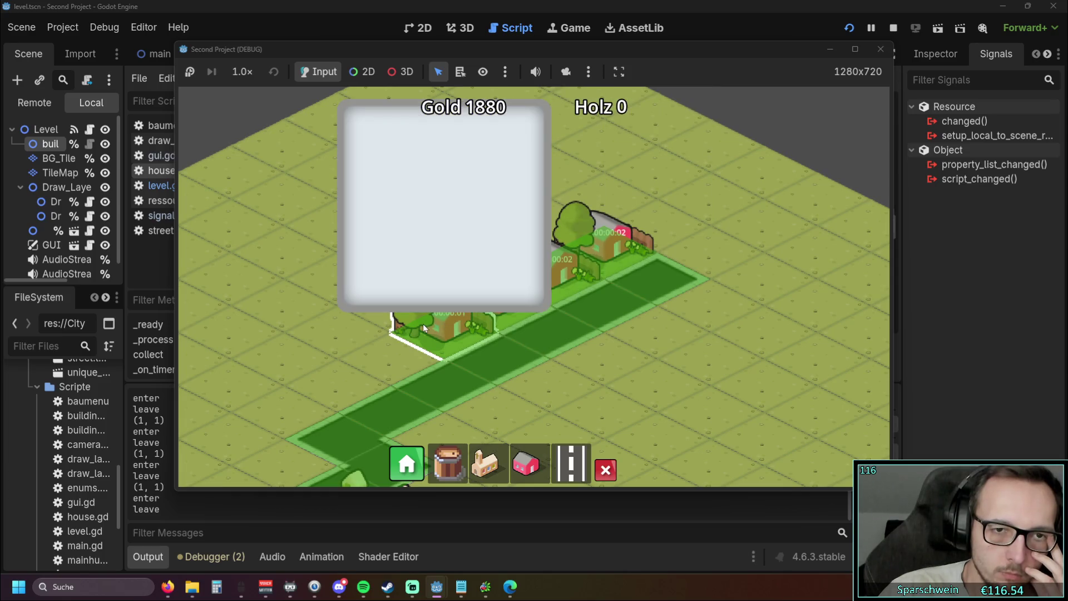
{"action": "left_click", "coordinate": [446, 329]}
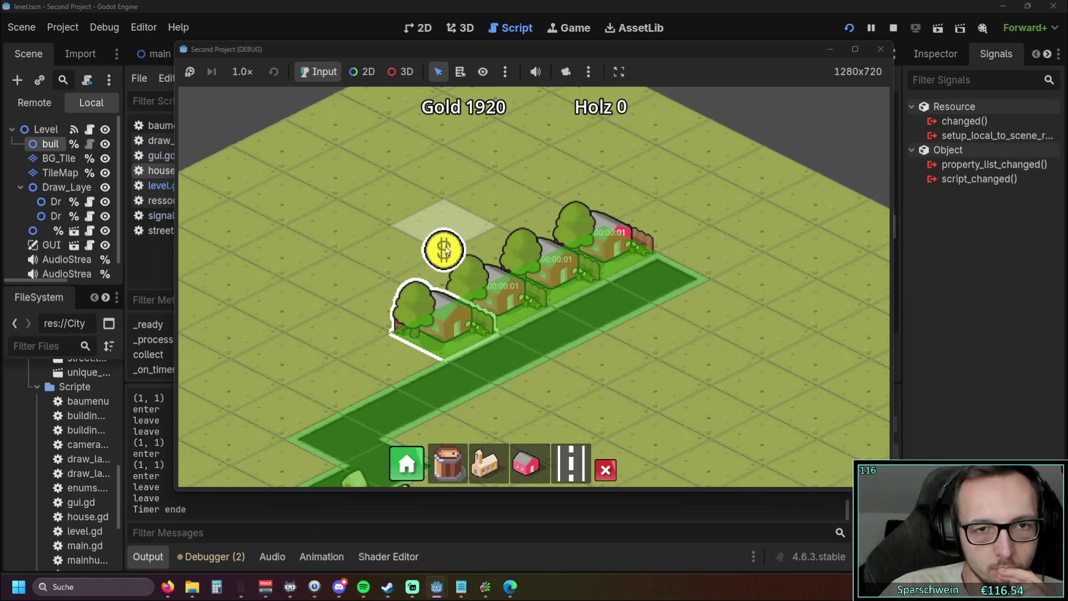
{"action": "left_click", "coordinate": [879, 49]}
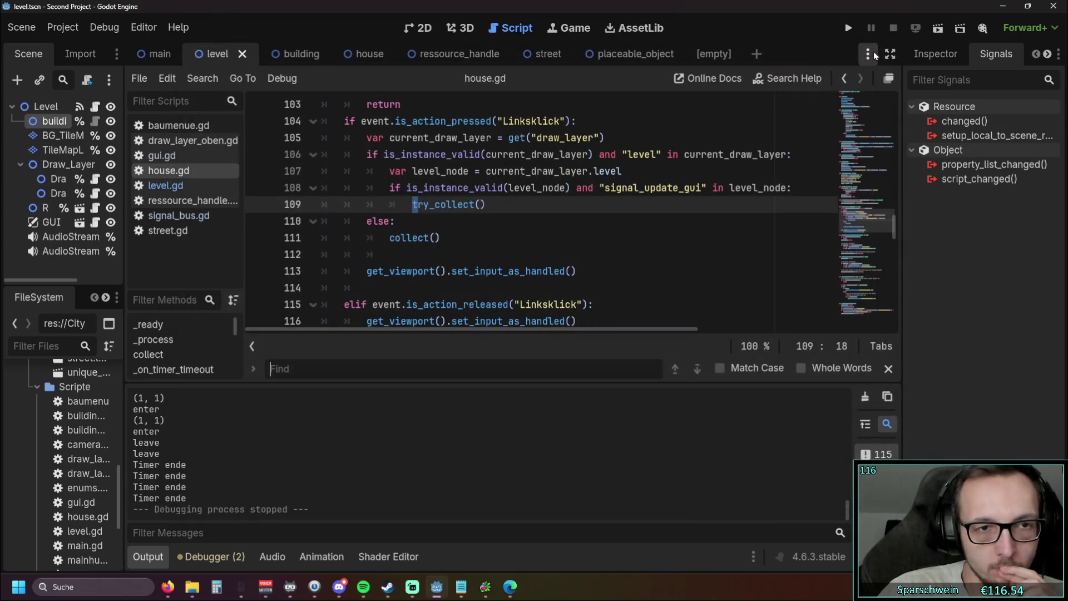
- Locate the signal_update_gui check on line 108 of the input handler
{"action": "scroll", "coordinate": [525, 201], "scroll_direction": "down", "scroll_amount": 2}
{"action": "left_click", "coordinate": [525, 201]}
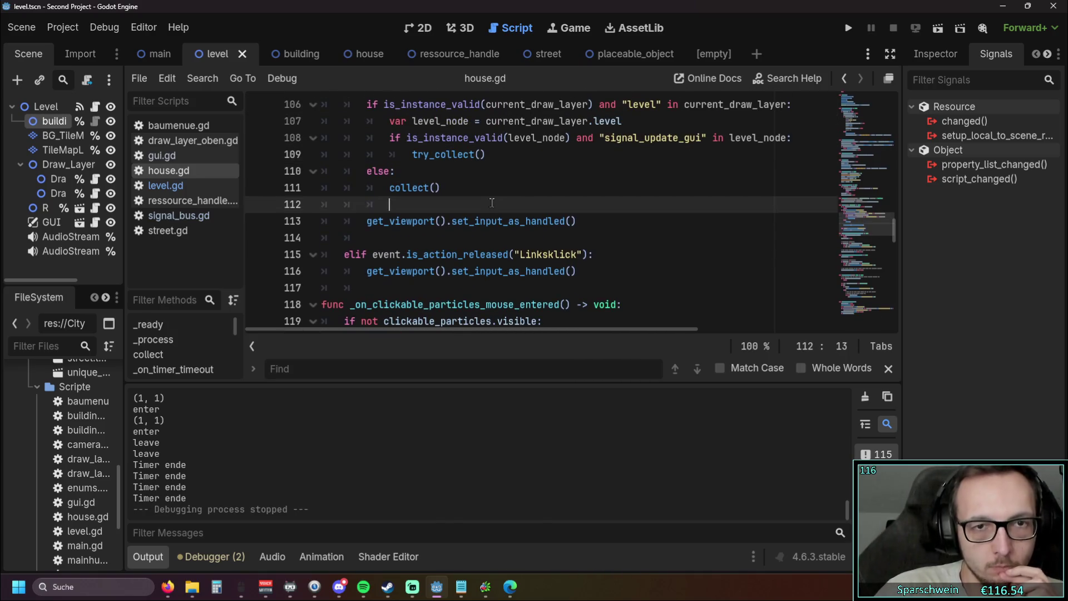
{"action": "scroll", "coordinate": [491, 203], "scroll_direction": "up", "scroll_amount": 1}
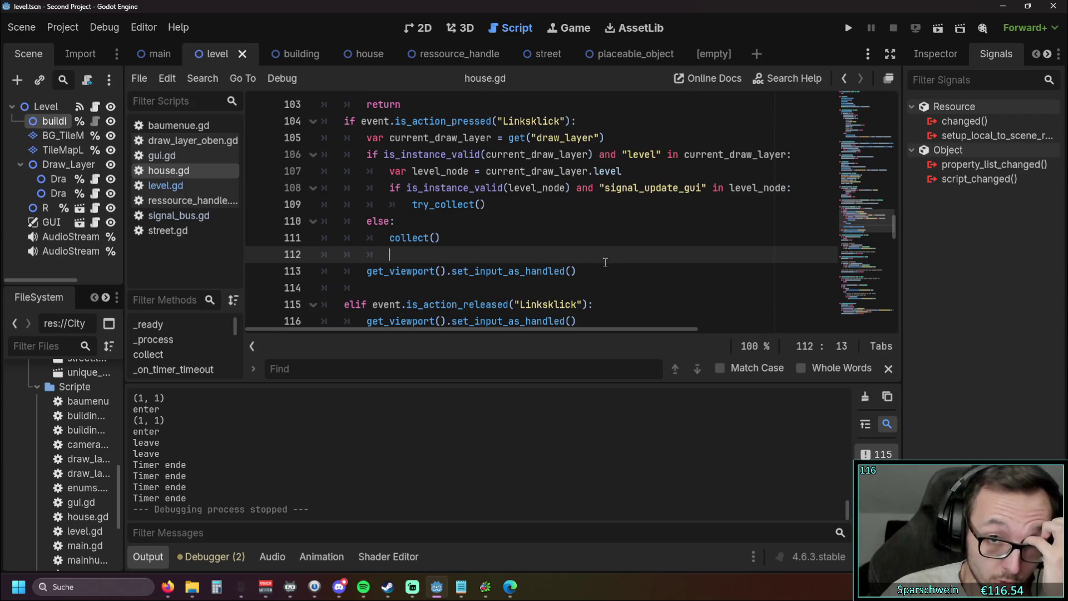
{"action": "scroll", "coordinate": [478, 240], "scroll_direction": "up", "scroll_amount": 1}
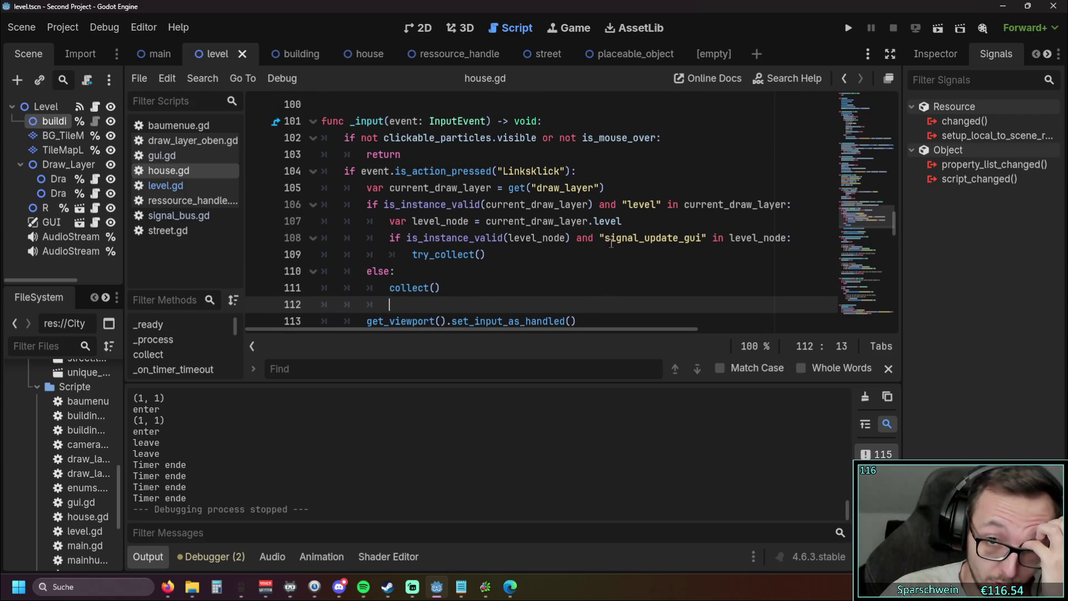
{"action": "left_click_drag", "start_coordinate": [606, 239], "coordinate": [707, 238]}
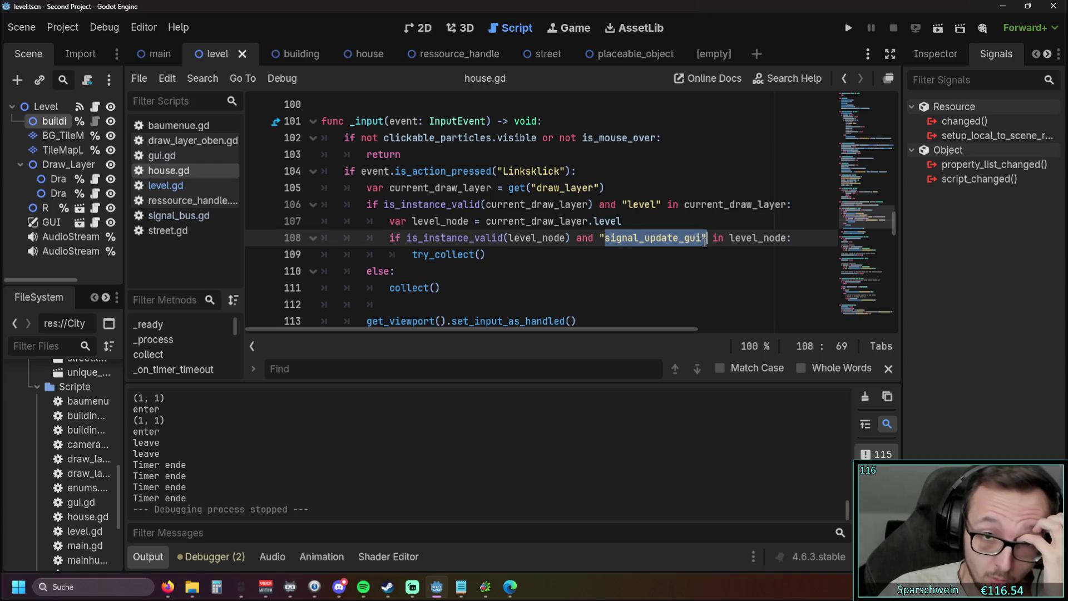
{"action": "left_click", "coordinate": [673, 256]}
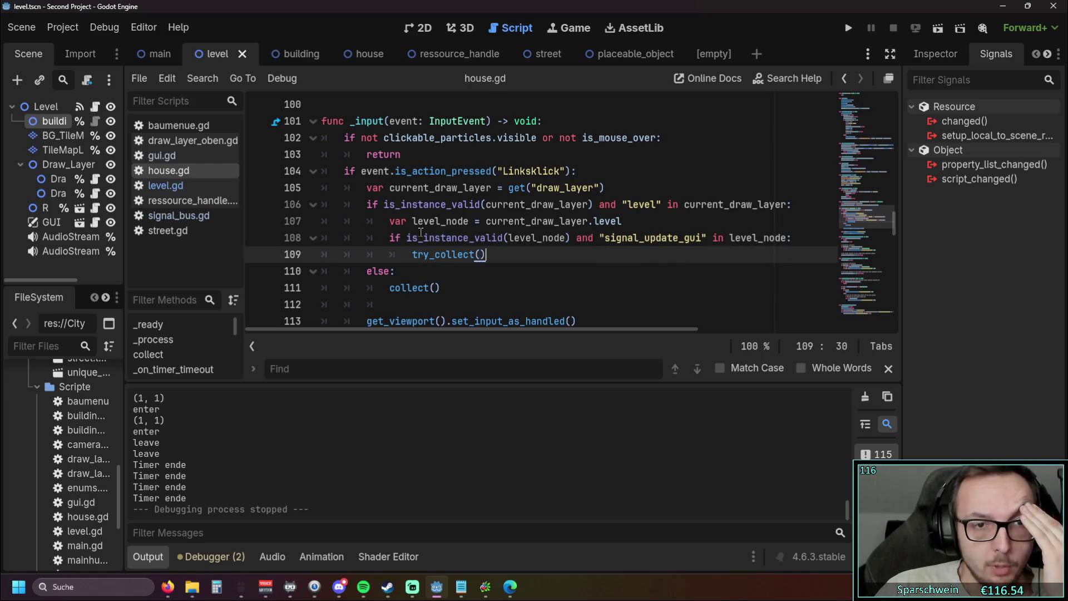
{"action": "double_click", "coordinate": [606, 239]}
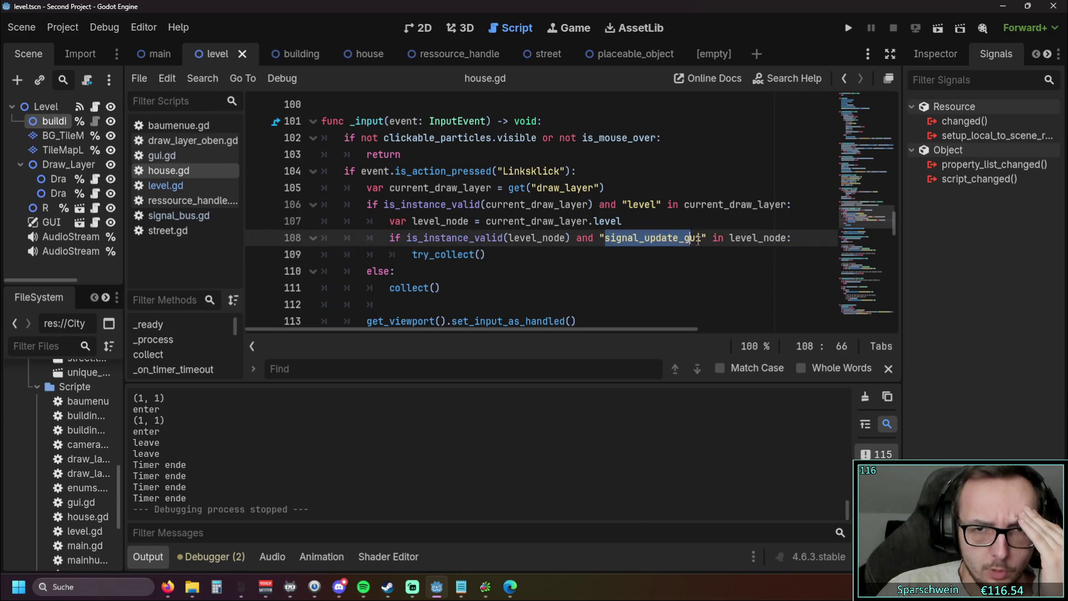
{"action": "left_click", "coordinate": [658, 264]}
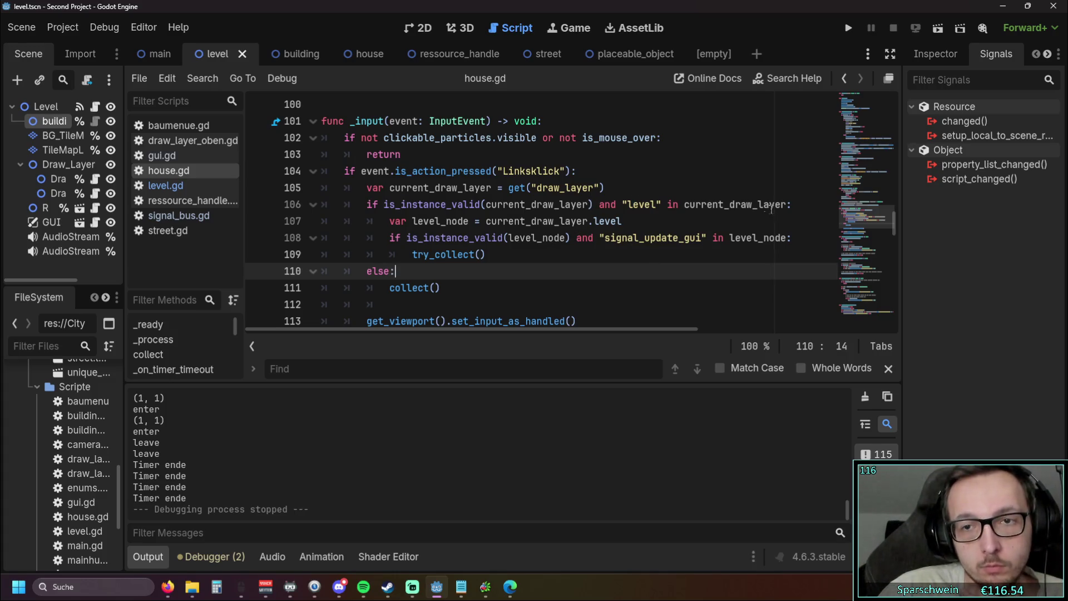
- Delete the signal_update_gui check, dedent try_collect() one level, and launch the game
{"action": "mouse_move", "coordinate": [799, 238]}
{"action": "left_mouse_down"}
{"action": "mouse_move", "coordinate": [250, 221]}
{"action": "mouse_move", "coordinate": [250, 238]}
{"action": "left_mouse_up"}
{"action": "key", "text": "BackSpace"}
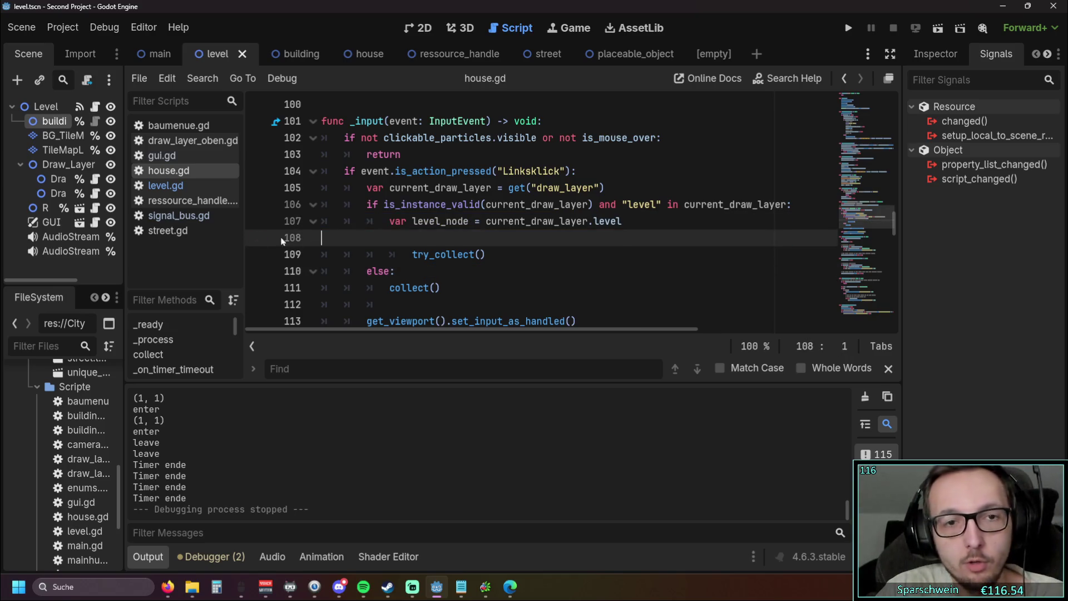
{"action": "key", "text": "BackSpace"}
{"action": "key", "text": "Down"}
{"action": "key", "text": "shift+Tab"}
{"action": "left_click", "coordinate": [559, 266]}
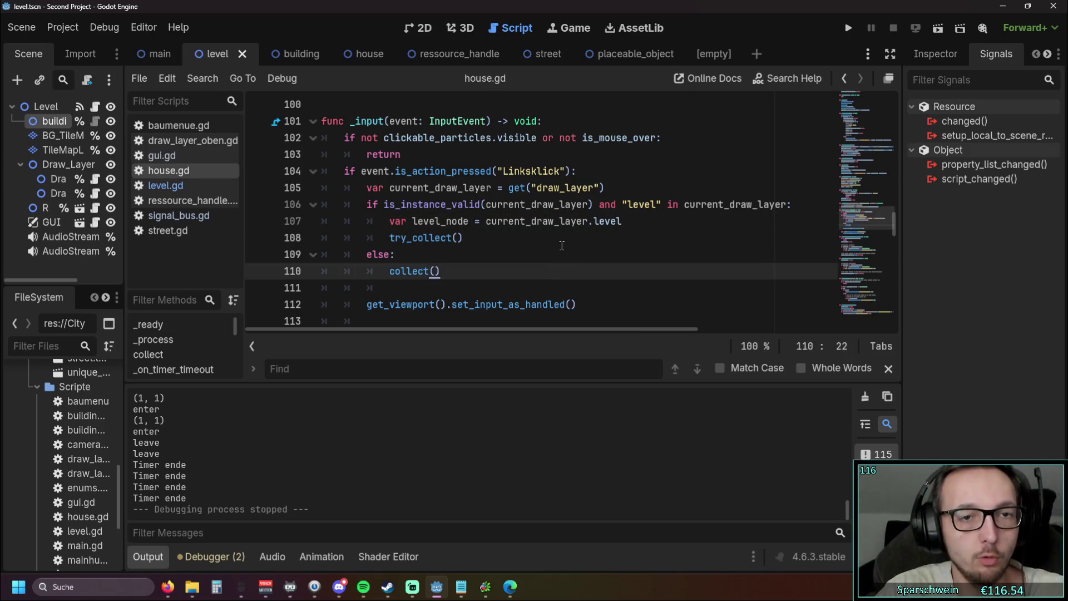
{"action": "left_click", "coordinate": [849, 28]}
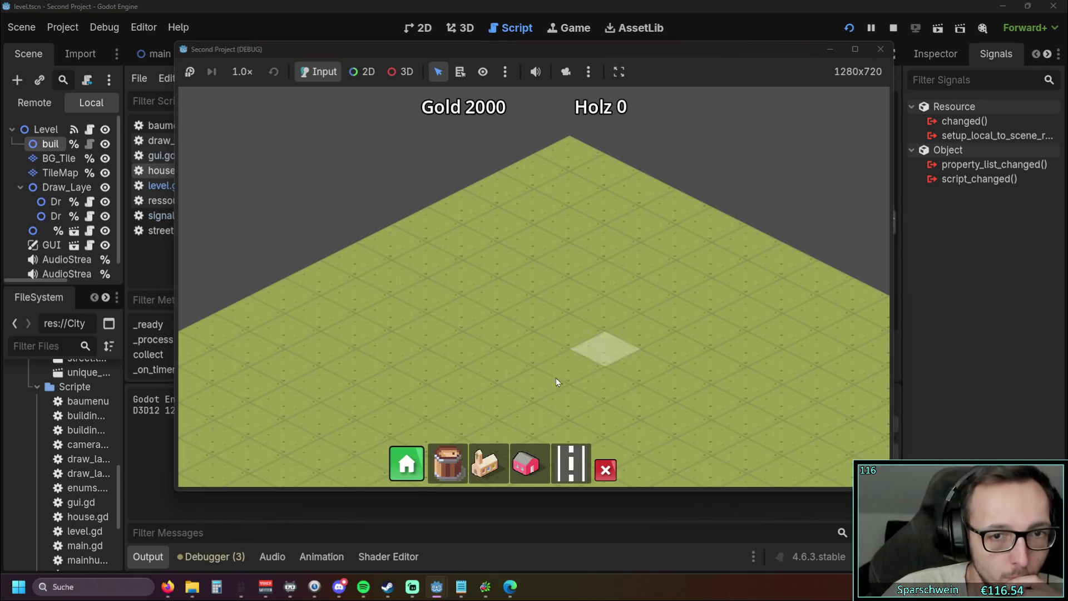
- Place a church, a row of four red houses and a long road past them
{"action": "left_click", "coordinate": [484, 464]}
{"action": "left_click", "coordinate": [489, 415]}
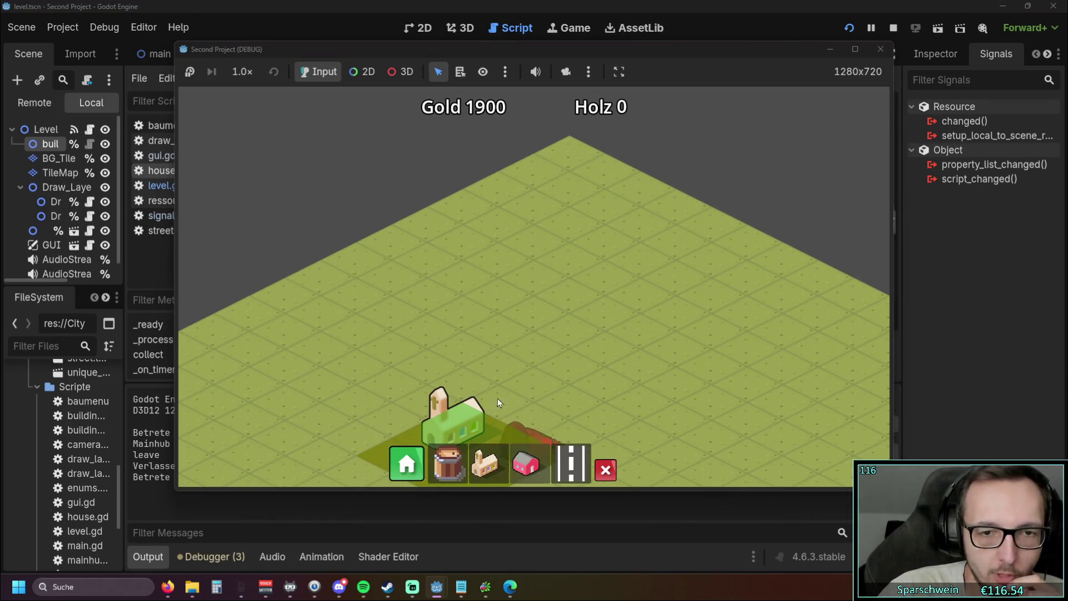
{"action": "left_click_drag", "start_coordinate": [492, 321], "coordinate": [614, 278]}
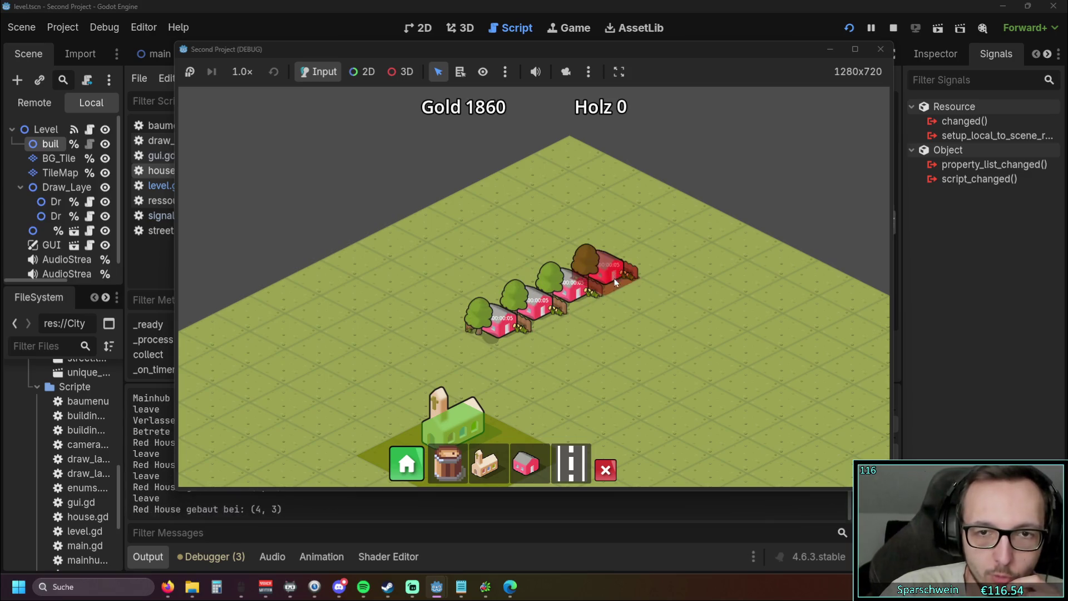
{"action": "left_click", "coordinate": [575, 464]}
{"action": "left_click_drag", "start_coordinate": [389, 439], "coordinate": [695, 270]}
- Recenter the town, collect the house coins, and close the game
{"action": "scroll", "coordinate": [612, 329], "scroll_direction": "up", "scroll_amount": 2}
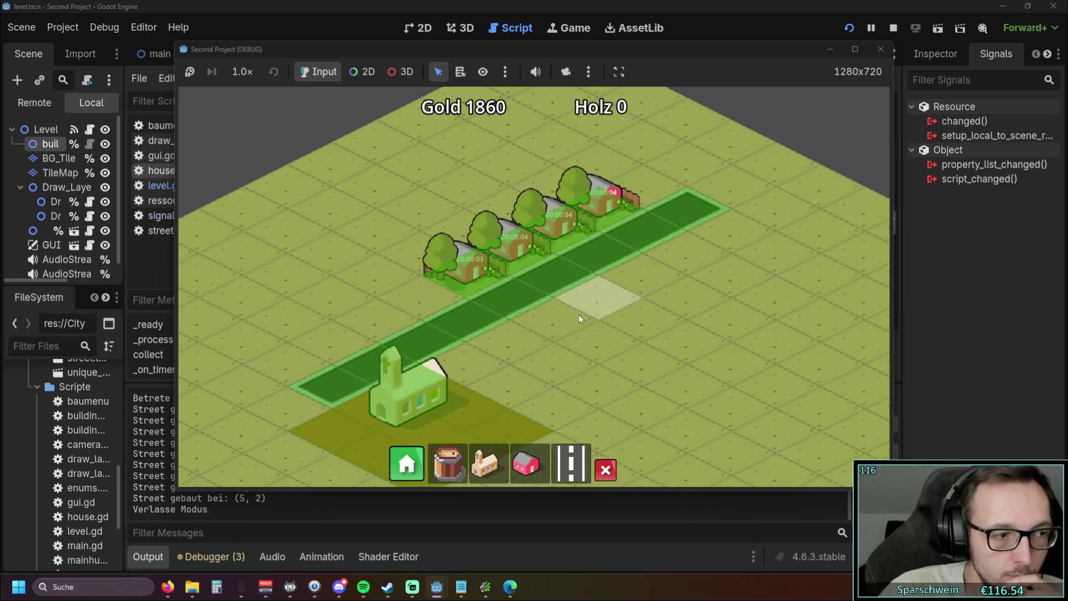
{"action": "mouse_move", "coordinate": [578, 315]}
{"action": "left_mouse_down"}
{"action": "mouse_move", "coordinate": [425, 339]}
{"action": "mouse_move", "coordinate": [366, 324]}
{"action": "left_mouse_up"}
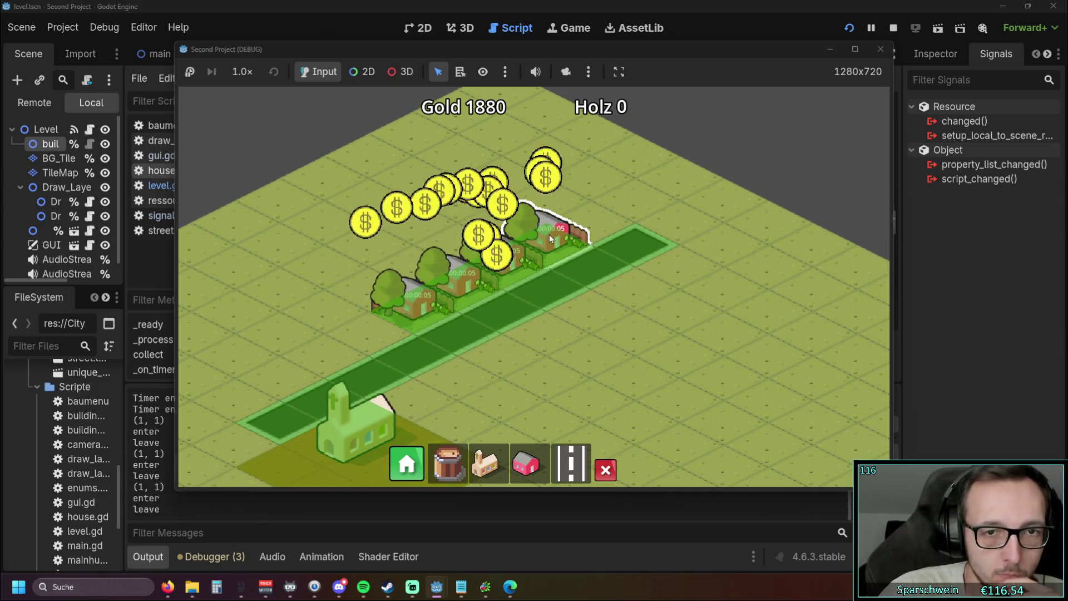
{"action": "scroll", "coordinate": [406, 277], "scroll_direction": "up", "scroll_amount": 2}
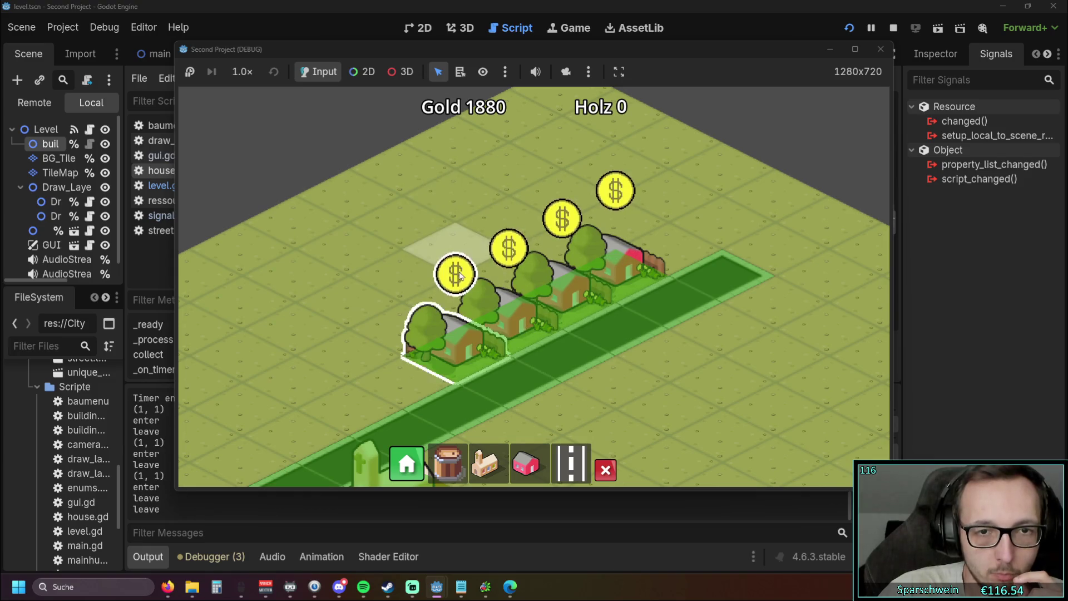
{"action": "left_click", "coordinate": [456, 273]}
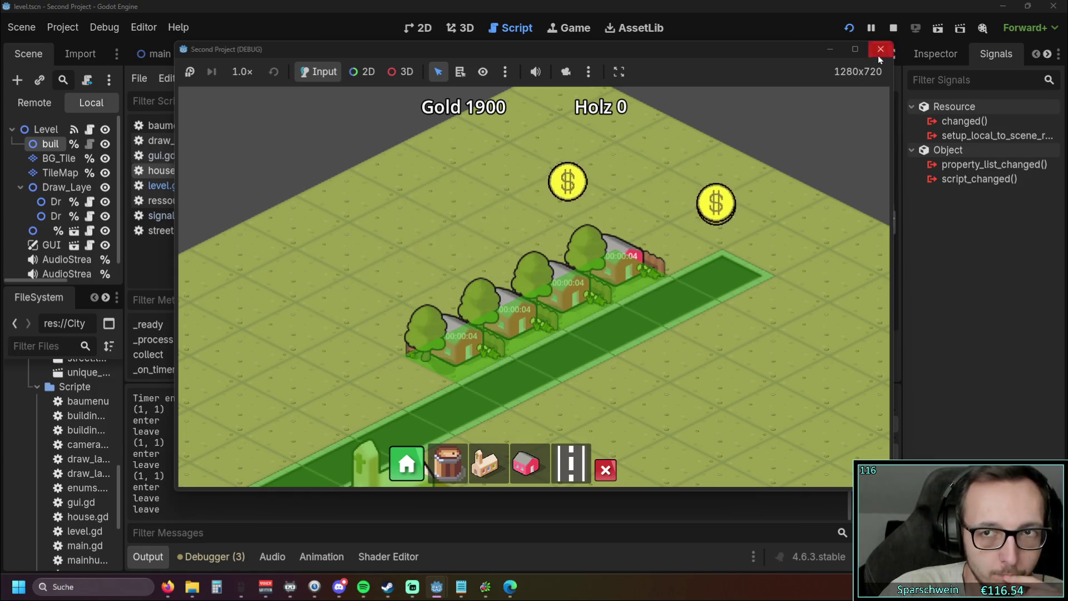
{"action": "left_click", "coordinate": [880, 50]}
- Select the level_node variable line 107 in house.gd's input handler
{"action": "left_click", "coordinate": [477, 255]}
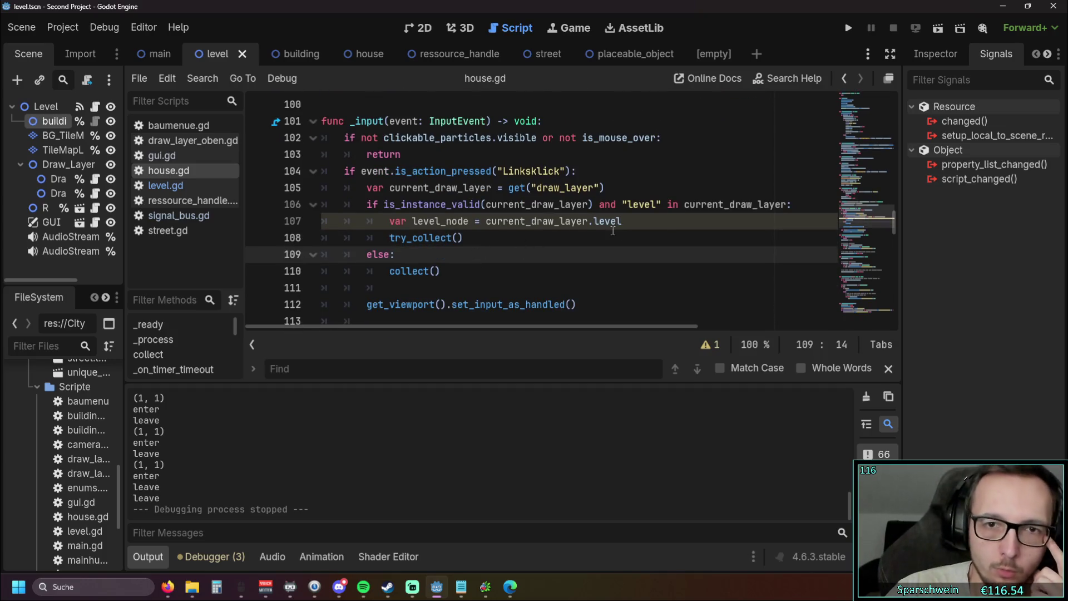
{"action": "left_click", "coordinate": [648, 221]}
{"action": "left_click", "coordinate": [573, 269]}
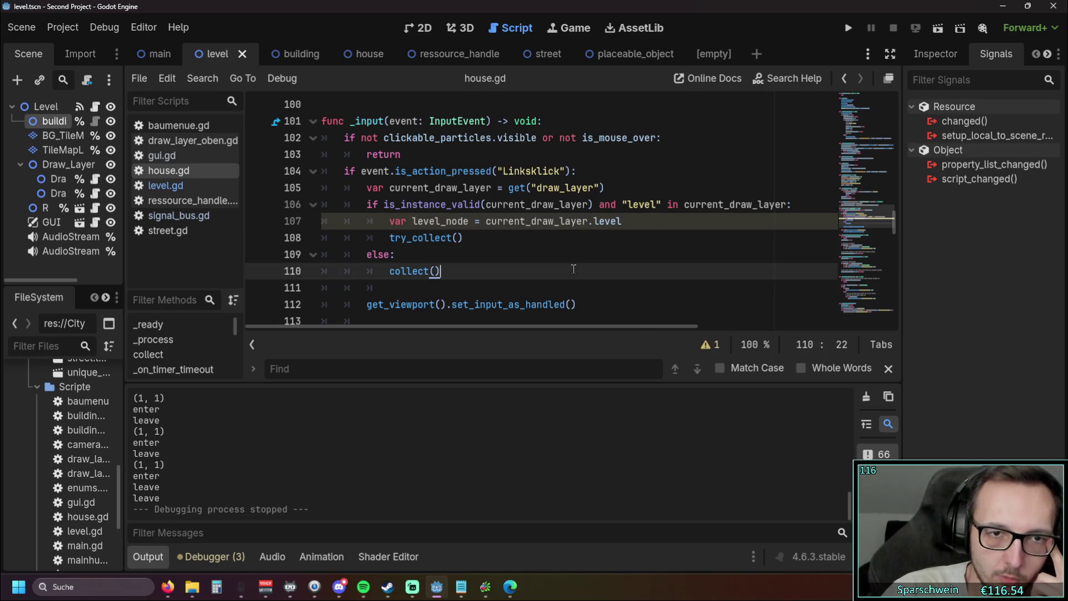
{"action": "triple_click", "coordinate": [638, 222]}
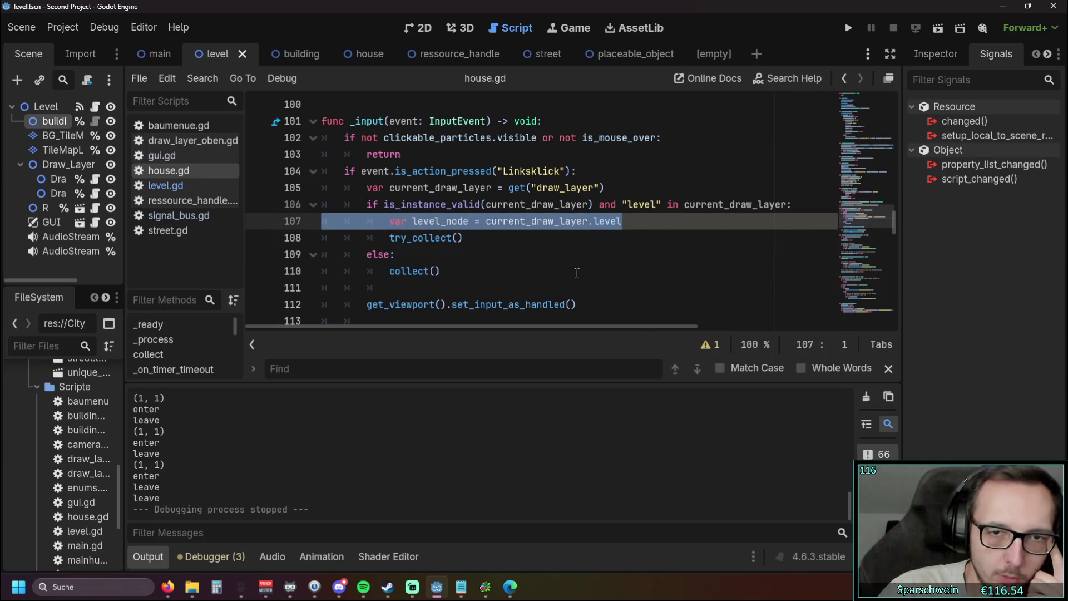
- Delete the var level_node = current_draw_layer.level line, leaving try_collect() under the draw-layer check
{"action": "key", "text": "BackSpace"}
{"action": "key", "text": "BackSpace"}
{"action": "left_click", "coordinate": [517, 251]}
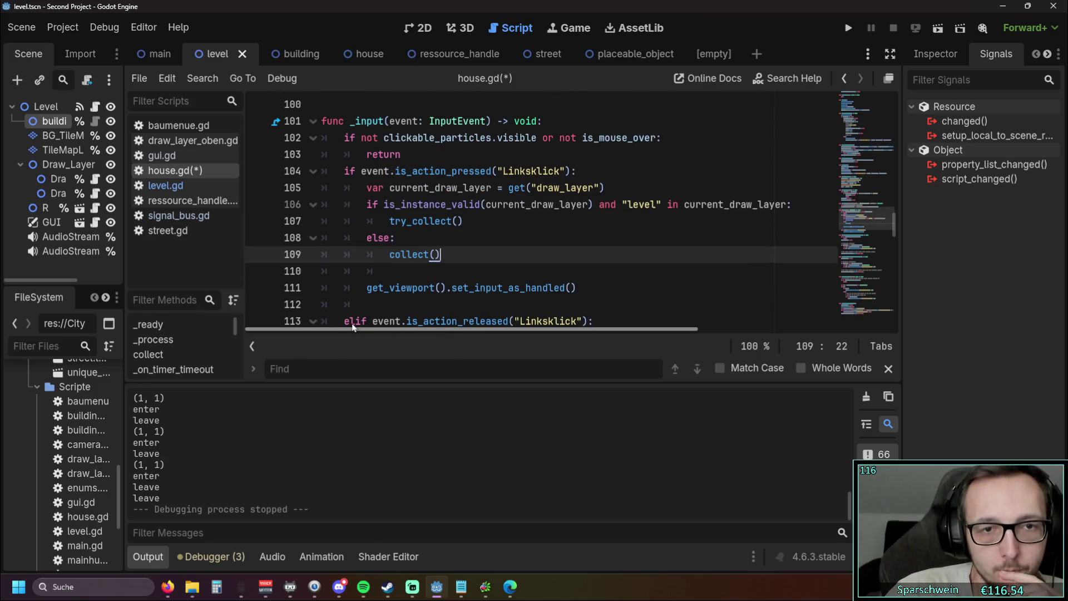
{"action": "scroll", "coordinate": [456, 285], "scroll_direction": "up", "scroll_amount": 1}
{"action": "left_click", "coordinate": [552, 272]}
{"action": "left_click", "coordinate": [534, 287]}
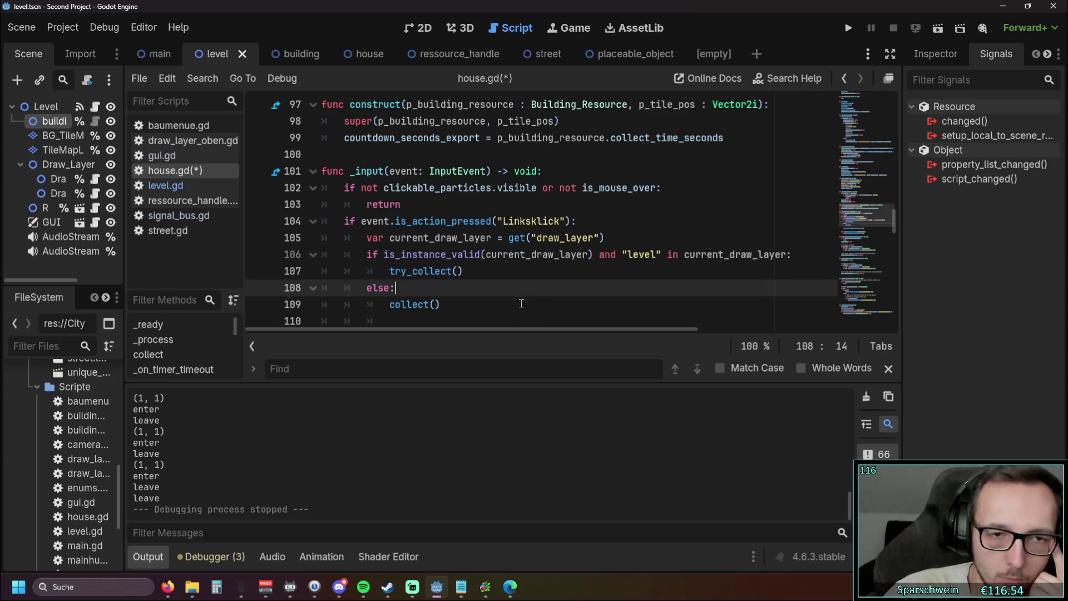
{"action": "left_click", "coordinate": [503, 304]}
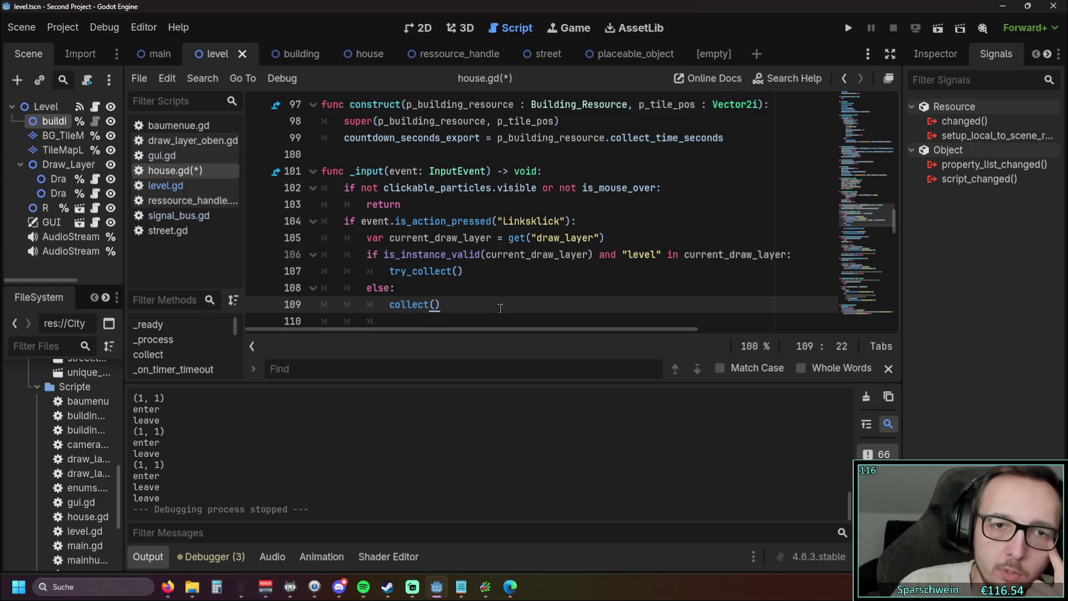
- Search house.gd for draw_layer and step through its matches
{"action": "double_click", "coordinate": [585, 237]}
{"action": "left_click_drag", "start_coordinate": [585, 237], "coordinate": [594, 238]}
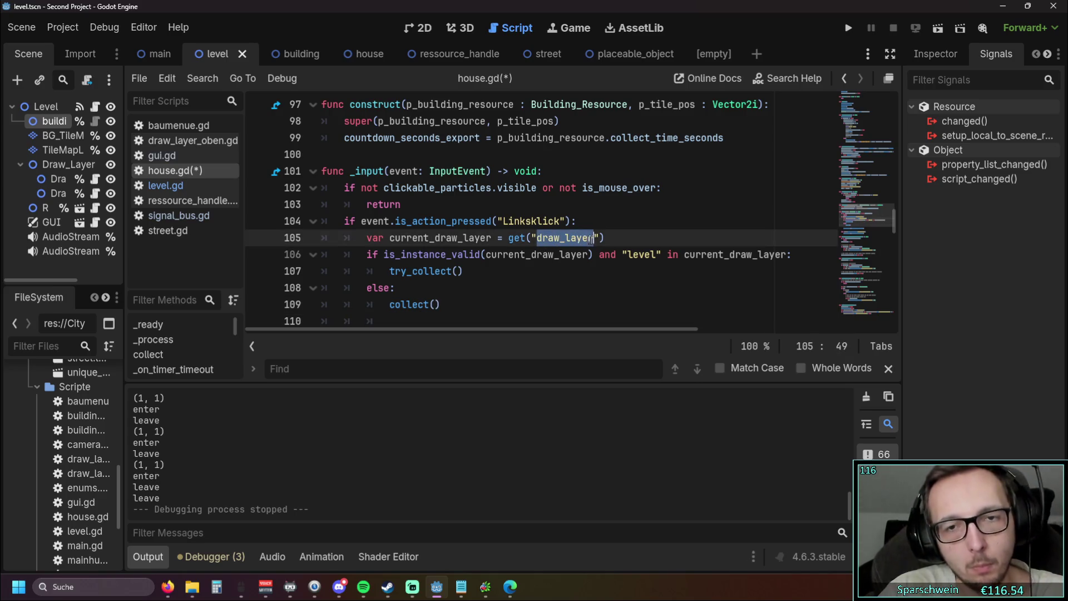
{"action": "key", "text": "ctrl+f"}
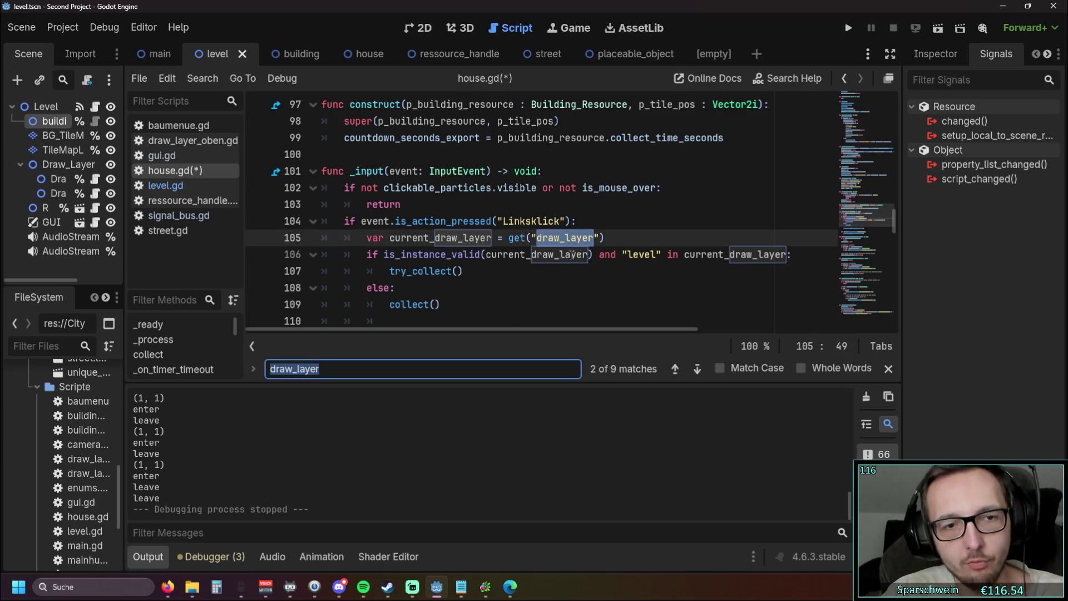
{"action": "key", "text": "Return"}
{"action": "key", "text": "Return"}
{"action": "key", "text": "Return"}
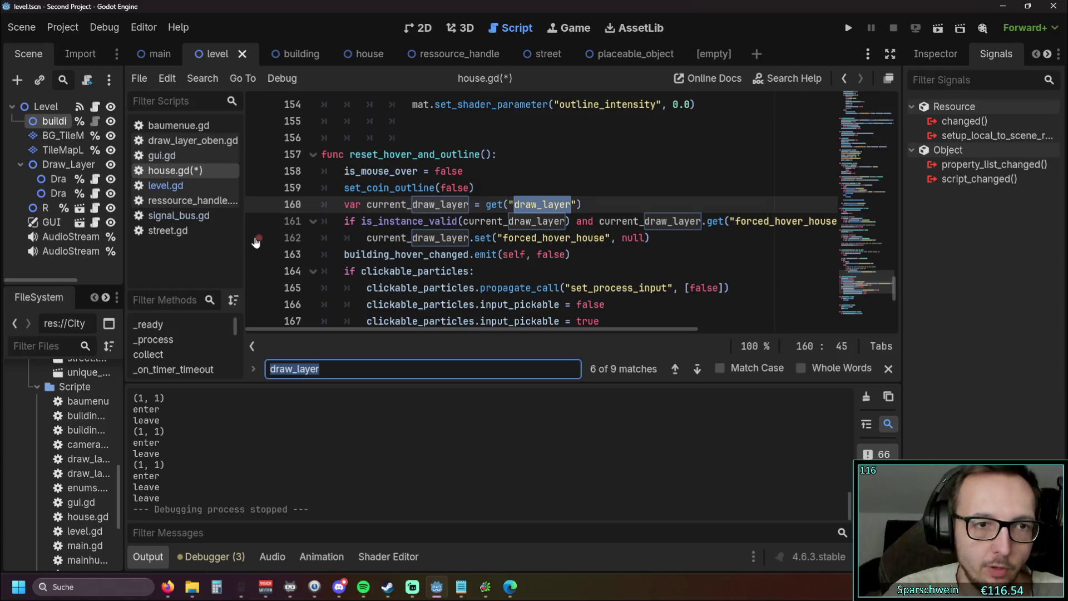
{"action": "left_click_drag", "start_coordinate": [249, 233], "coordinate": [303, 234]}
{"action": "left_click", "coordinate": [198, 171]}
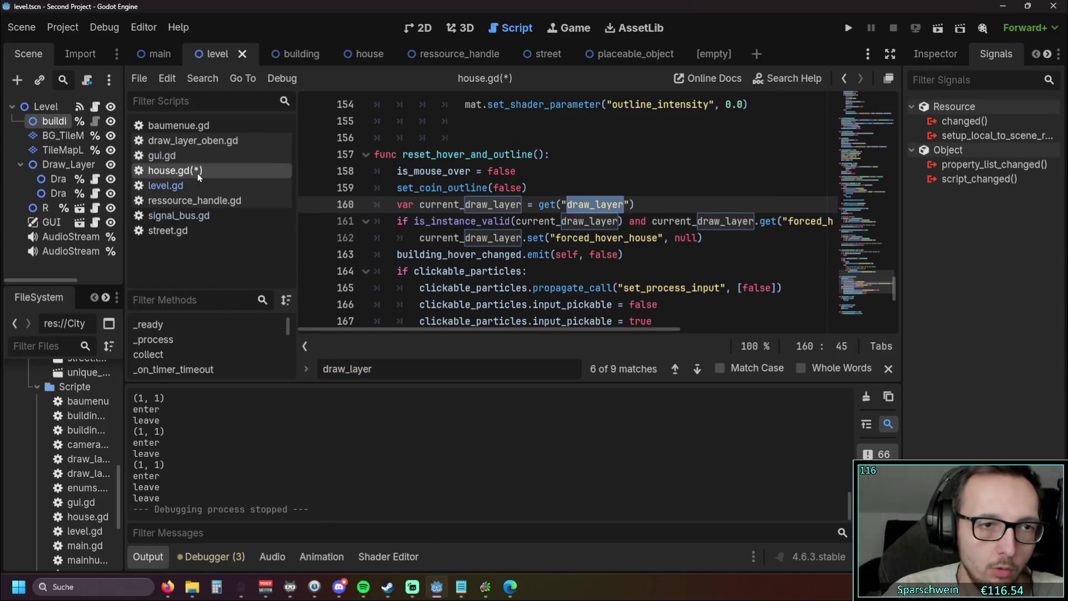
{"action": "left_click", "coordinate": [887, 369]}
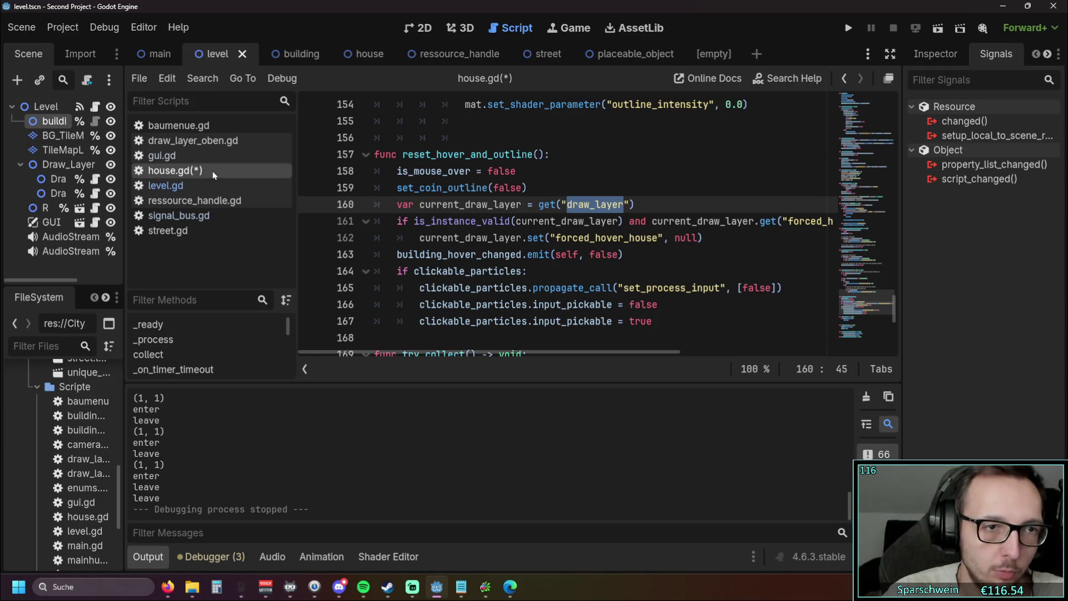
- Switch to the level.gd script
{"action": "left_click", "coordinate": [201, 189]}
{"action": "left_click", "coordinate": [192, 171]}
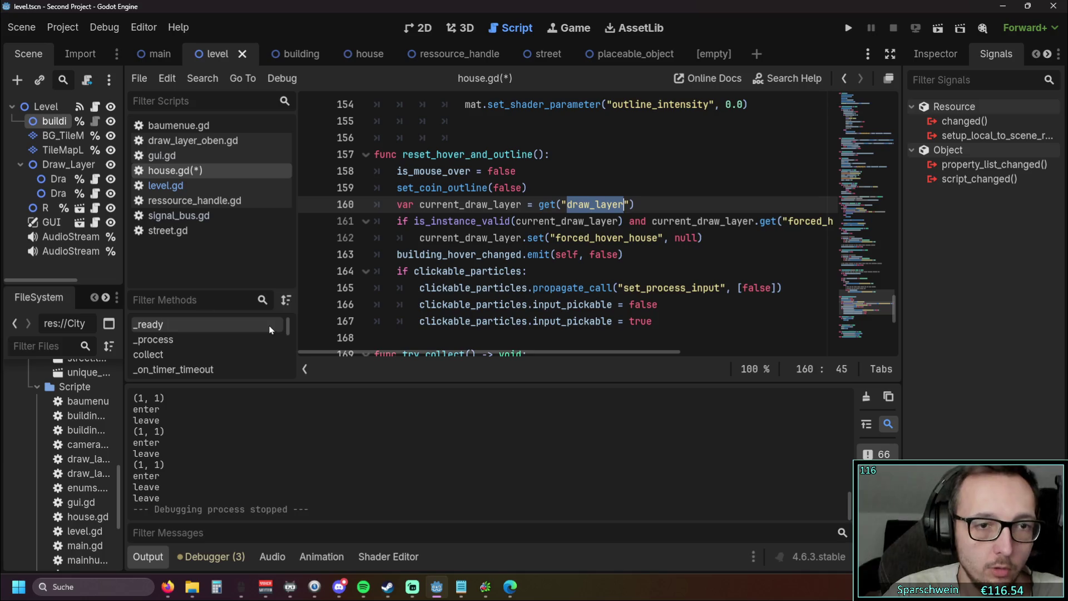
{"action": "left_click_drag", "start_coordinate": [297, 304], "coordinate": [255, 286]}
{"action": "left_click", "coordinate": [165, 185]}
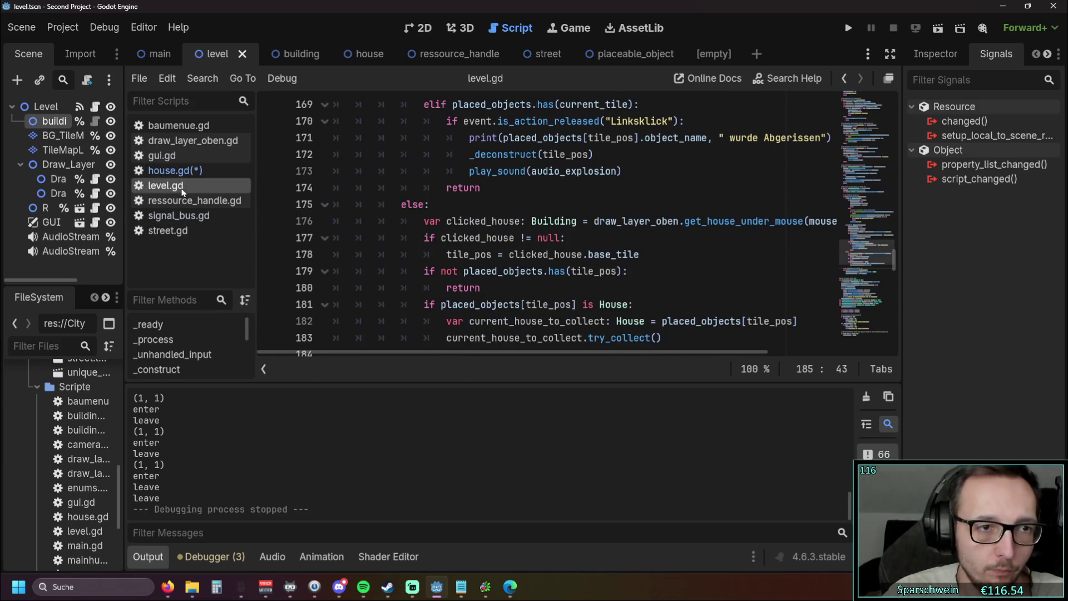
- Hide the output log, fold calculate_road_line and _construct, and unfold _construct_building
{"action": "scroll", "coordinate": [570, 245], "scroll_direction": "down", "scroll_amount": 15}
{"action": "scroll", "coordinate": [570, 245], "scroll_direction": "down", "scroll_amount": 16}
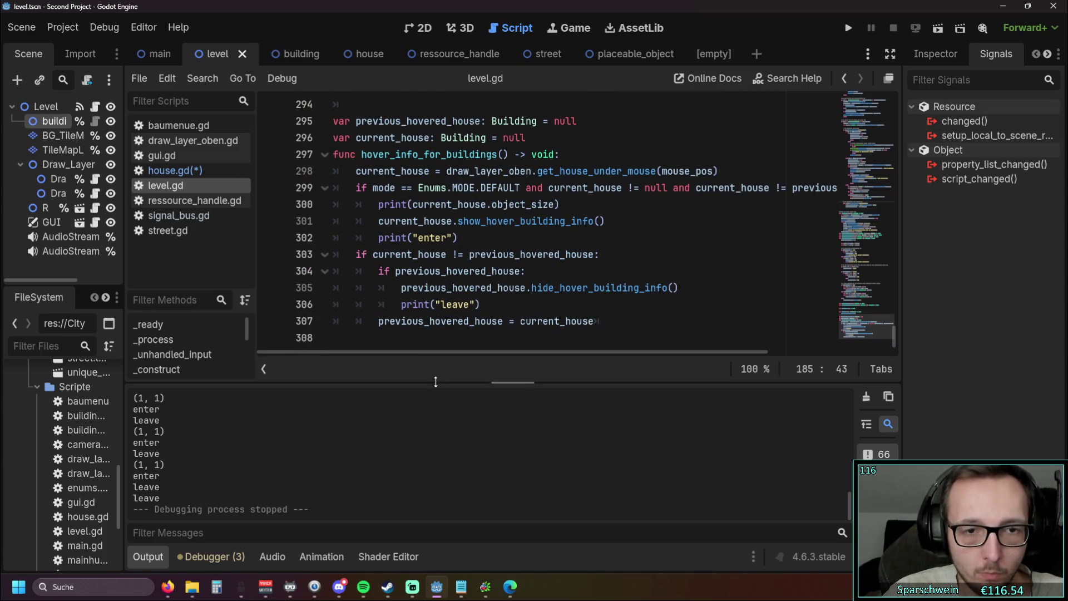
{"action": "left_click", "coordinate": [147, 556]}
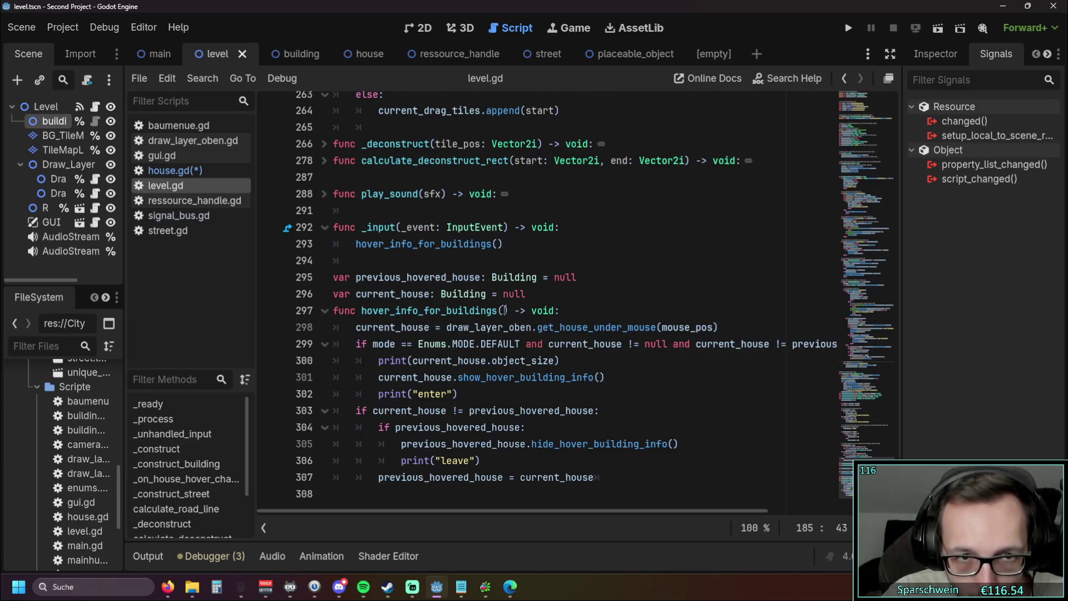
{"action": "scroll", "coordinate": [500, 309], "scroll_direction": "up", "scroll_amount": 15}
{"action": "scroll", "coordinate": [486, 306], "scroll_direction": "up", "scroll_amount": 3}
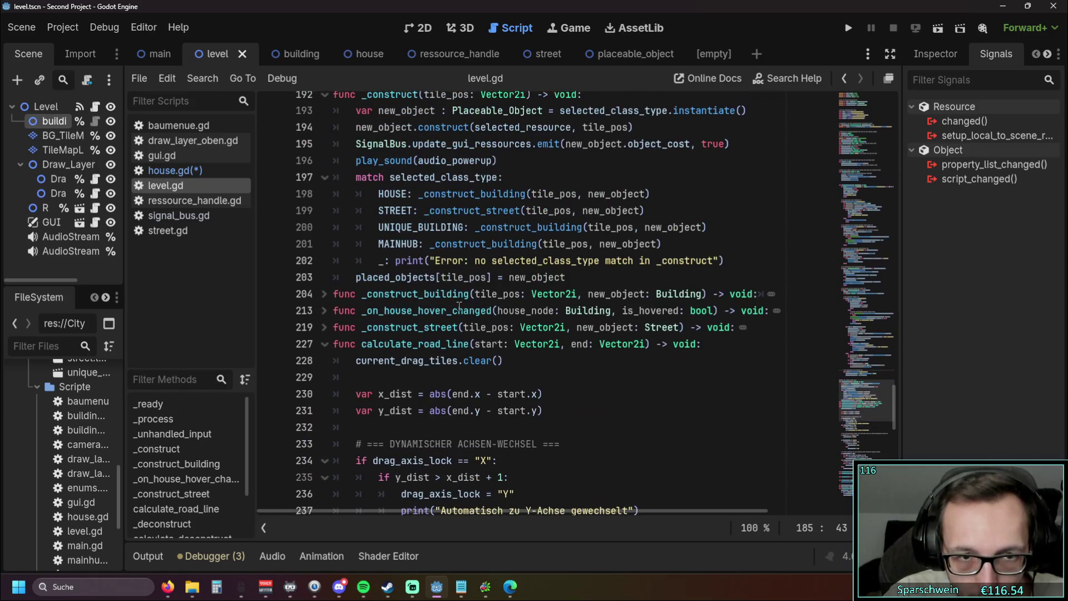
{"action": "left_click", "coordinate": [324, 344]}
{"action": "scroll", "coordinate": [501, 328], "scroll_direction": "up", "scroll_amount": 2}
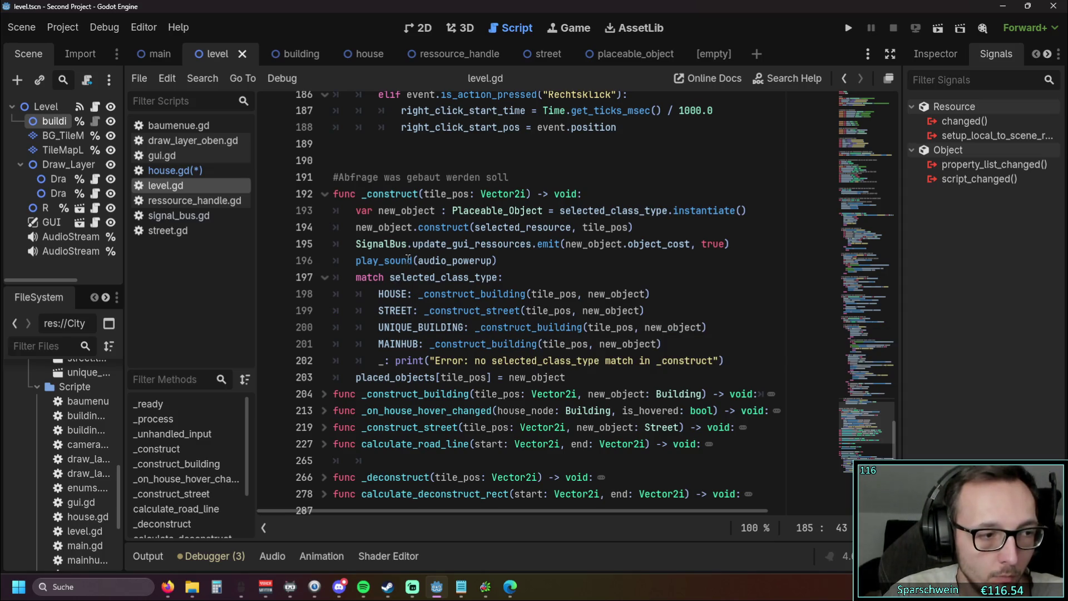
{"action": "left_click", "coordinate": [324, 194]}
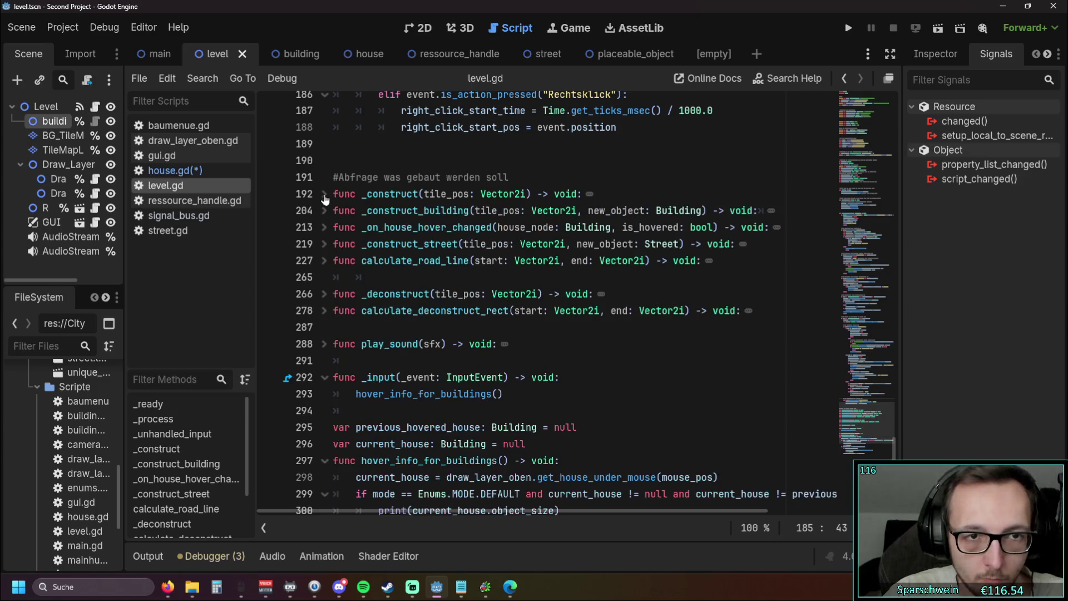
{"action": "left_click", "coordinate": [325, 211]}
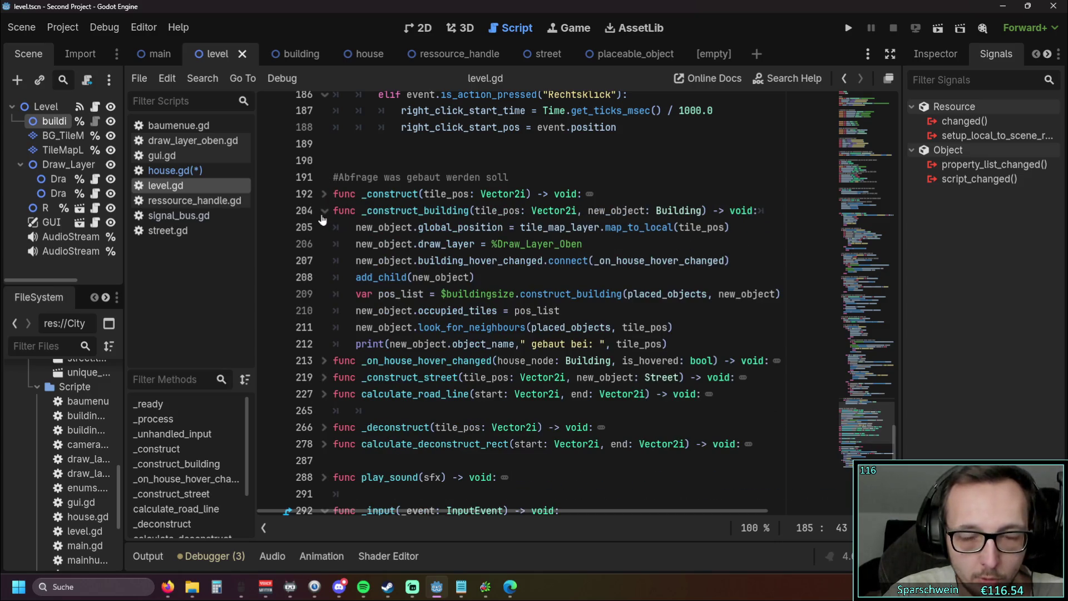
- Inspect new_object and draw_layer on lines 206–208, then run the game
{"action": "left_click", "coordinate": [356, 244]}
{"action": "double_click", "coordinate": [357, 245]}
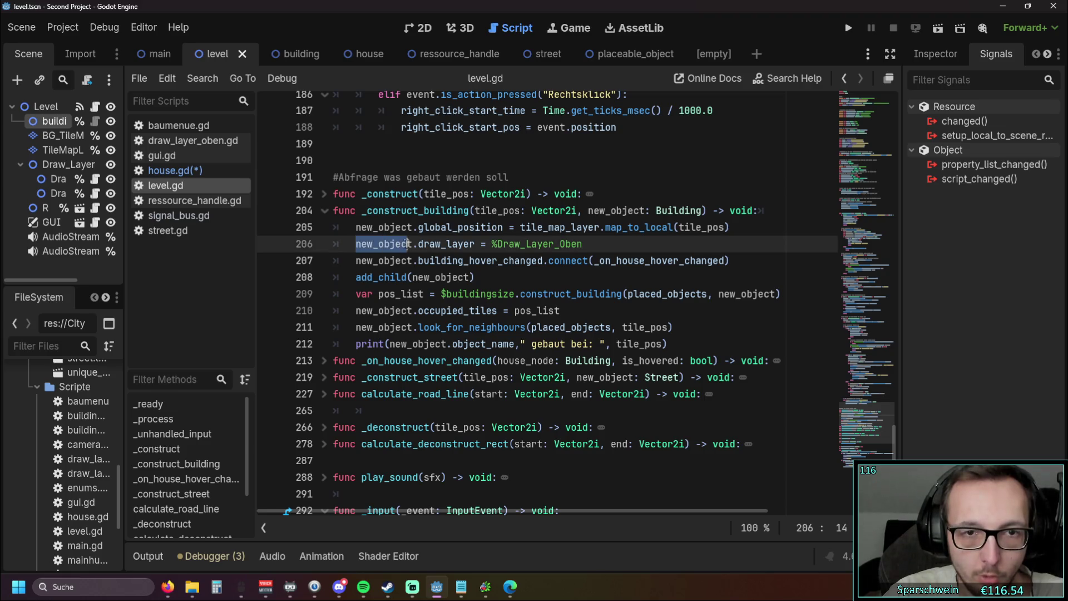
{"action": "left_click", "coordinate": [445, 260]}
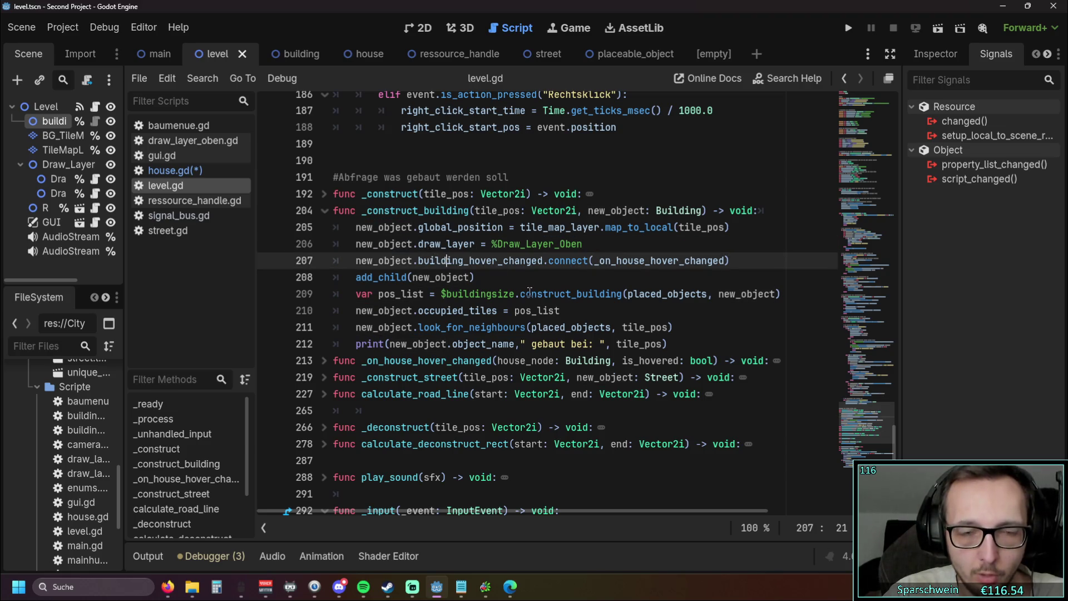
{"action": "mouse_move", "coordinate": [530, 292]}
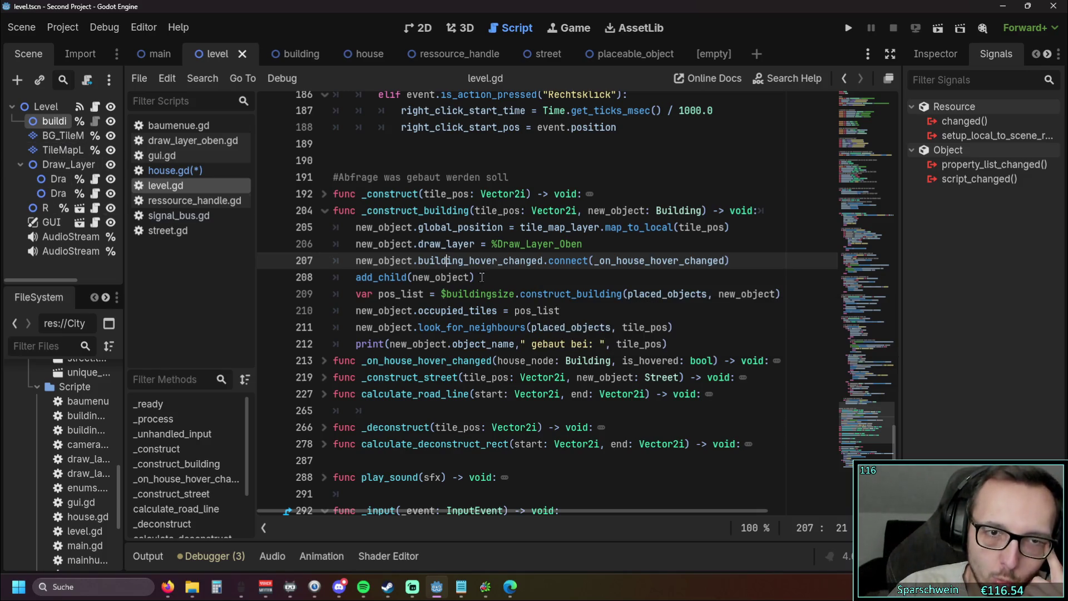
{"action": "double_click", "coordinate": [459, 244]}
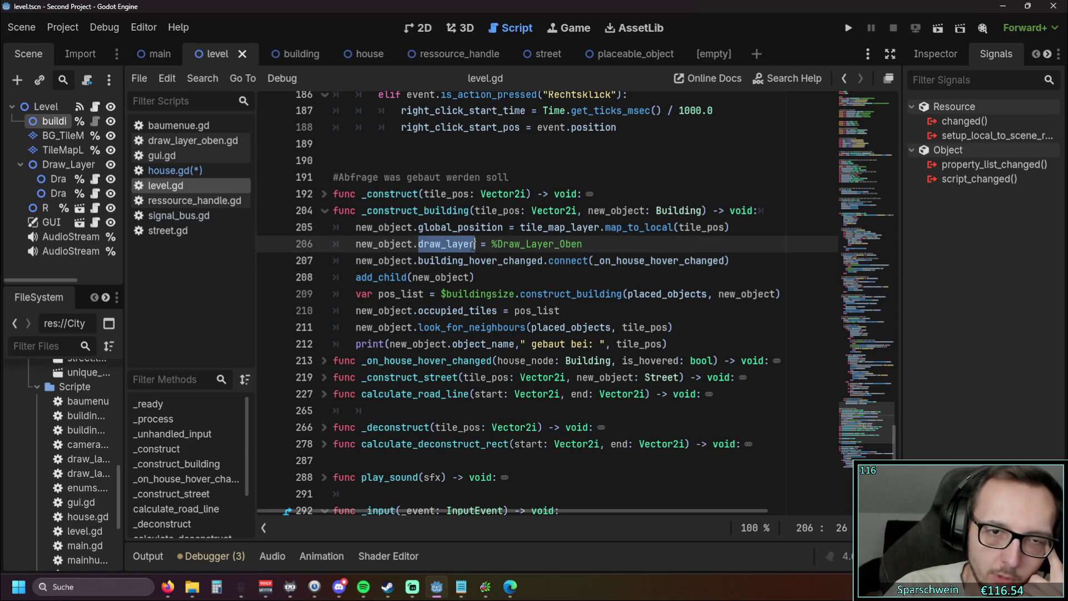
{"action": "left_click", "coordinate": [498, 274]}
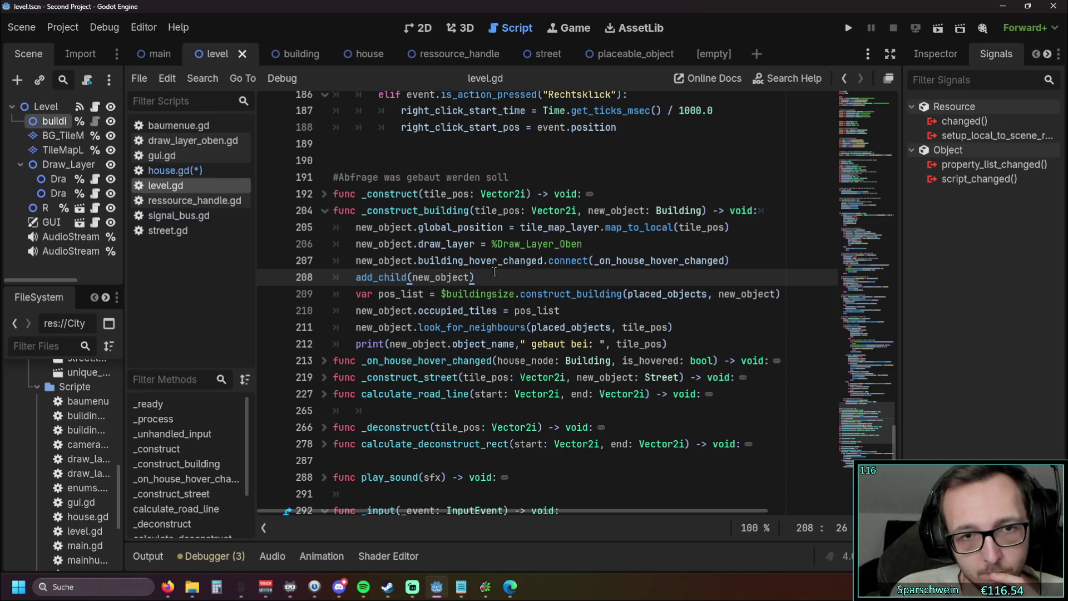
{"action": "mouse_move", "coordinate": [494, 275]}
{"action": "left_mouse_down"}
{"action": "mouse_move", "coordinate": [531, 244]}
{"action": "mouse_move", "coordinate": [568, 282]}
{"action": "left_mouse_up"}
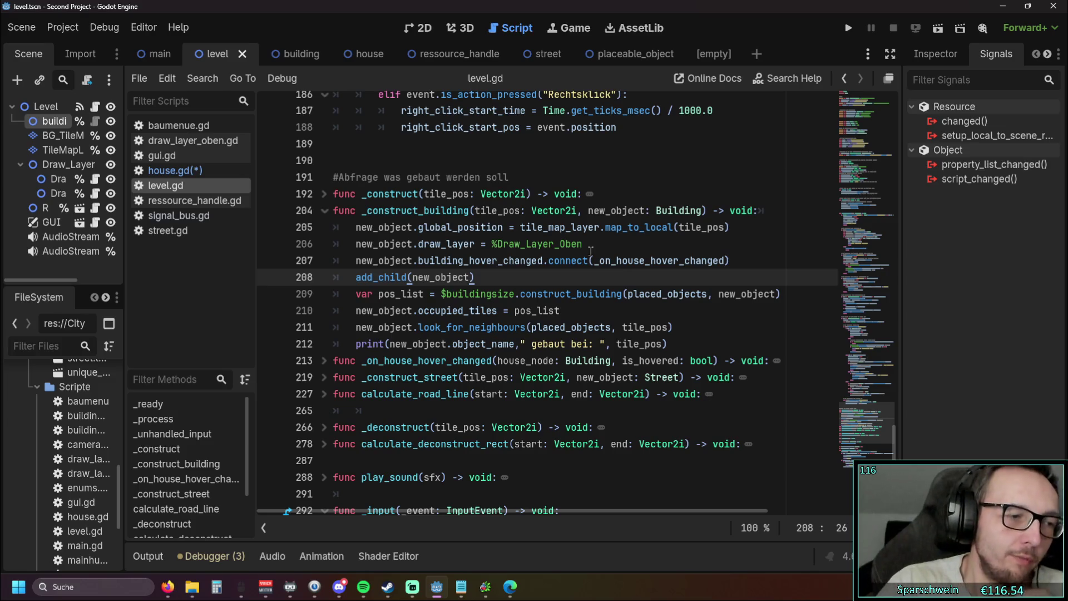
{"action": "left_click", "coordinate": [843, 28]}
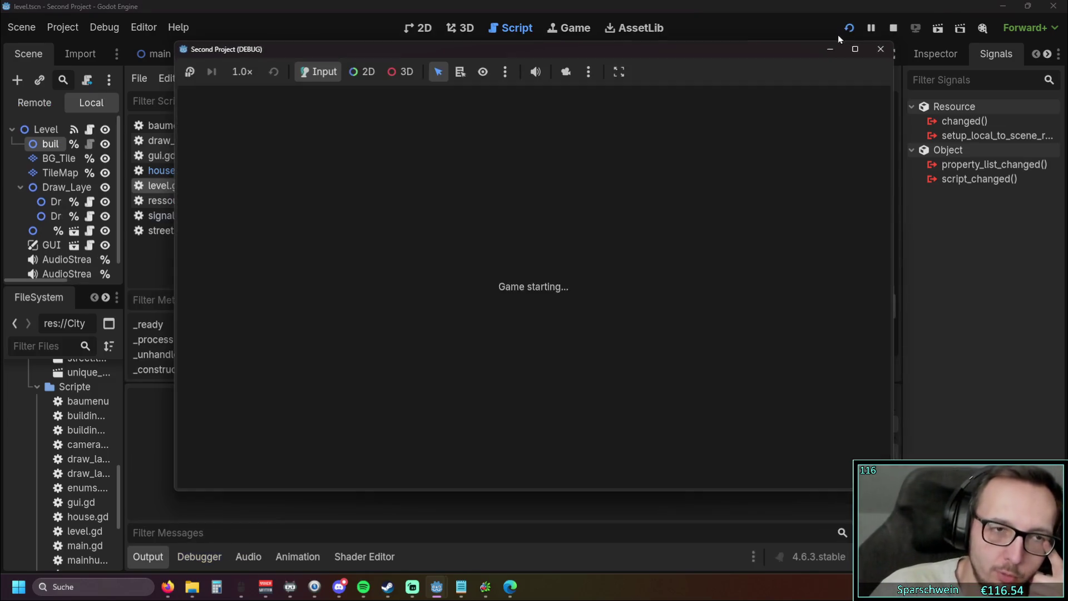
- In the test game, build a red house, lay a diagonal street, and place the Mainhub church at its end
{"action": "left_click_drag", "start_coordinate": [409, 38], "coordinate": [551, 43]}
{"action": "left_click", "coordinate": [689, 455]}
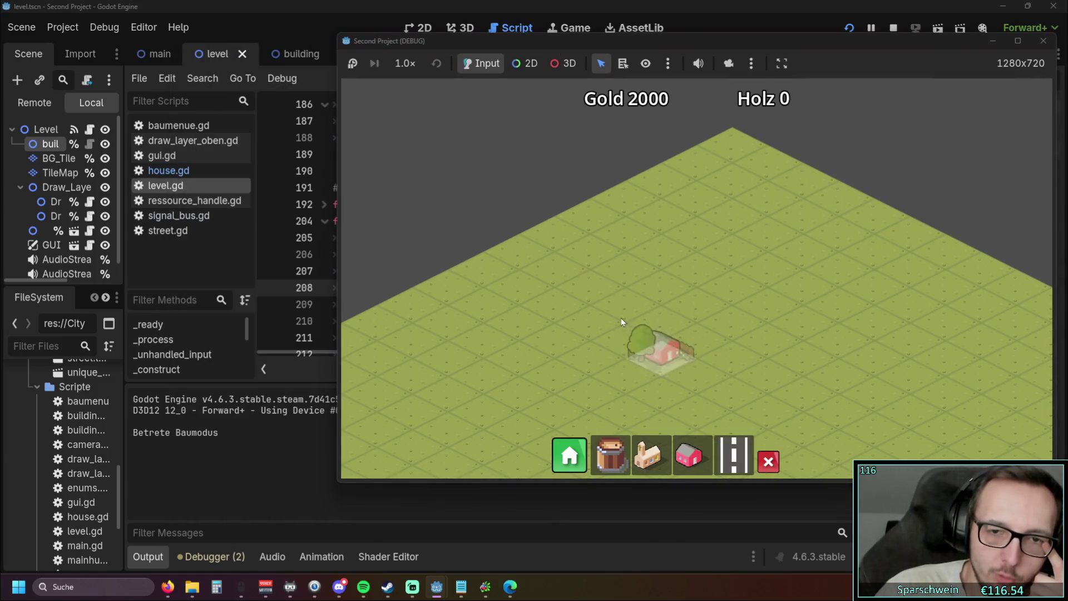
{"action": "left_click", "coordinate": [622, 328]}
{"action": "left_click", "coordinate": [734, 455]}
{"action": "mouse_move", "coordinate": [547, 406]}
{"action": "left_mouse_down"}
{"action": "mouse_move", "coordinate": [793, 262]}
{"action": "mouse_move", "coordinate": [840, 260]}
{"action": "left_mouse_up"}
{"action": "left_click", "coordinate": [648, 455]}
{"action": "left_click", "coordinate": [568, 381]}
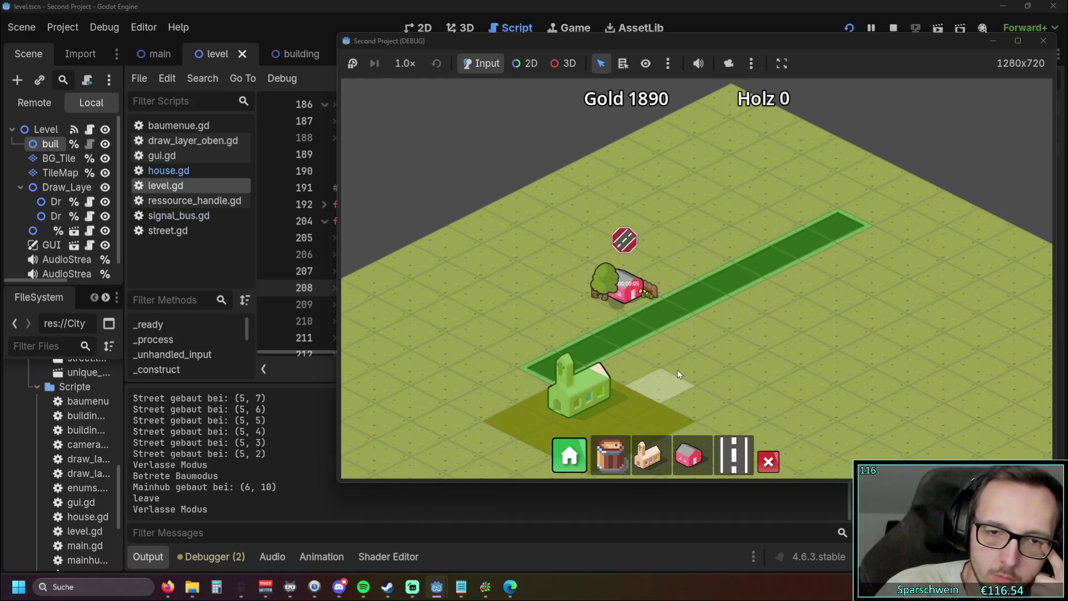
- Collect the house's coins up to Gold 1905, then close the game window to stop debugging
{"action": "left_click", "coordinate": [629, 293]}
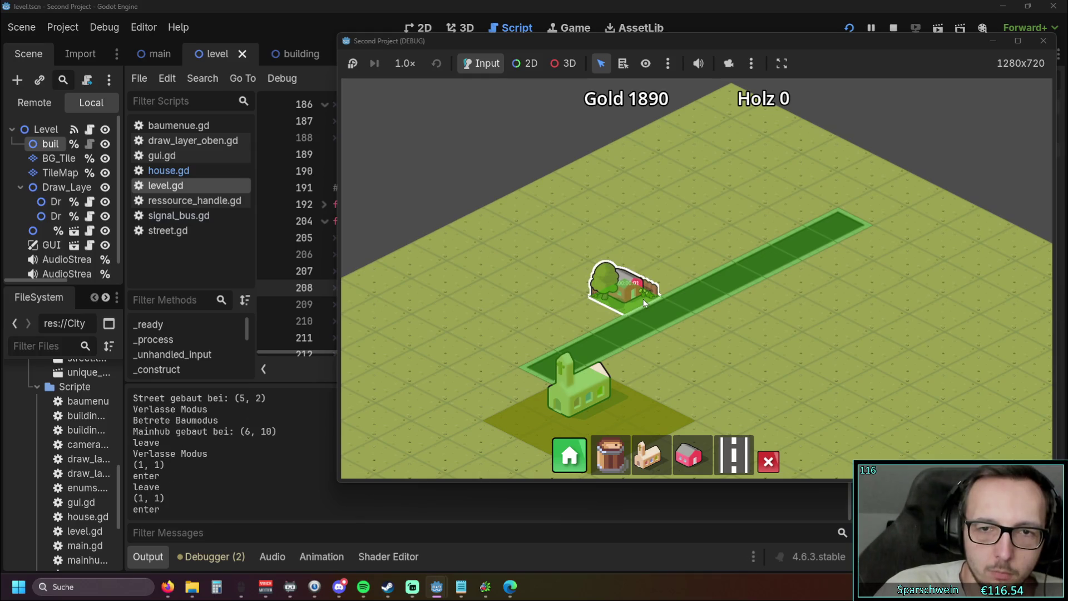
{"action": "left_click", "coordinate": [645, 303]}
{"action": "scroll", "coordinate": [713, 278], "scroll_direction": "up", "scroll_amount": 3}
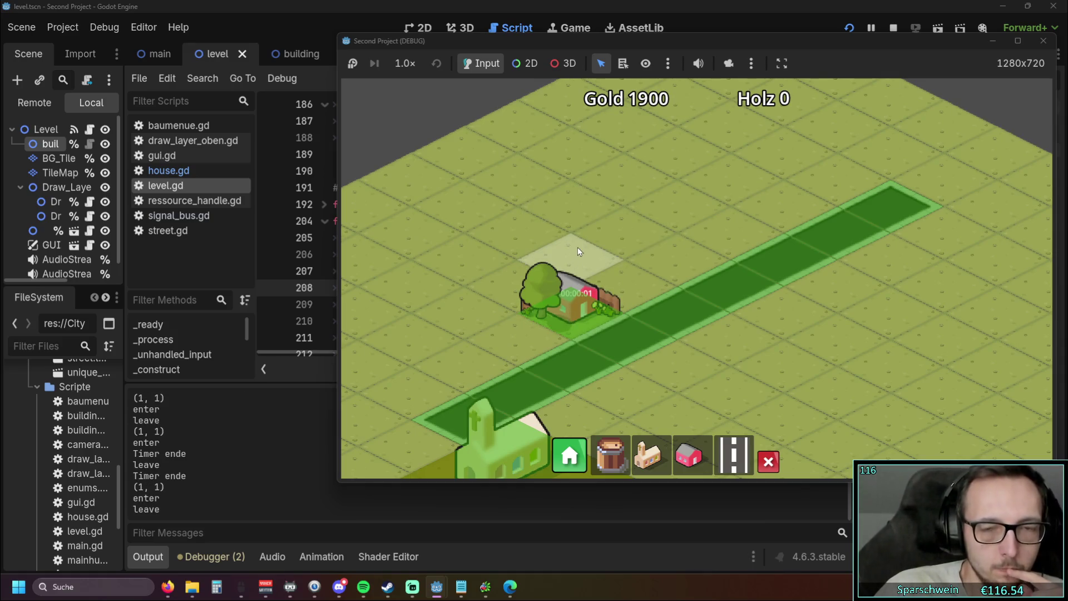
{"action": "left_click_drag", "start_coordinate": [729, 45], "coordinate": [595, 69]}
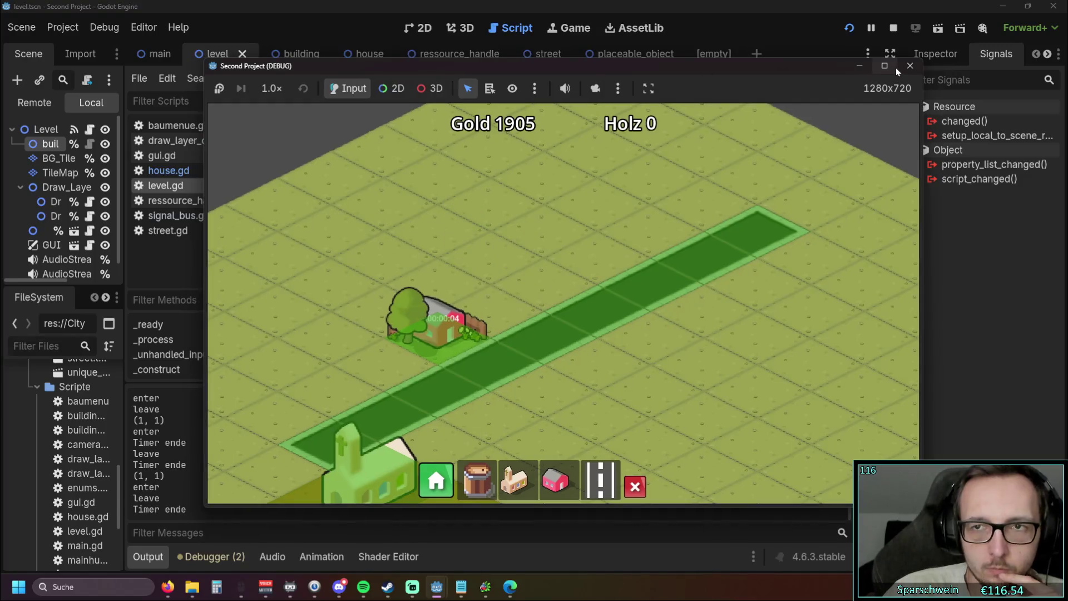
{"action": "left_click", "coordinate": [896, 68]}
{"action": "left_click", "coordinate": [1053, 6]}
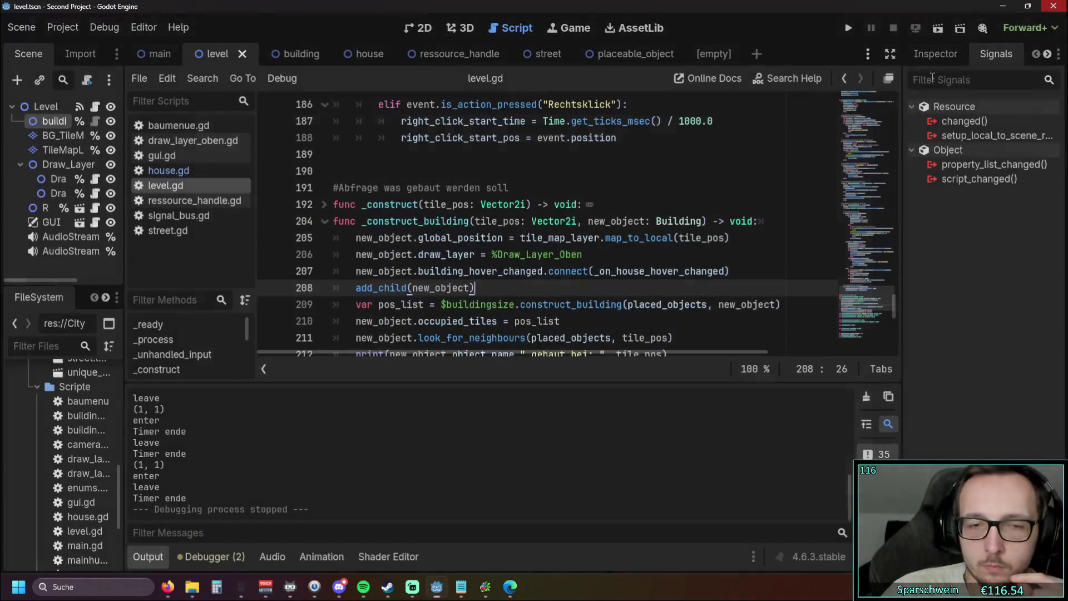
- Review draw_layer on lines 206–209 of level.gd and widen the Scene and FileSystem docks
{"action": "left_click", "coordinate": [536, 306]}
{"action": "mouse_move", "coordinate": [535, 310]}
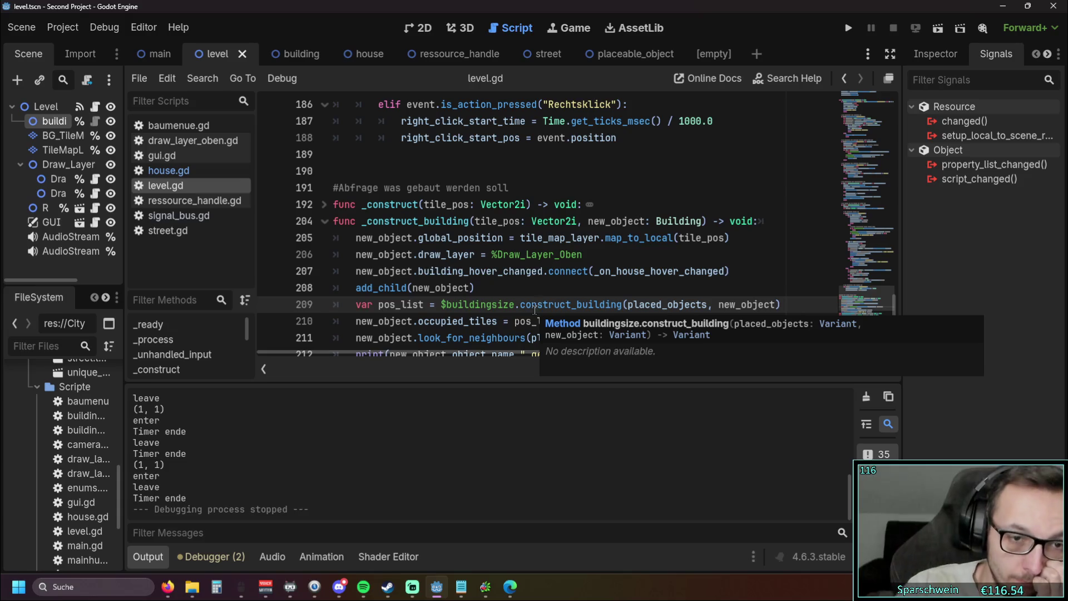
{"action": "left_click", "coordinate": [603, 285]}
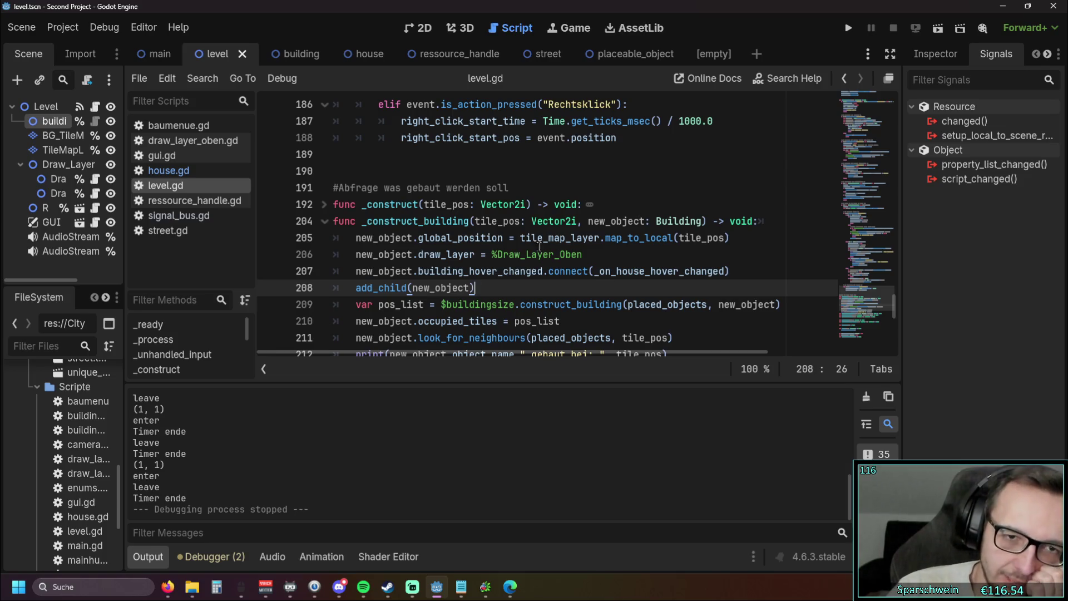
{"action": "left_click_drag", "start_coordinate": [418, 254], "coordinate": [474, 255]}
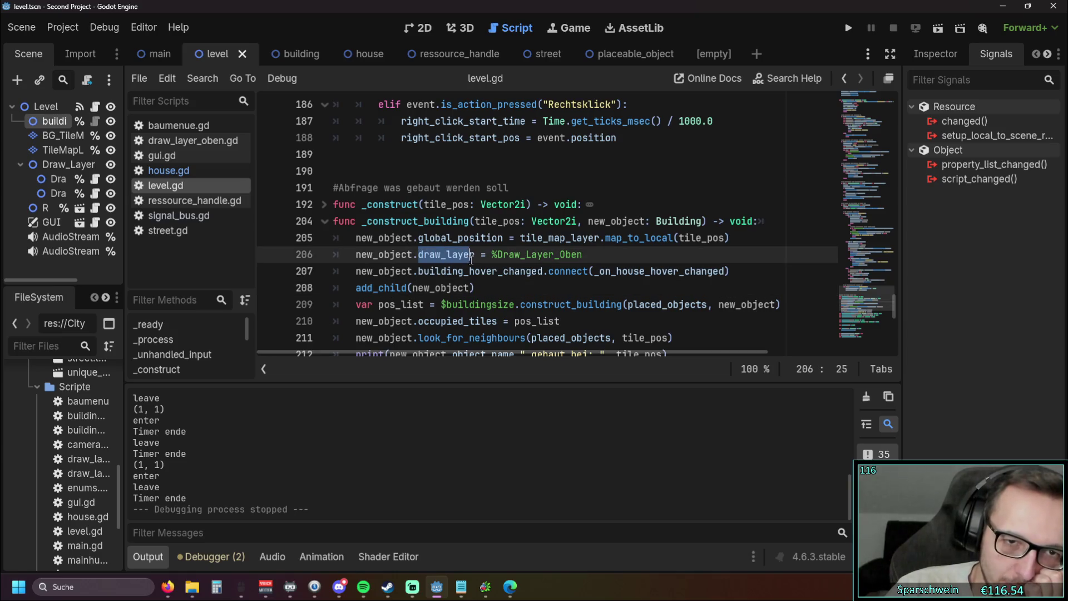
{"action": "left_click", "coordinate": [506, 286]}
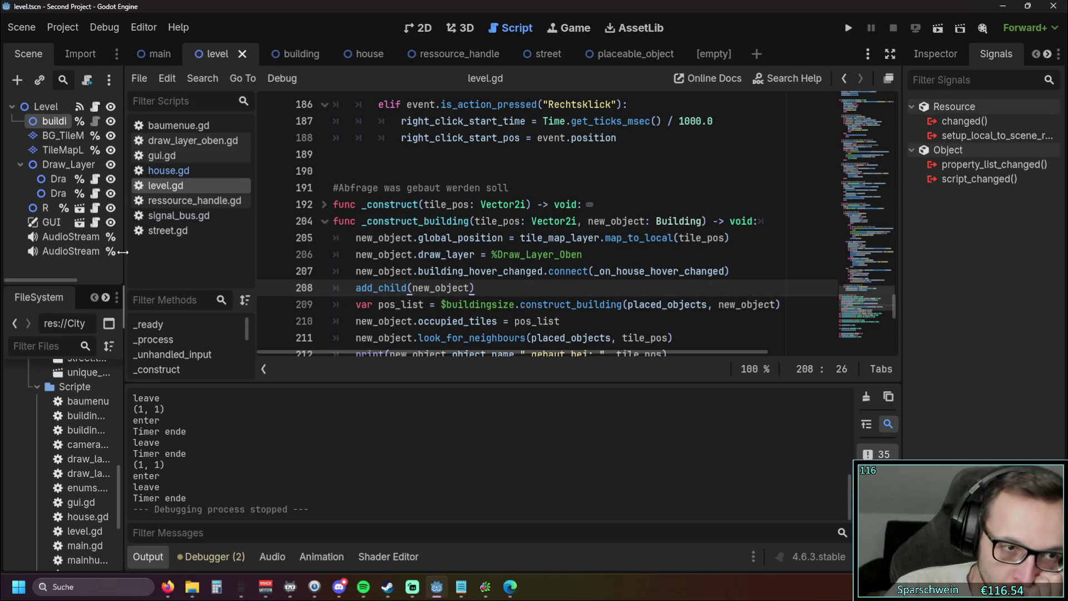
{"action": "left_click_drag", "start_coordinate": [127, 251], "coordinate": [217, 251]}
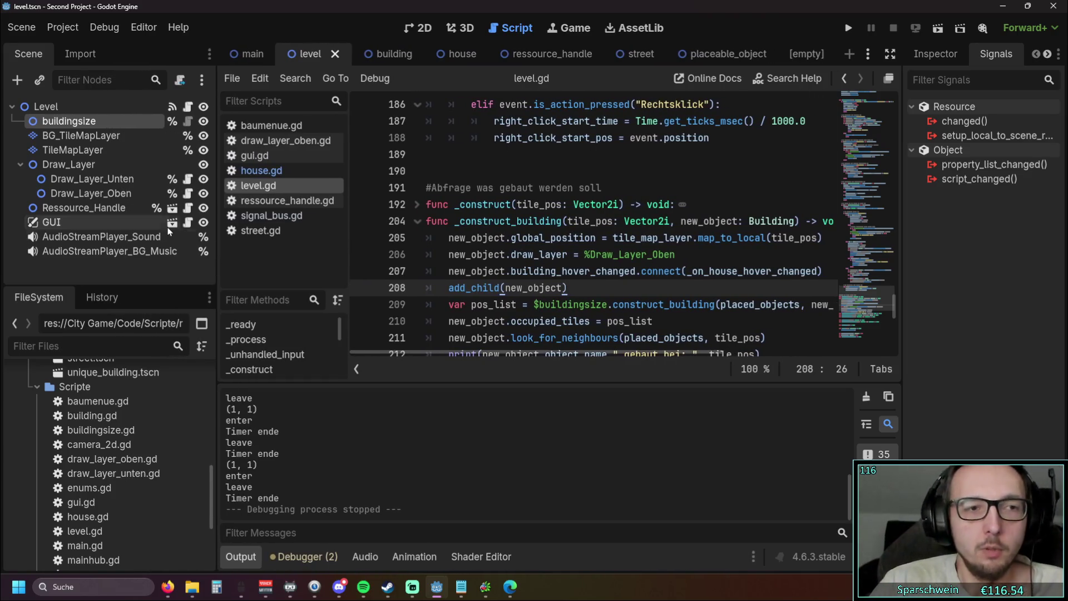
- Select Draw_Layer_Oben and change $buildingsize to %buildingsize on line 209 of _construct_building
{"action": "left_click", "coordinate": [107, 194]}
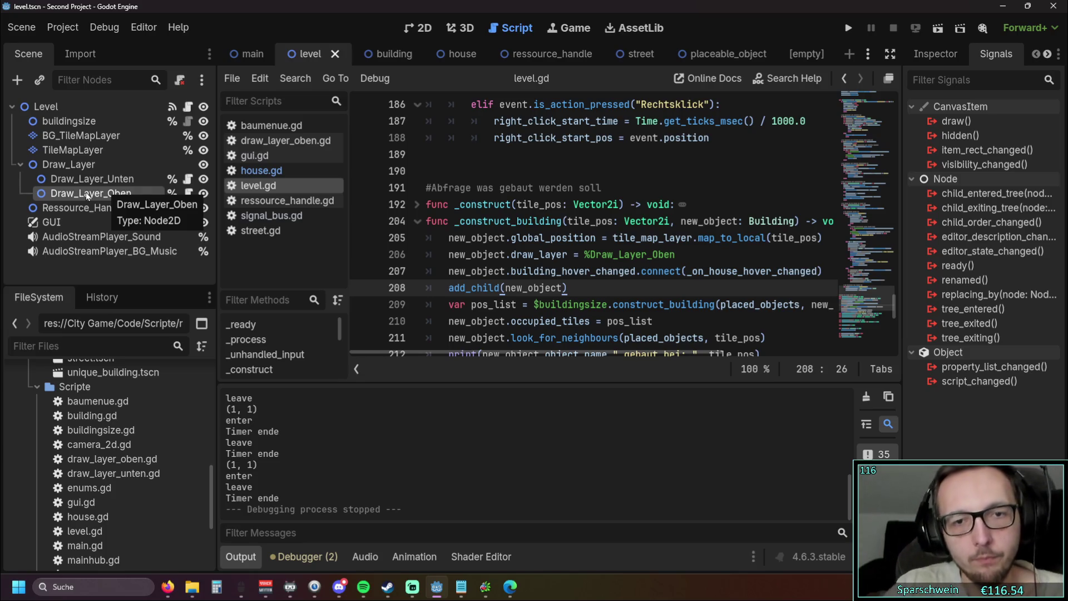
{"action": "left_click", "coordinate": [536, 304]}
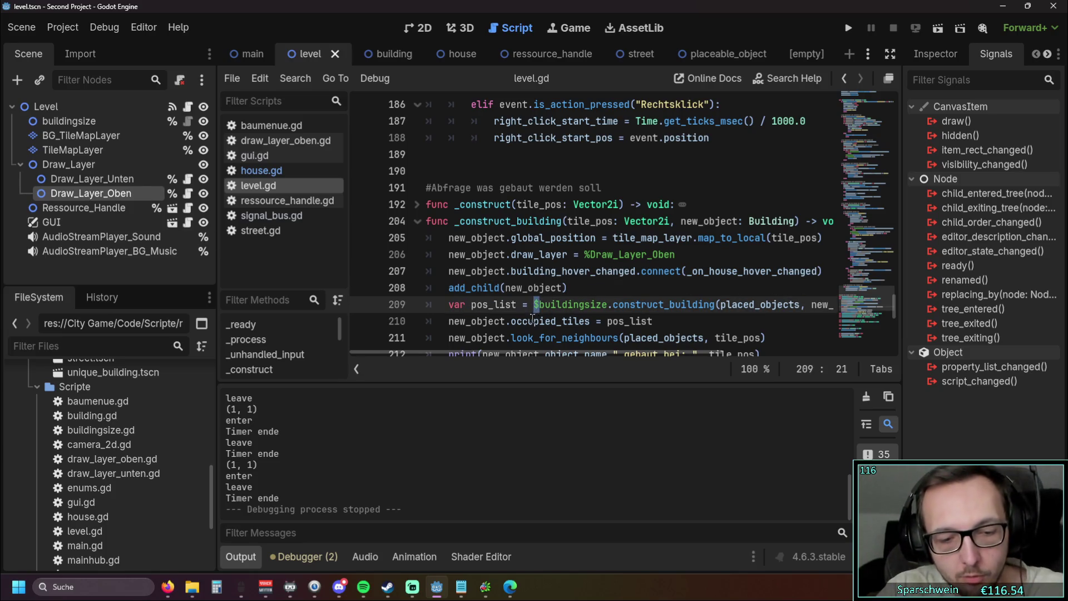
{"action": "type", "text": "%"}
{"action": "left_click", "coordinate": [417, 222]}
{"action": "left_click", "coordinate": [418, 238]}
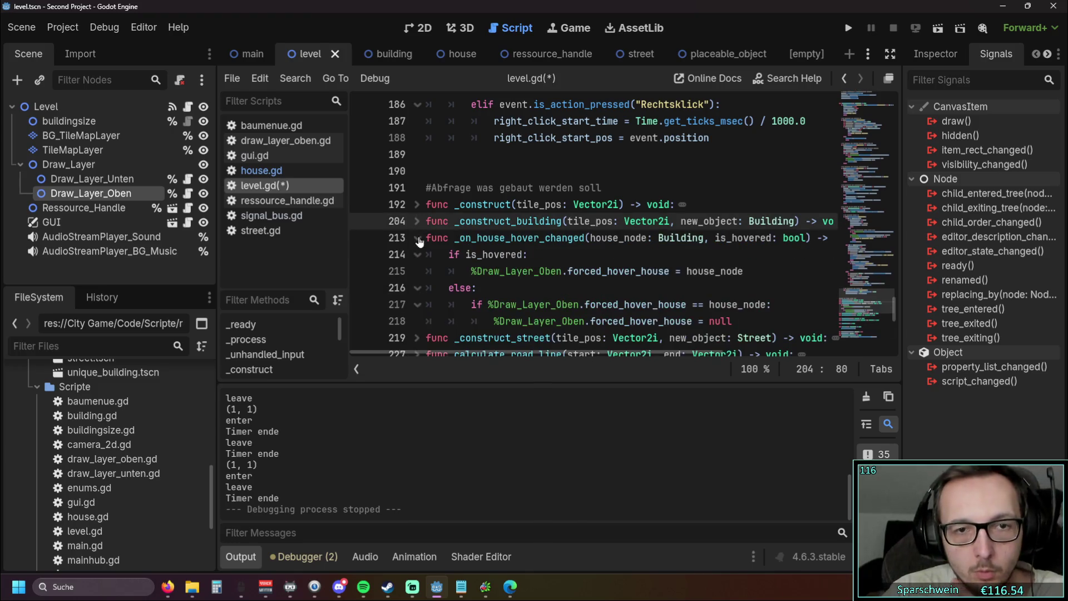
{"action": "left_click", "coordinate": [417, 239]}
- Collapse and expand level.gd's functions, leaving _construct_building expanded, then bring up gui.gd
{"action": "left_click", "coordinate": [418, 254]}
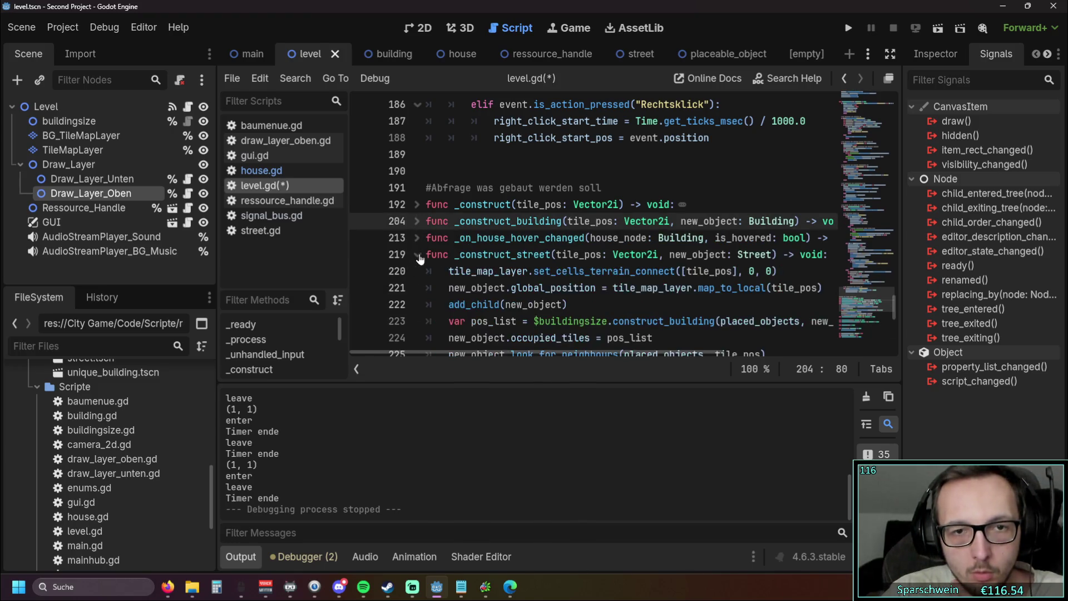
{"action": "left_click", "coordinate": [417, 255]}
{"action": "left_click", "coordinate": [418, 238]}
{"action": "scroll", "coordinate": [435, 239], "scroll_direction": "down", "scroll_amount": 1}
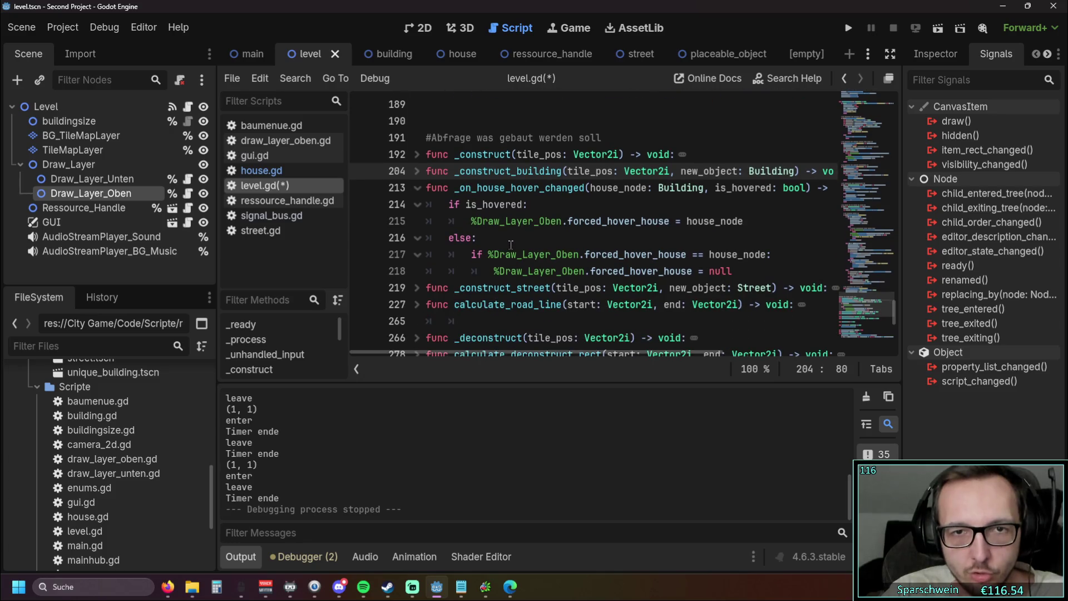
{"action": "left_click", "coordinate": [417, 187]}
{"action": "left_click", "coordinate": [418, 171]}
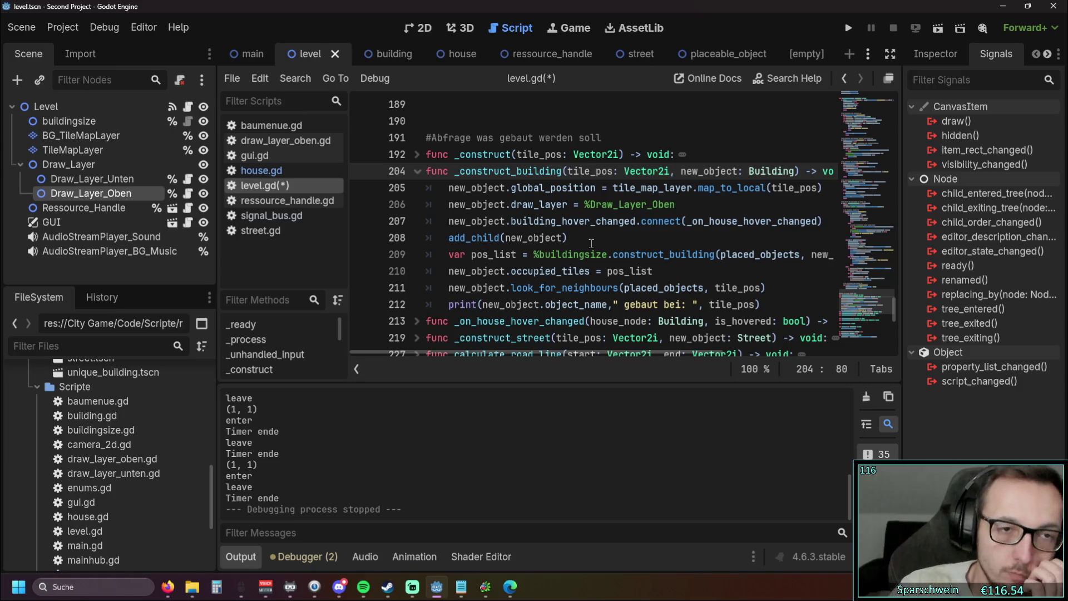
{"action": "left_click", "coordinate": [277, 200]}
{"action": "left_click", "coordinate": [275, 156]}
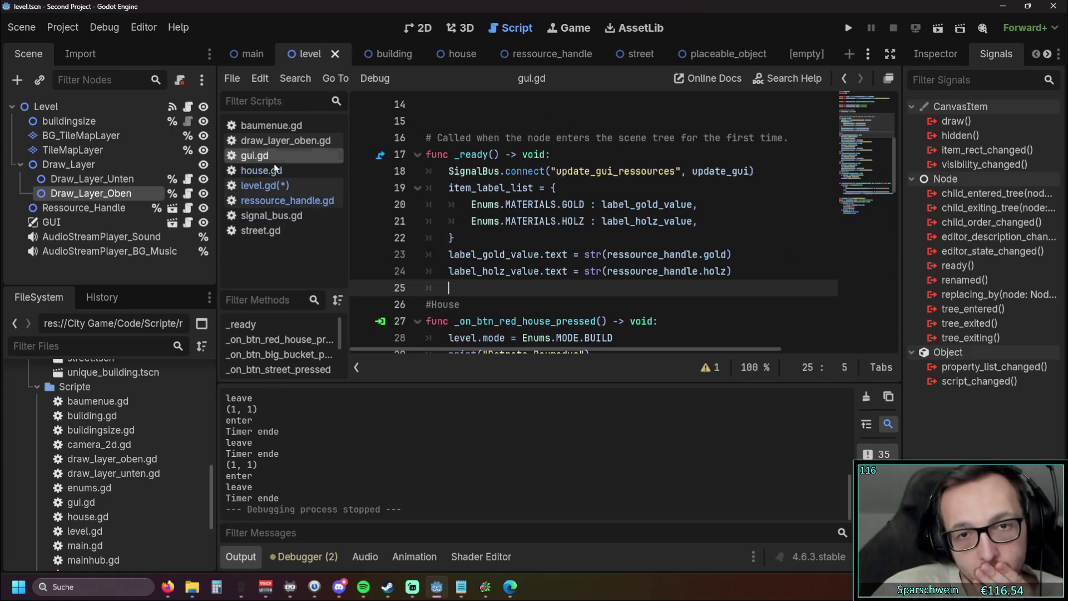
- Open house.gd with the caret at the end of line 164 in reset_hover_and_outline
{"action": "left_click", "coordinate": [275, 170]}
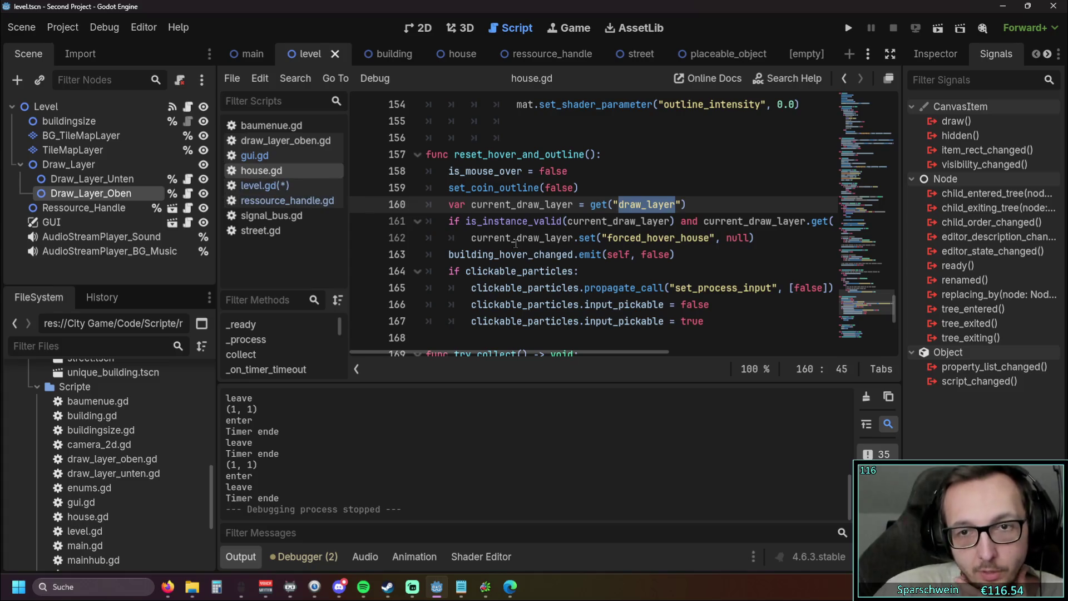
{"action": "left_click", "coordinate": [683, 271]}
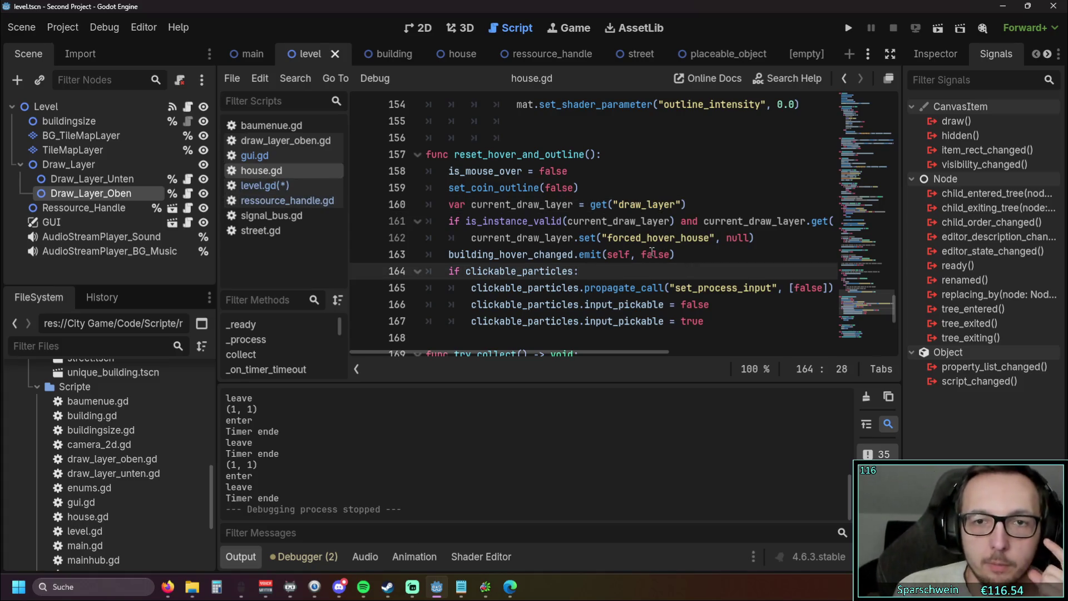
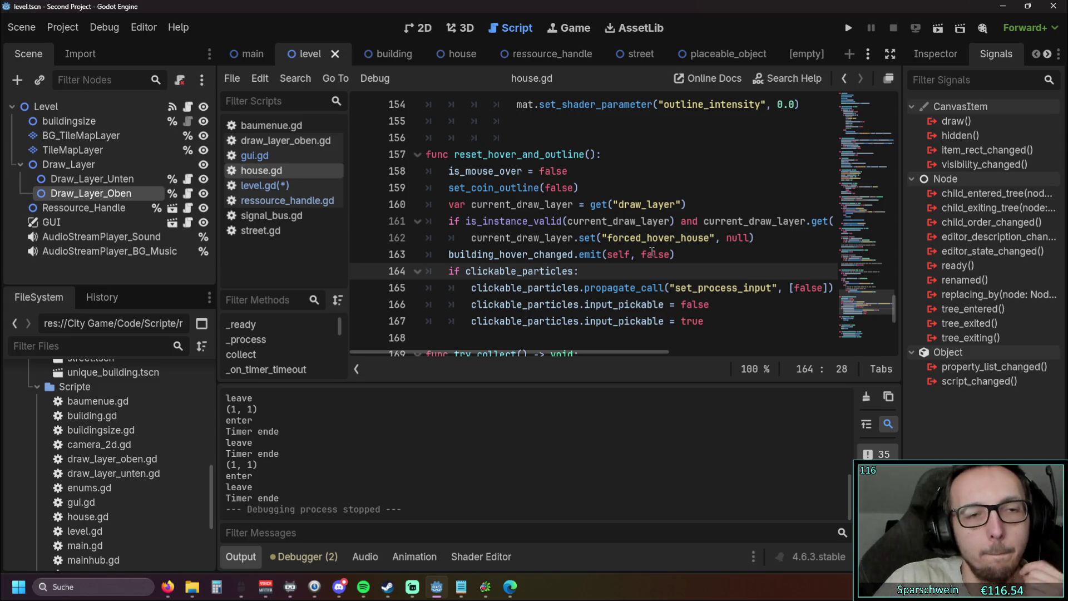
- Open level.gd and inspect the draw_layer assignment to %Draw_Layer_Oben on line 206
{"action": "left_click", "coordinate": [268, 190]}
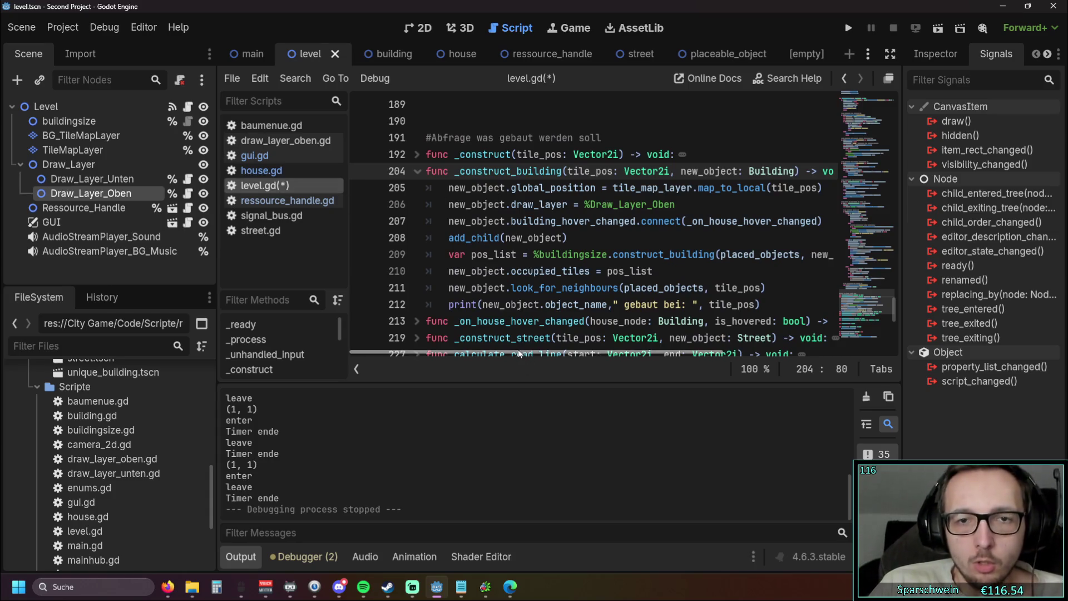
{"action": "left_click_drag", "start_coordinate": [448, 204], "coordinate": [648, 204]}
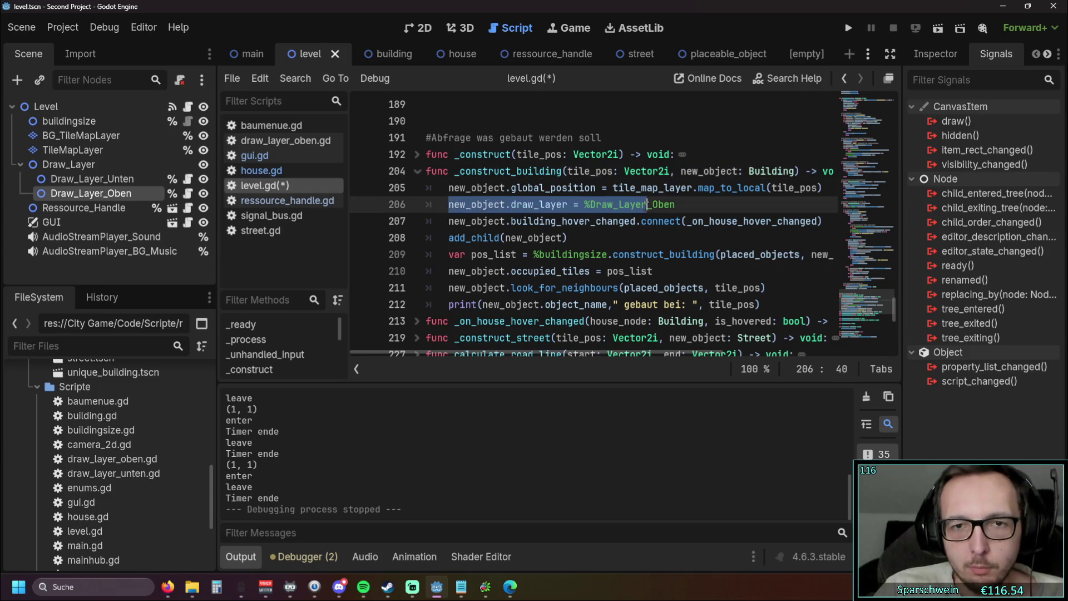
{"action": "left_click", "coordinate": [656, 237]}
{"action": "left_click_drag", "start_coordinate": [511, 204], "coordinate": [676, 204]}
{"action": "left_click", "coordinate": [656, 239]}
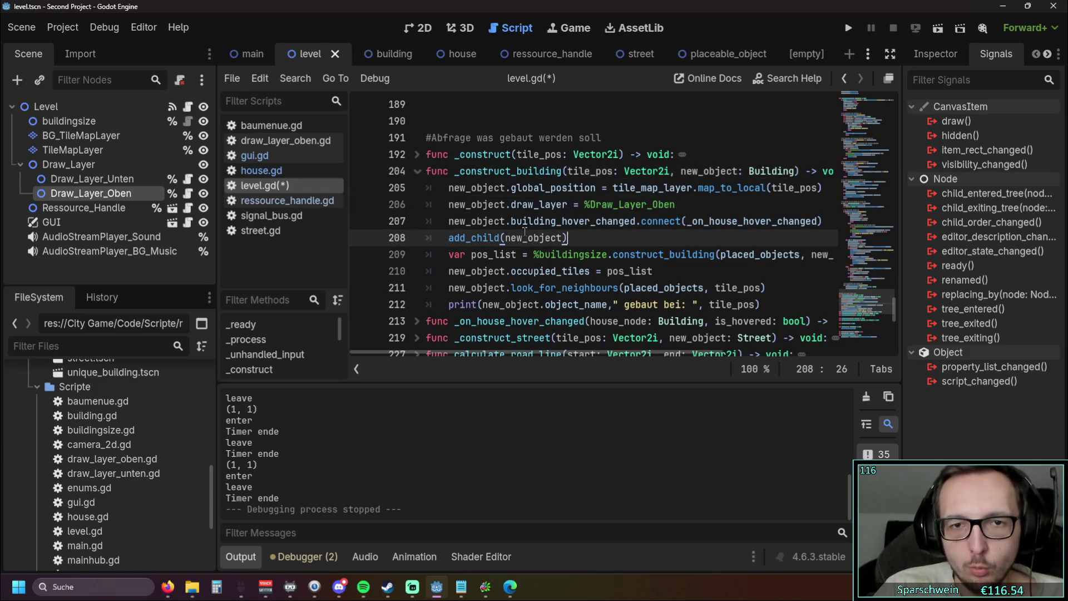
{"action": "mouse_move", "coordinate": [537, 353]}
{"action": "left_mouse_down"}
{"action": "mouse_move", "coordinate": [564, 351]}
{"action": "mouse_move", "coordinate": [476, 351]}
{"action": "left_mouse_up"}
- Fold and unfold _construct_building and _on_house_hover_changed, then return to house.gd
{"action": "left_click", "coordinate": [417, 171]}
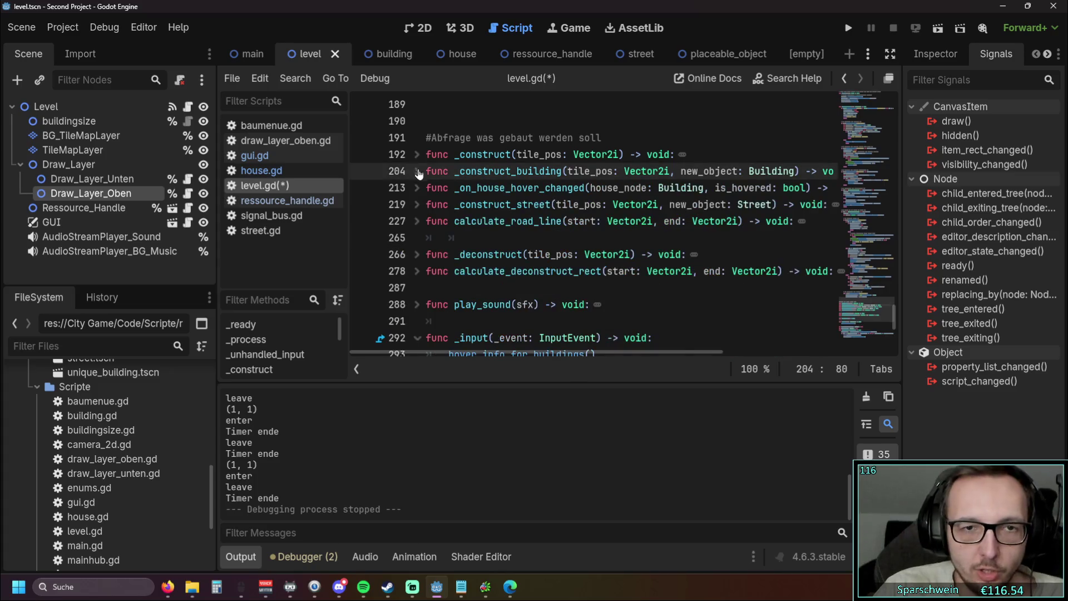
{"action": "left_click", "coordinate": [417, 188]}
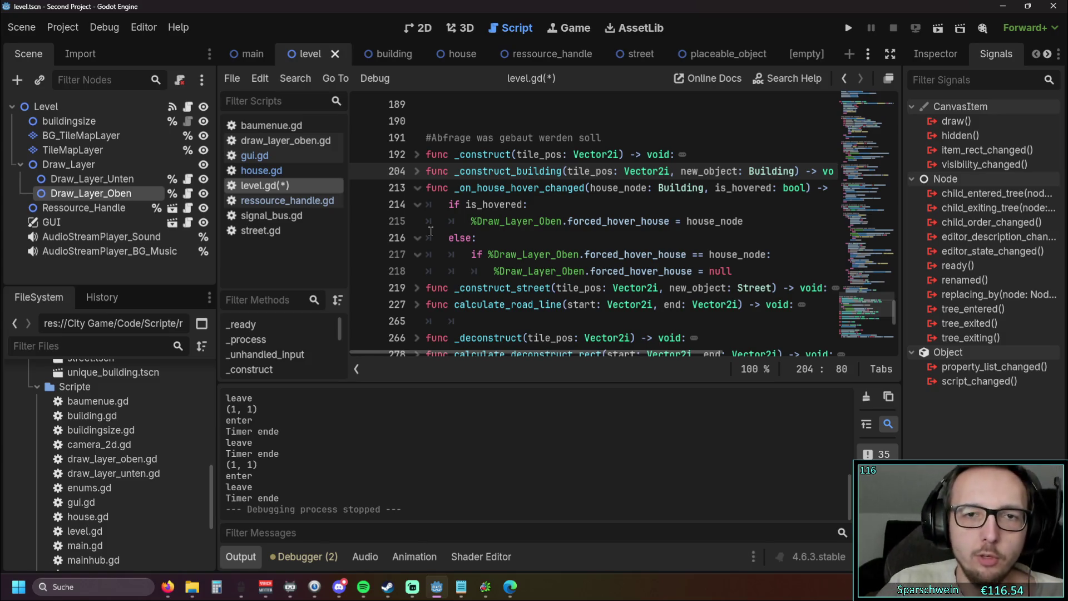
{"action": "left_click", "coordinate": [417, 171]}
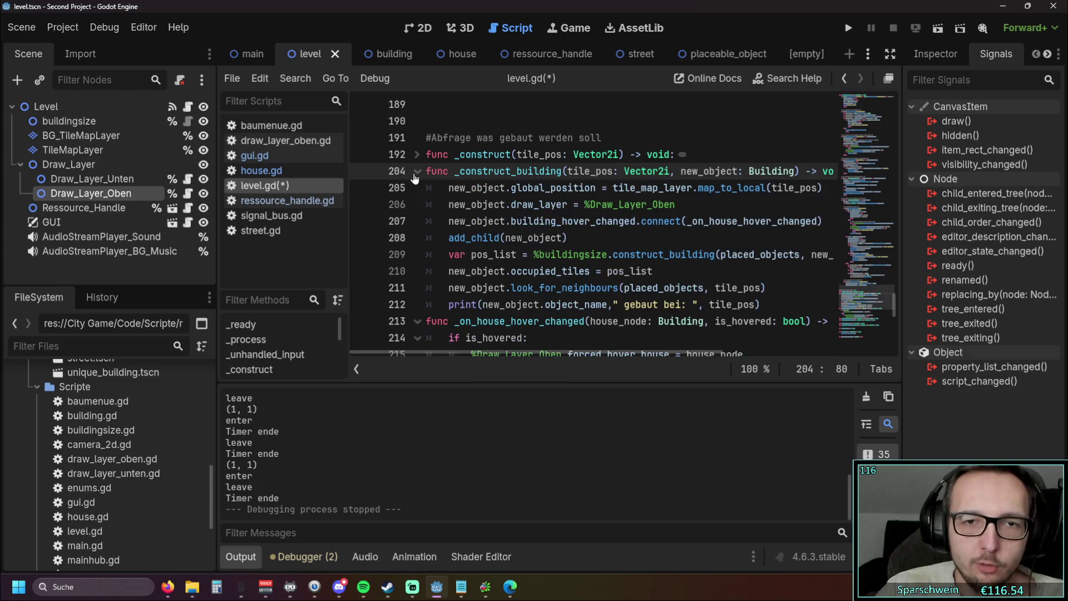
{"action": "left_click", "coordinate": [690, 204]}
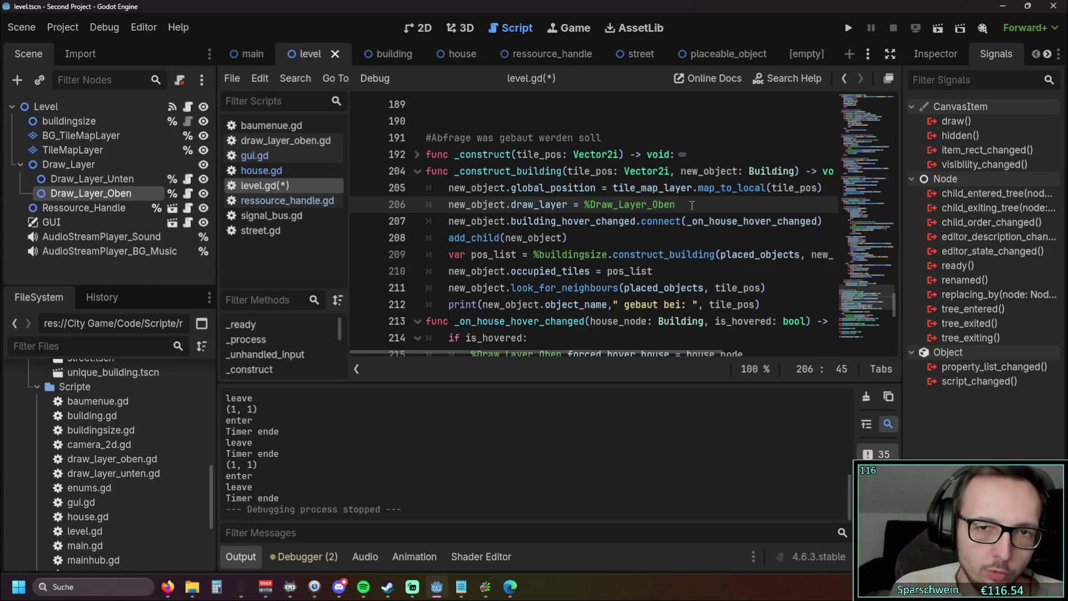
{"action": "left_click", "coordinate": [267, 171]}
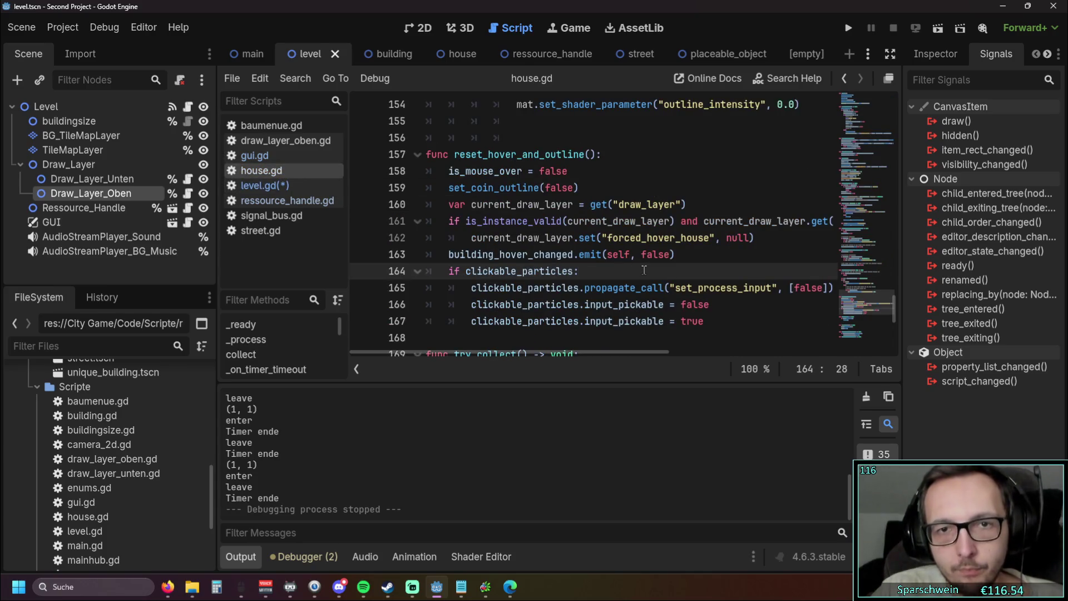
- Hide the output log and inspect reset_hover_and_outline and its draw_layer get call
{"action": "left_click", "coordinate": [241, 556]}
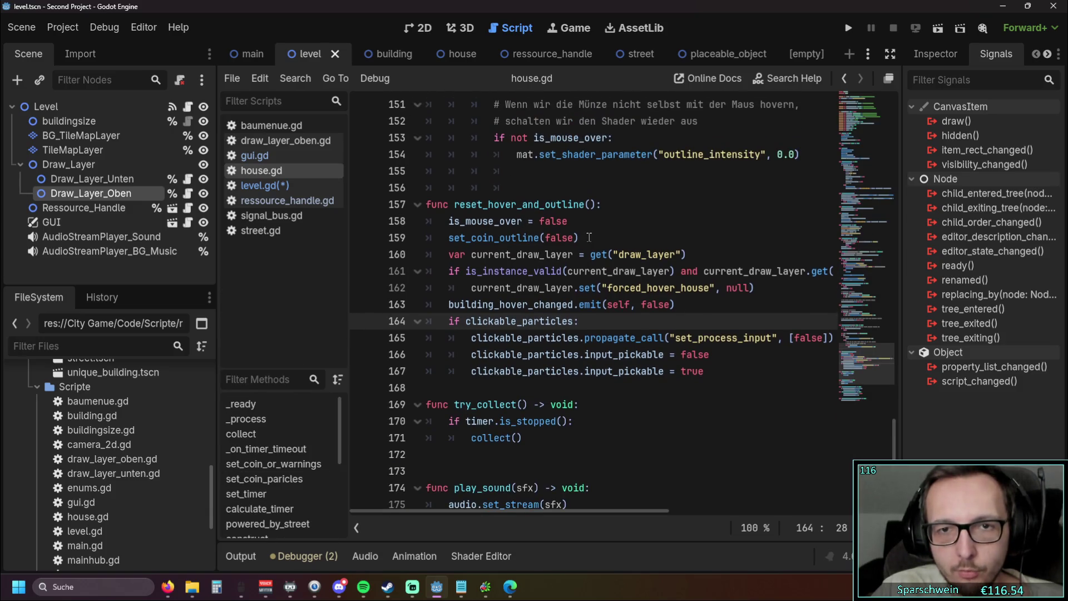
{"action": "left_click_drag", "start_coordinate": [589, 238], "coordinate": [473, 212]}
{"action": "left_click", "coordinate": [631, 271]}
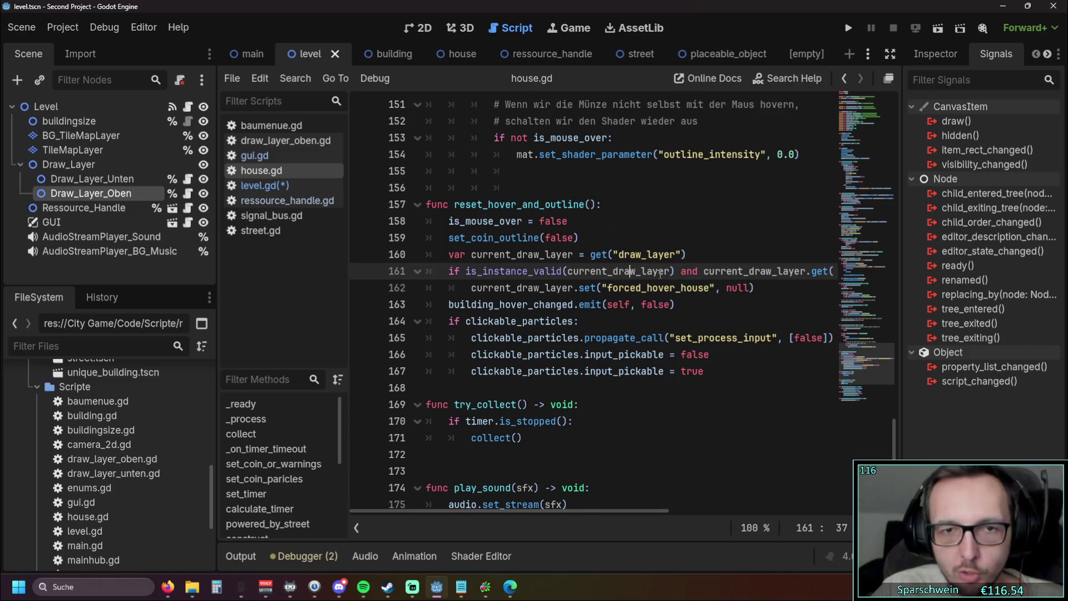
{"action": "scroll", "coordinate": [557, 278], "scroll_direction": "up", "scroll_amount": 1}
{"action": "mouse_move", "coordinate": [515, 512]}
{"action": "left_mouse_down"}
{"action": "mouse_move", "coordinate": [550, 512]}
{"action": "mouse_move", "coordinate": [493, 515]}
{"action": "left_mouse_up"}
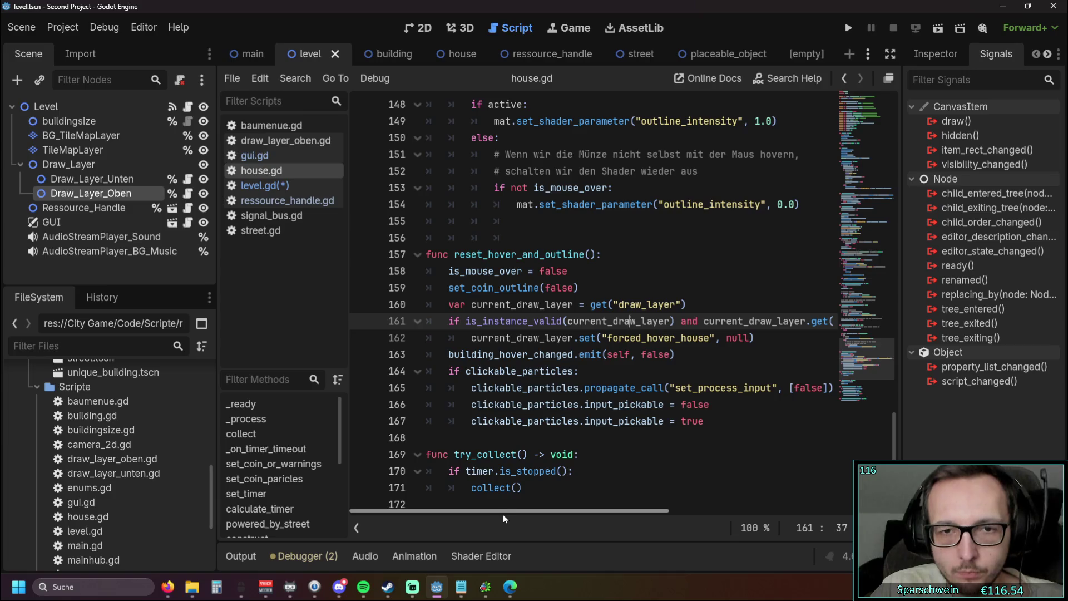
{"action": "double_click", "coordinate": [472, 306]}
{"action": "left_click_drag", "start_coordinate": [619, 304], "coordinate": [671, 305]}
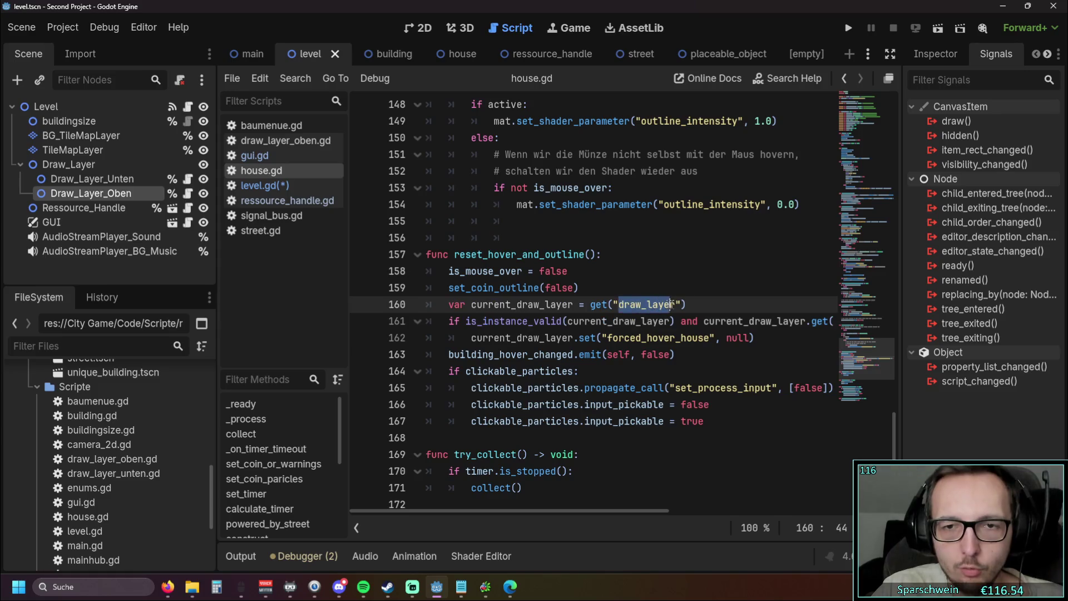
{"action": "left_click", "coordinate": [718, 305]}
{"action": "mouse_move", "coordinate": [489, 514]}
{"action": "left_mouse_down"}
{"action": "mouse_move", "coordinate": [632, 521]}
{"action": "mouse_move", "coordinate": [480, 516]}
{"action": "mouse_move", "coordinate": [524, 493]}
{"action": "left_mouse_up"}
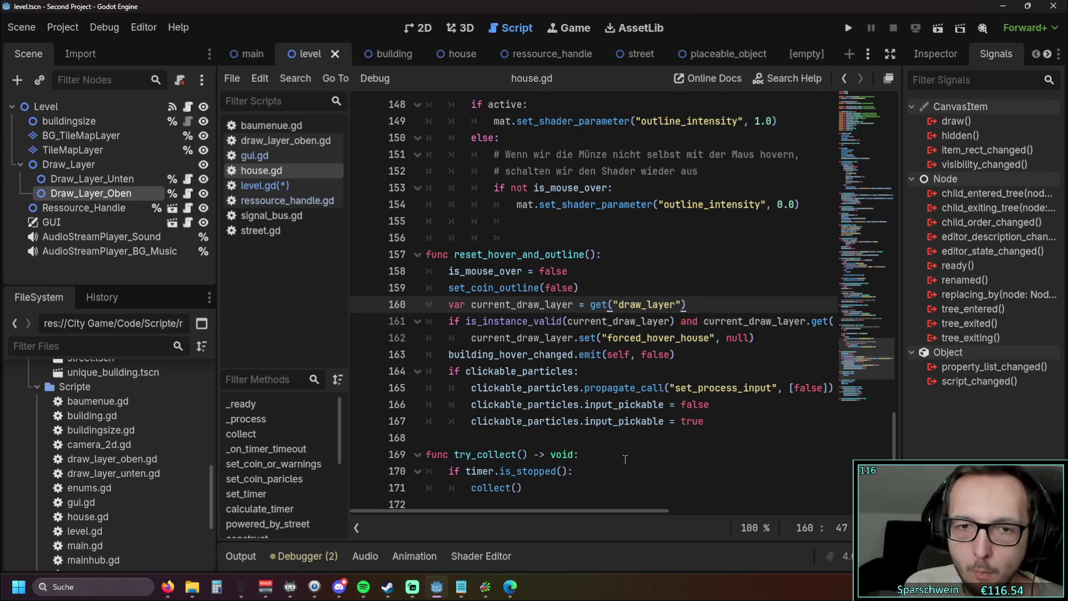
- Scroll through house.gd to review the show_hover_building_info and set_coin_outline code
{"action": "scroll", "coordinate": [626, 458], "scroll_direction": "down", "scroll_amount": 5}
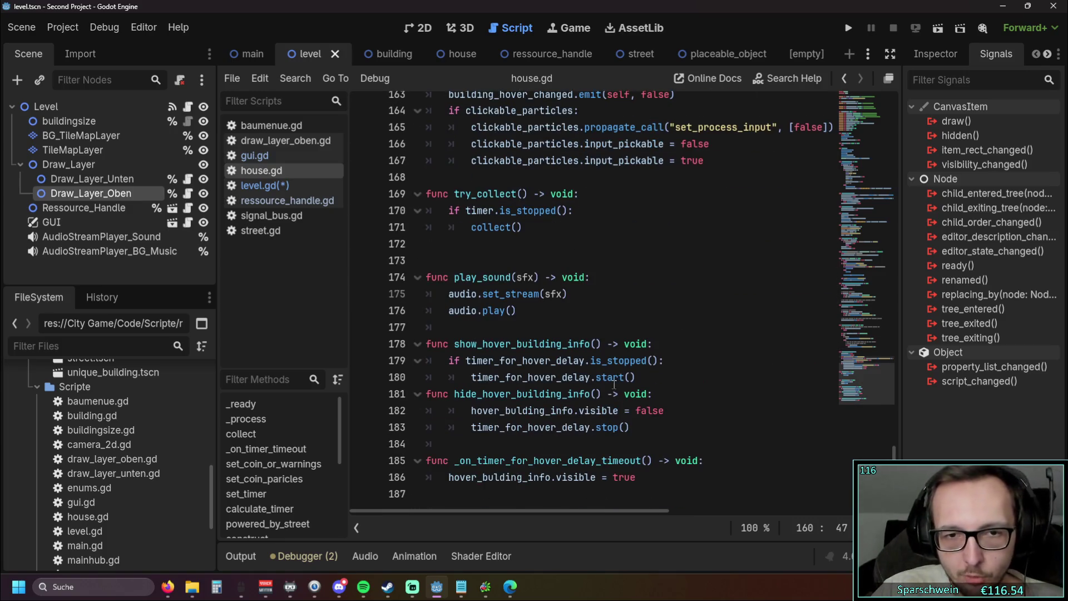
{"action": "scroll", "coordinate": [690, 384], "scroll_direction": "up", "scroll_amount": 3}
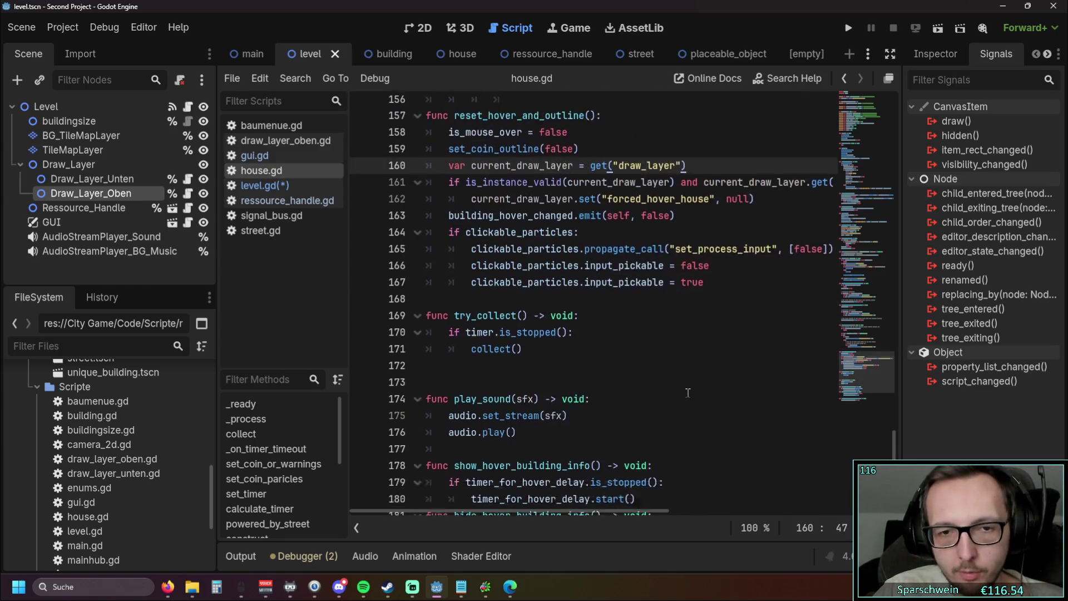
{"action": "scroll", "coordinate": [688, 392], "scroll_direction": "down", "scroll_amount": 3}
{"action": "left_click", "coordinate": [640, 476]}
{"action": "left_click", "coordinate": [682, 344]}
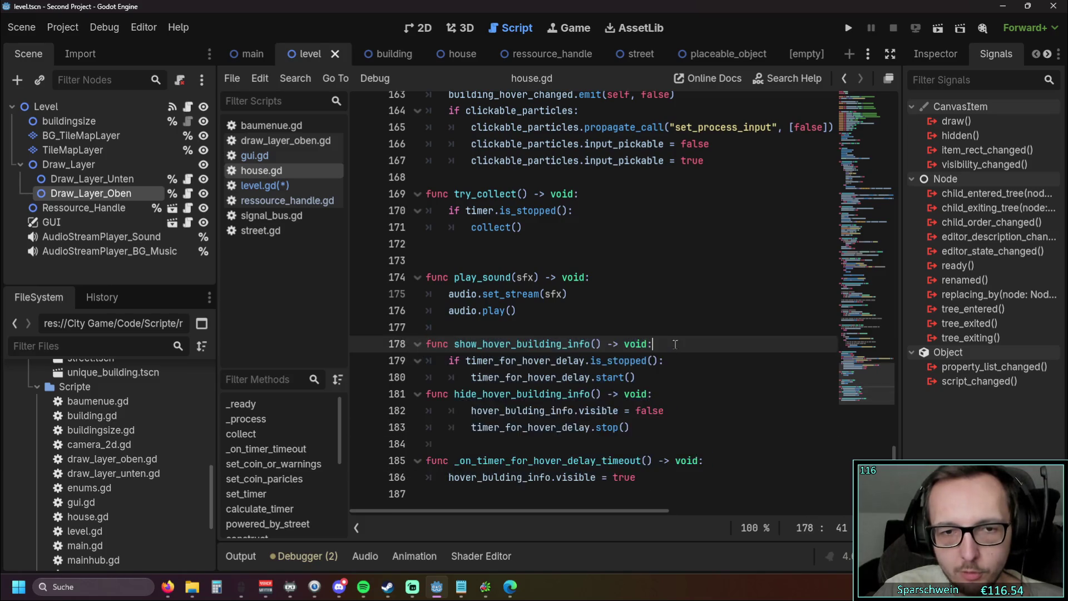
{"action": "scroll", "coordinate": [761, 352], "scroll_direction": "up", "scroll_amount": 3}
{"action": "scroll", "coordinate": [760, 352], "scroll_direction": "up", "scroll_amount": 3}
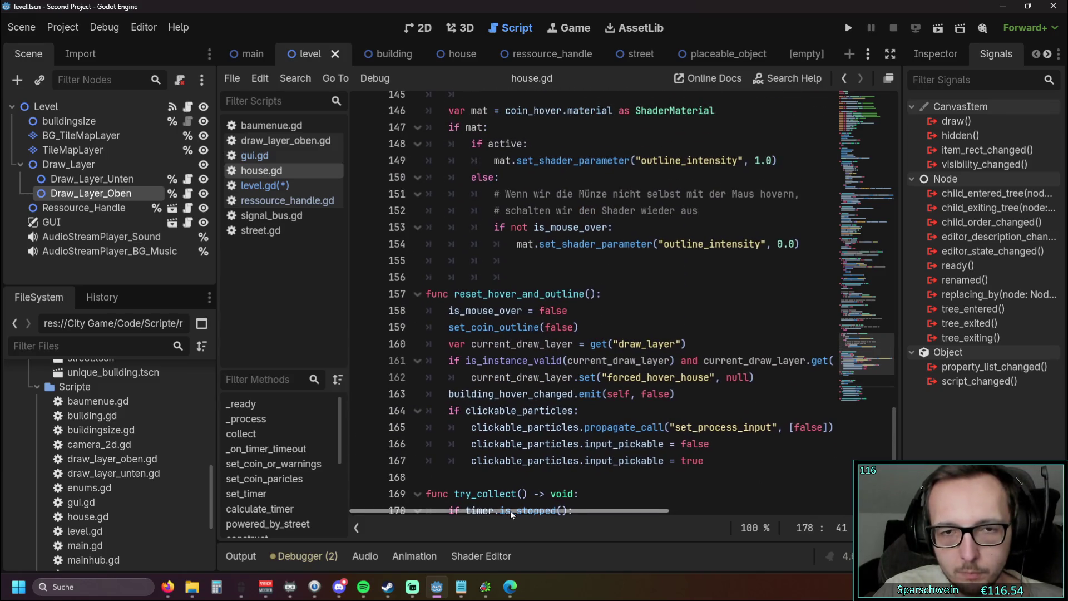
{"action": "mouse_move", "coordinate": [510, 509]}
{"action": "left_mouse_down"}
{"action": "mouse_move", "coordinate": [526, 513]}
{"action": "mouse_move", "coordinate": [503, 512]}
{"action": "left_mouse_up"}
{"action": "scroll", "coordinate": [691, 376], "scroll_direction": "up", "scroll_amount": 5}
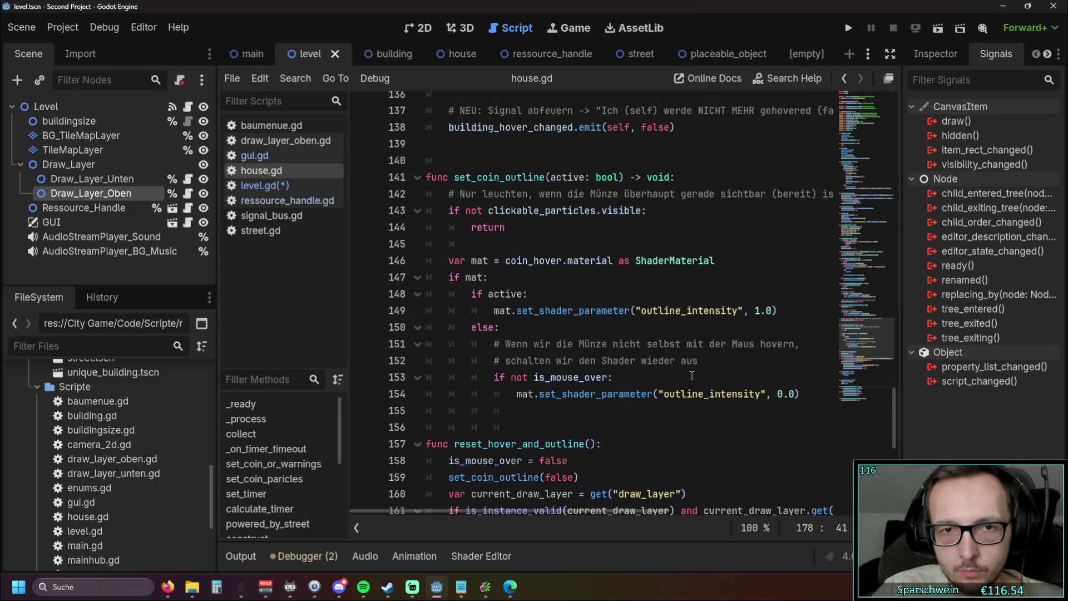
{"action": "scroll", "coordinate": [692, 376], "scroll_direction": "down", "scroll_amount": 1}
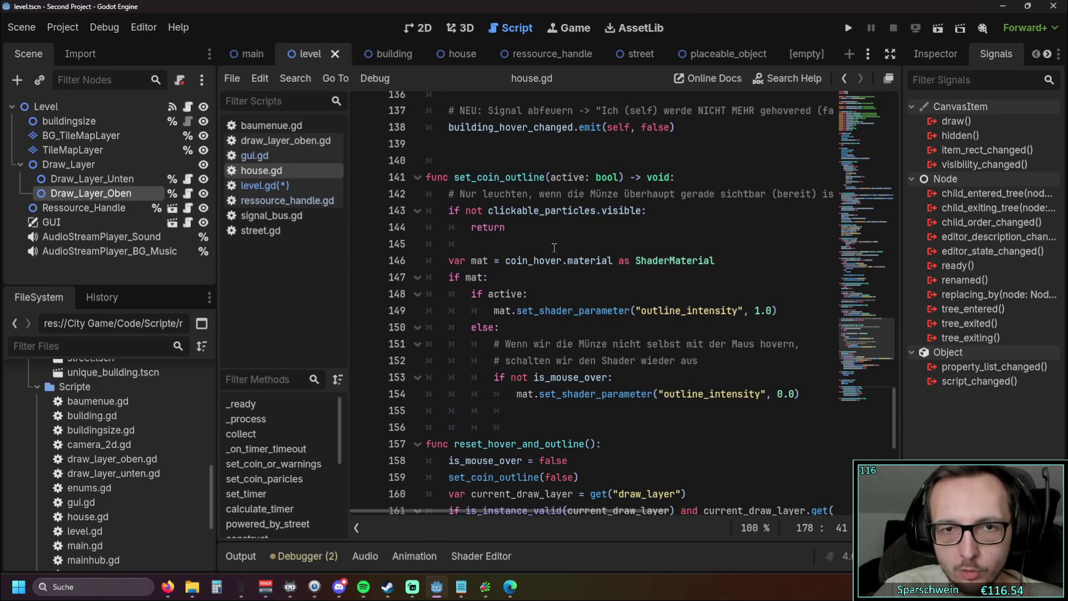
{"action": "left_click_drag", "start_coordinate": [454, 177], "coordinate": [556, 177]}
{"action": "left_click", "coordinate": [578, 243]}
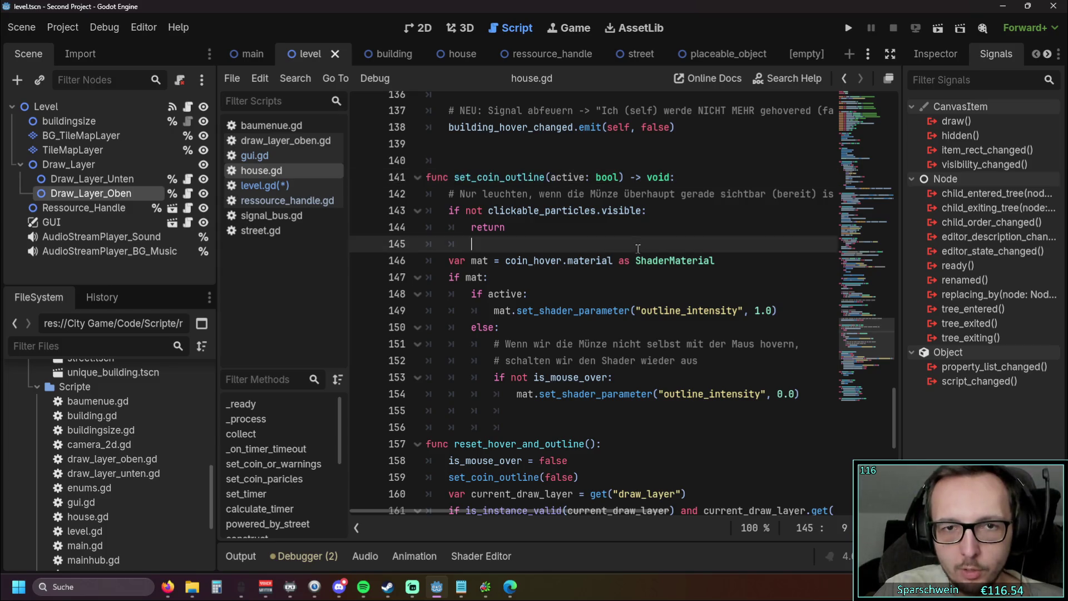
{"action": "scroll", "coordinate": [546, 362], "scroll_direction": "up", "scroll_amount": 1}
{"action": "mouse_move", "coordinate": [489, 510]}
{"action": "left_mouse_down"}
{"action": "mouse_move", "coordinate": [471, 512]}
{"action": "mouse_move", "coordinate": [513, 510]}
{"action": "mouse_move", "coordinate": [474, 511]}
{"action": "left_mouse_up"}
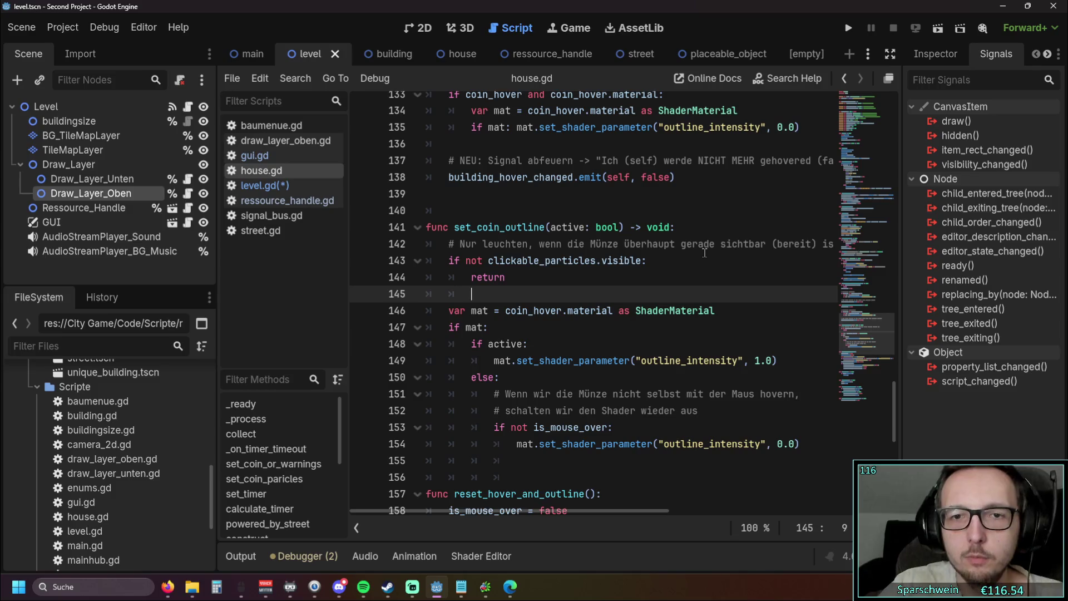
{"action": "mouse_move", "coordinate": [893, 407]}
{"action": "left_mouse_down"}
{"action": "mouse_move", "coordinate": [905, 117]}
{"action": "mouse_move", "coordinate": [899, 159]}
{"action": "mouse_move", "coordinate": [899, 134]}
{"action": "left_mouse_up"}
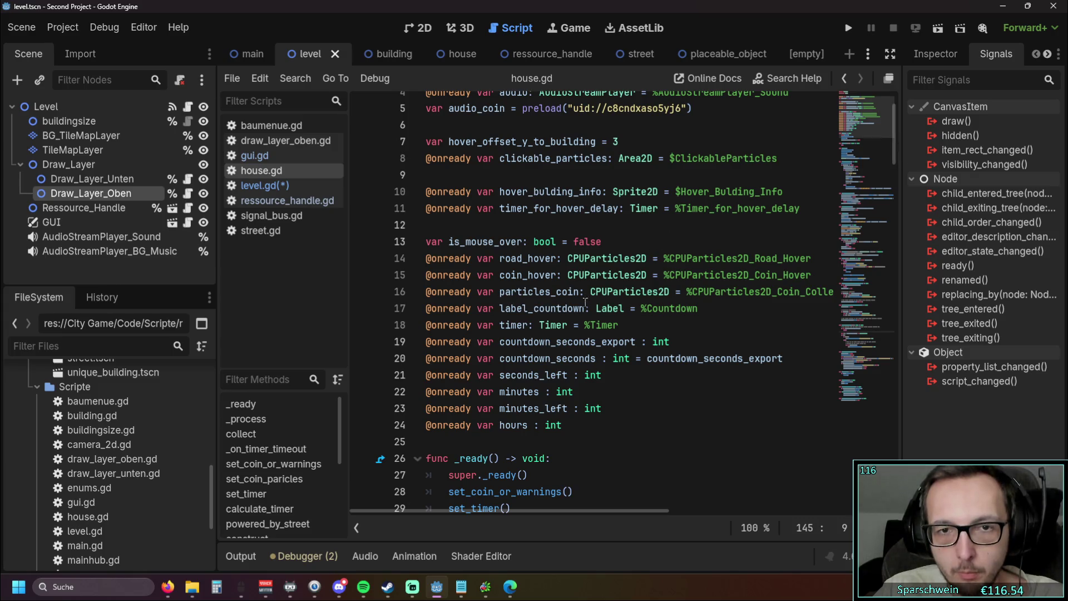
- Switch to the House scene and widen the Scene tree panel
{"action": "scroll", "coordinate": [595, 295], "scroll_direction": "down", "scroll_amount": 1}
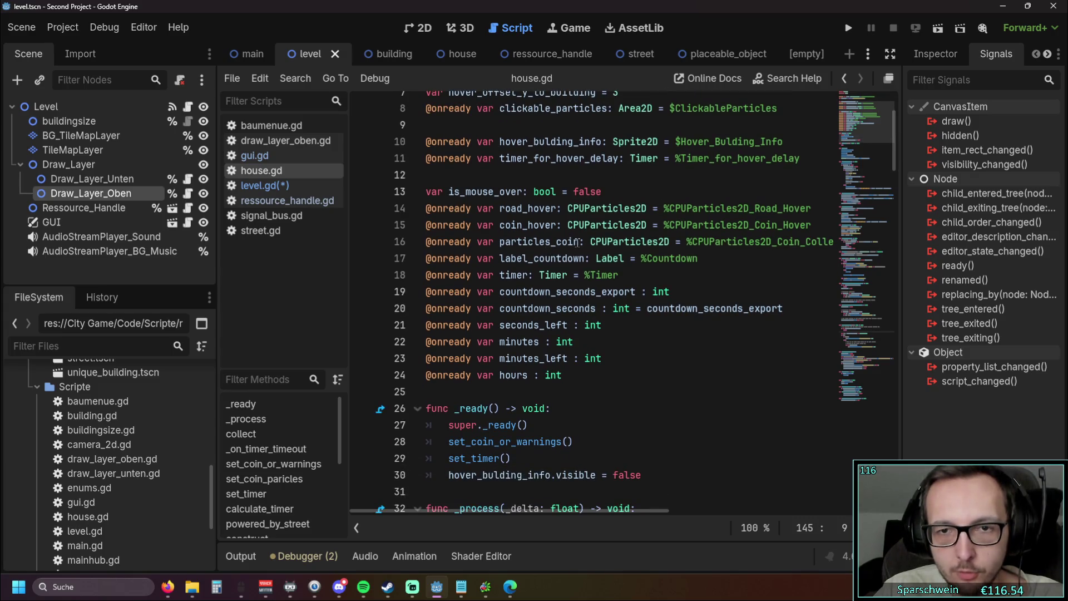
{"action": "scroll", "coordinate": [683, 245], "scroll_direction": "down", "scroll_amount": 3}
{"action": "scroll", "coordinate": [683, 245], "scroll_direction": "up", "scroll_amount": 4}
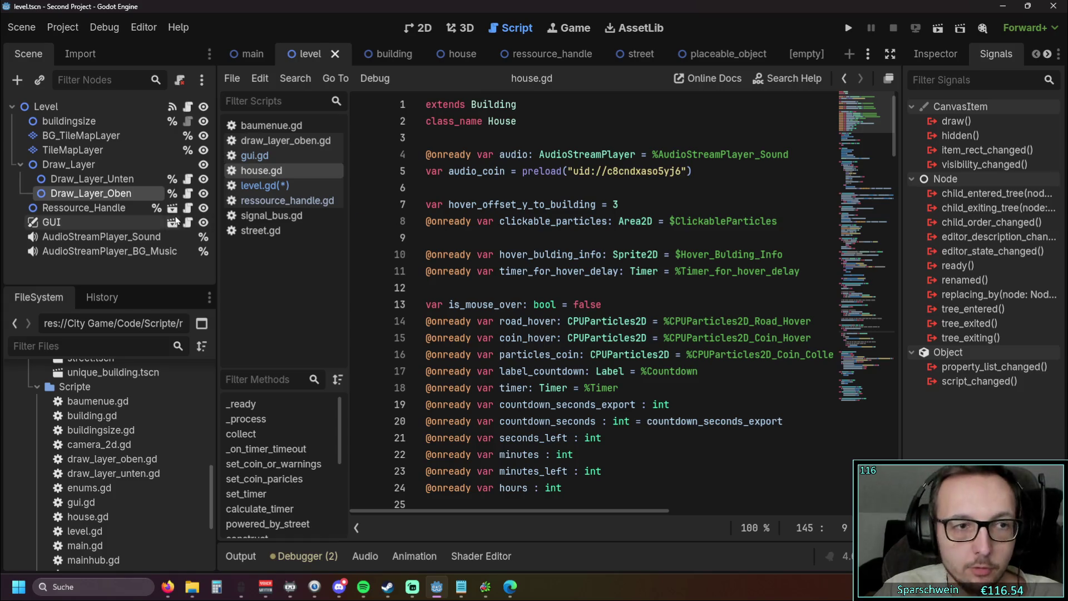
{"action": "left_click", "coordinate": [435, 58]}
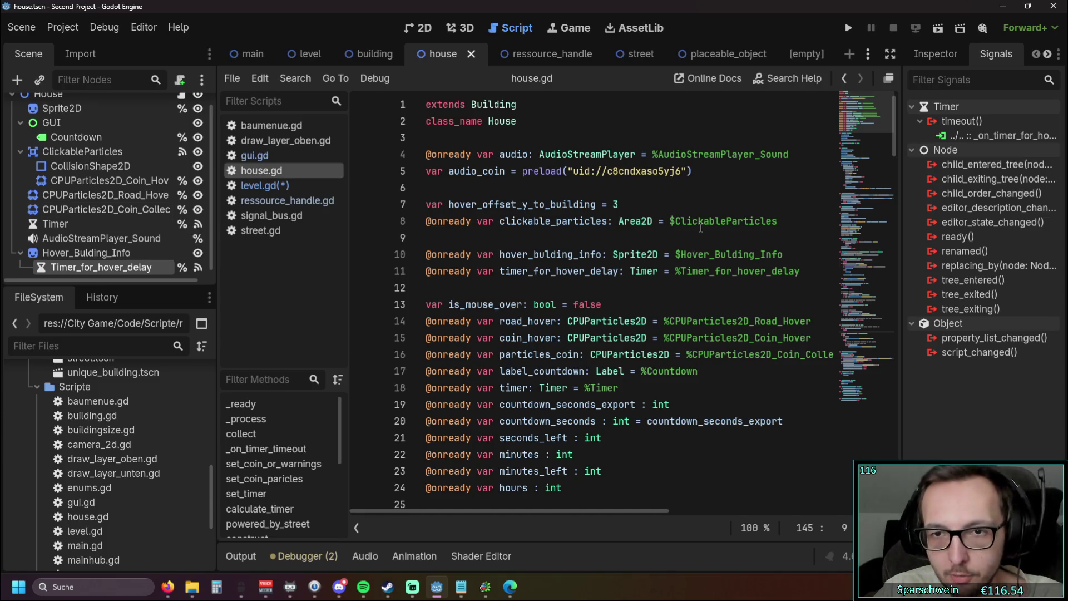
{"action": "mouse_move", "coordinate": [215, 216]}
{"action": "left_mouse_down"}
{"action": "mouse_move", "coordinate": [268, 219]}
{"action": "mouse_move", "coordinate": [234, 223]}
{"action": "left_mouse_up"}
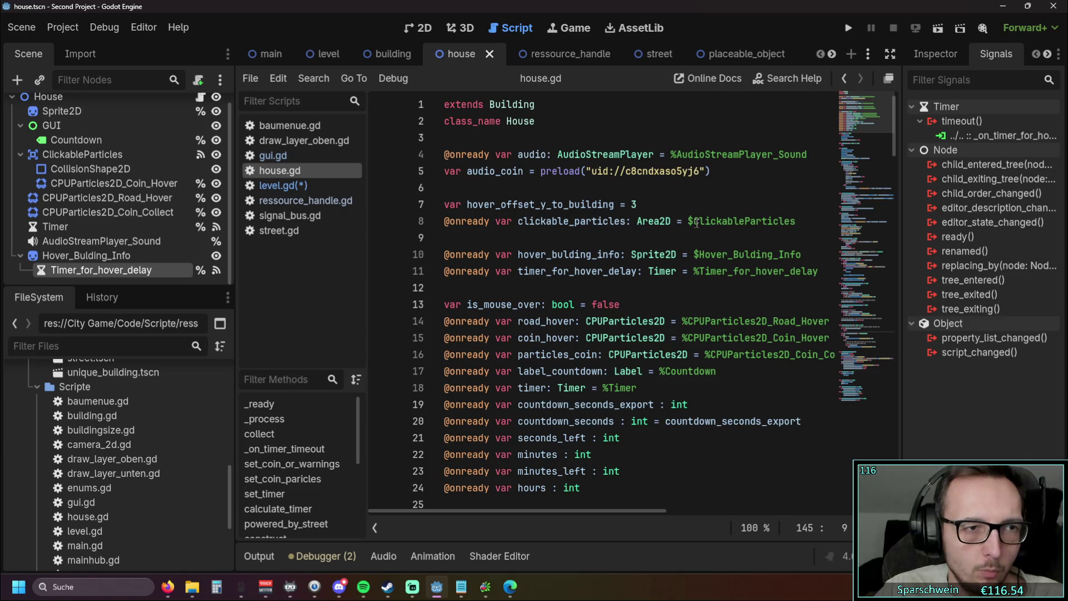
{"action": "left_click", "coordinate": [102, 158]}
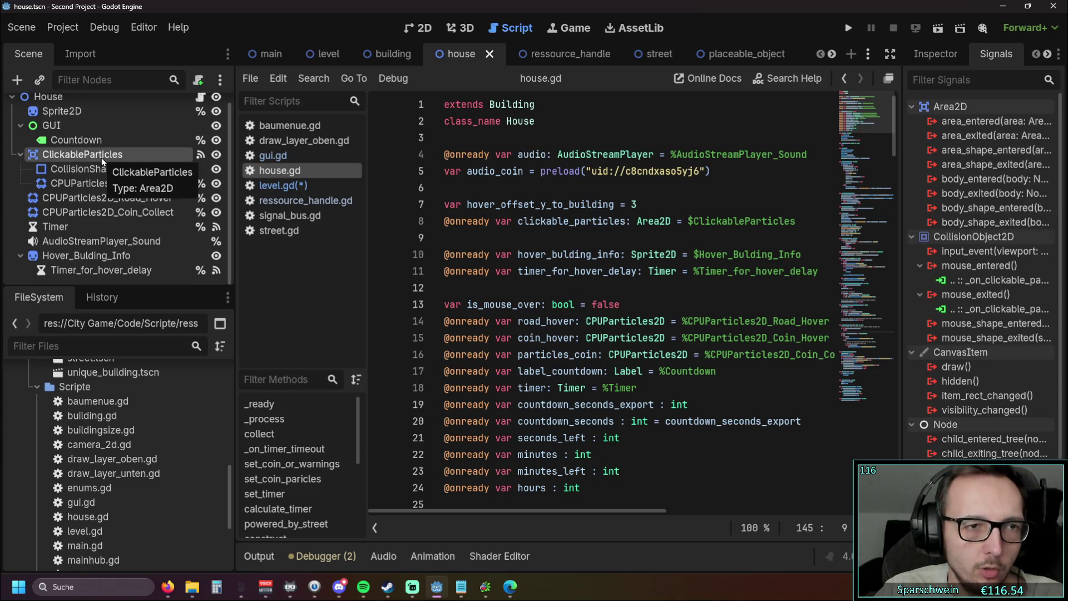
{"action": "left_click", "coordinate": [136, 154]}
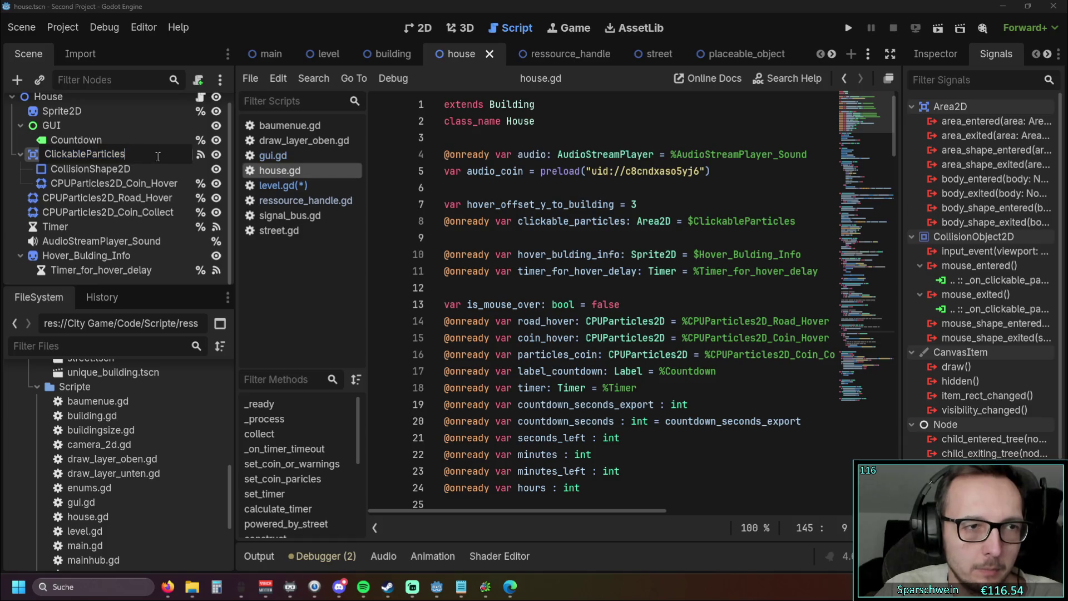
{"action": "left_click_drag", "start_coordinate": [149, 153], "coordinate": [67, 154]}
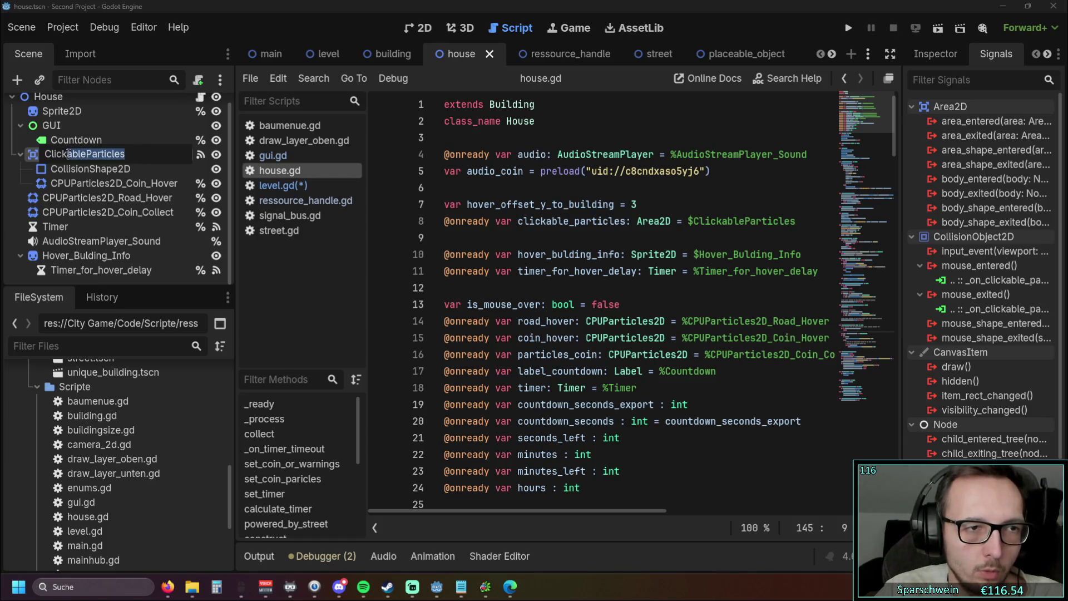
{"action": "type", "text": "_able"}
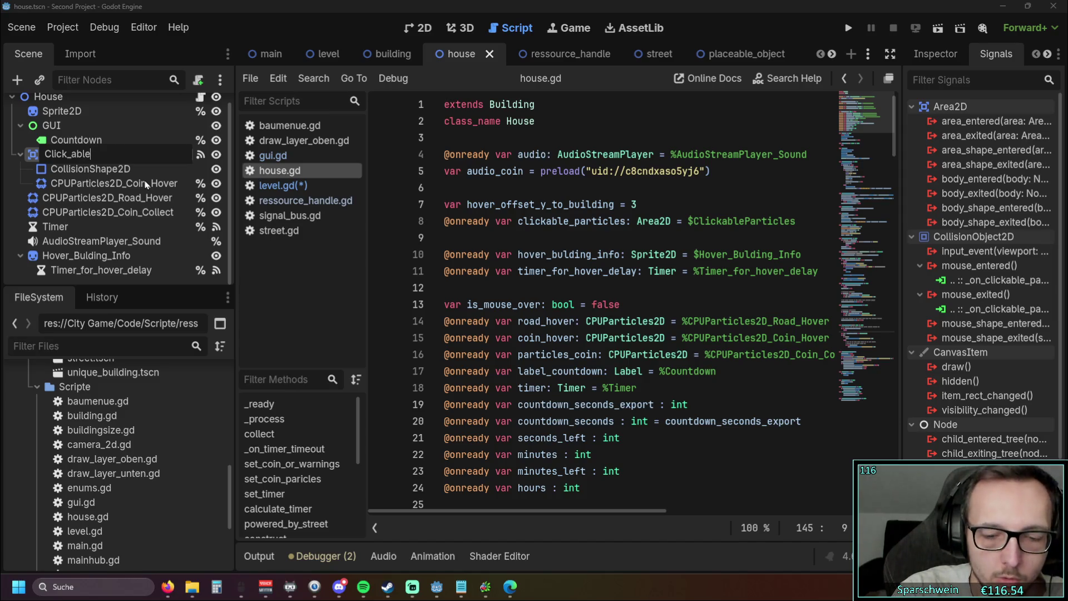
{"action": "type", "text": "_Coin"}
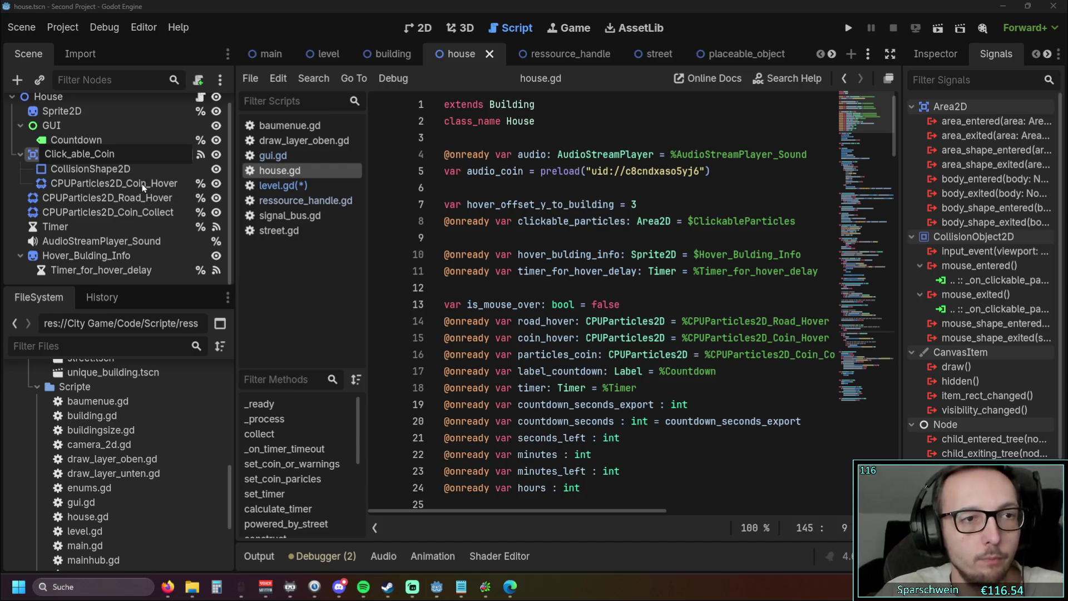
{"action": "key", "text": "Return"}
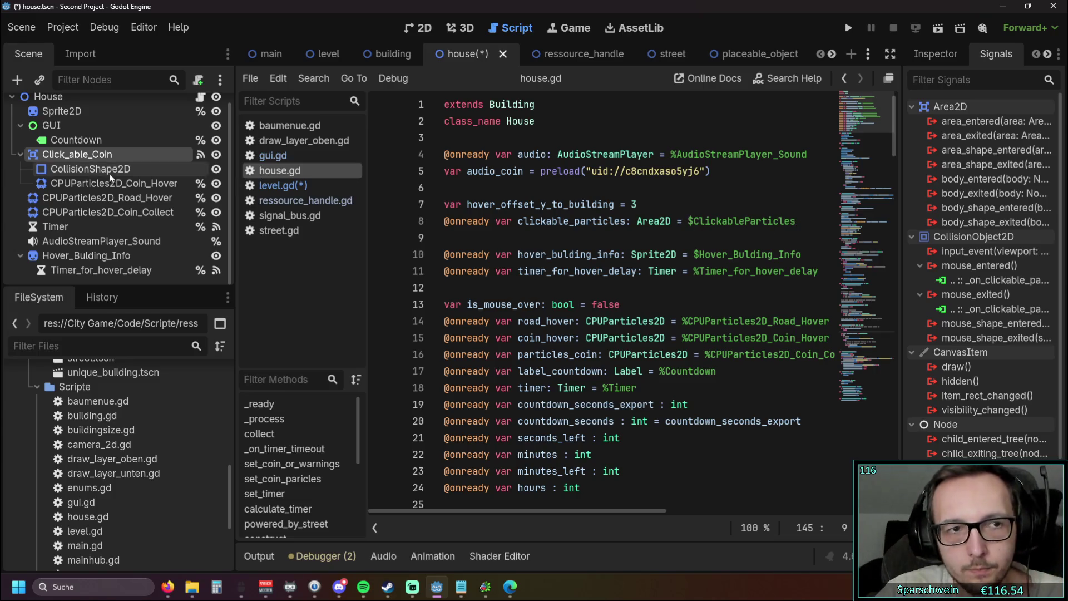
{"action": "mouse_move", "coordinate": [80, 155]}
{"action": "left_mouse_down"}
{"action": "mouse_move", "coordinate": [501, 214]}
{"action": "mouse_move", "coordinate": [563, 238]}
{"action": "left_mouse_up"}
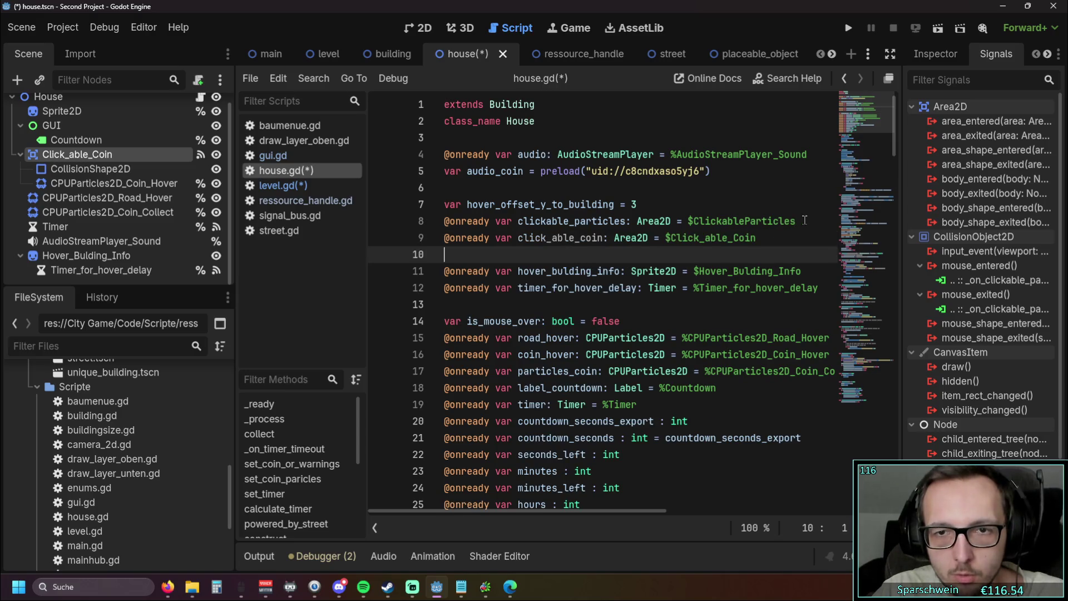
- Search for clickable_particles uses and delete its old declaration line from house.gd
{"action": "left_click_drag", "start_coordinate": [806, 221], "coordinate": [395, 216]}
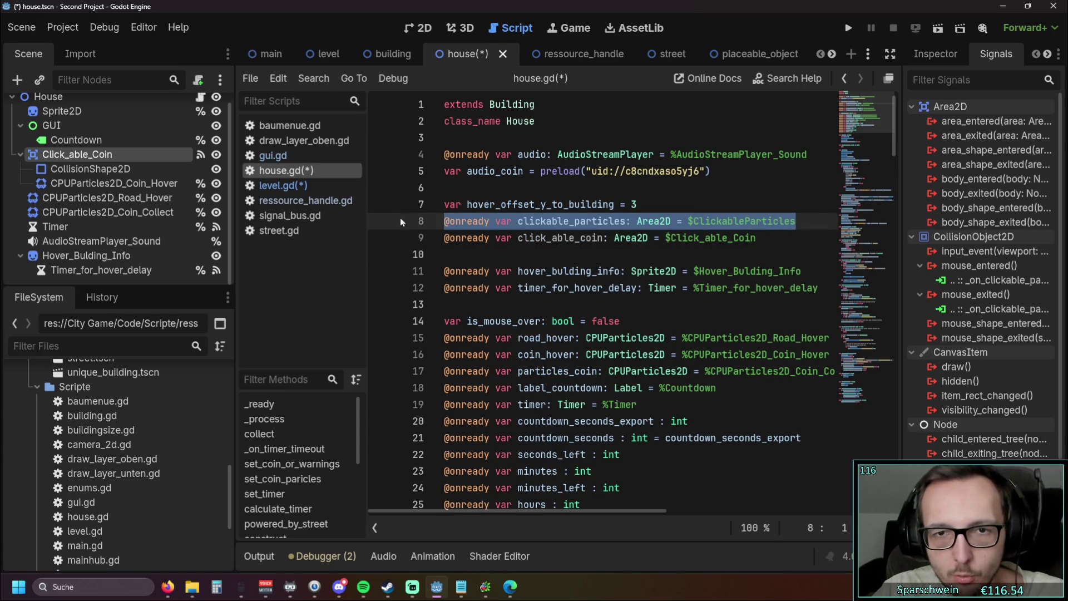
{"action": "left_click_drag", "start_coordinate": [518, 221], "coordinate": [627, 224]}
{"action": "key", "text": "ctrl+f"}
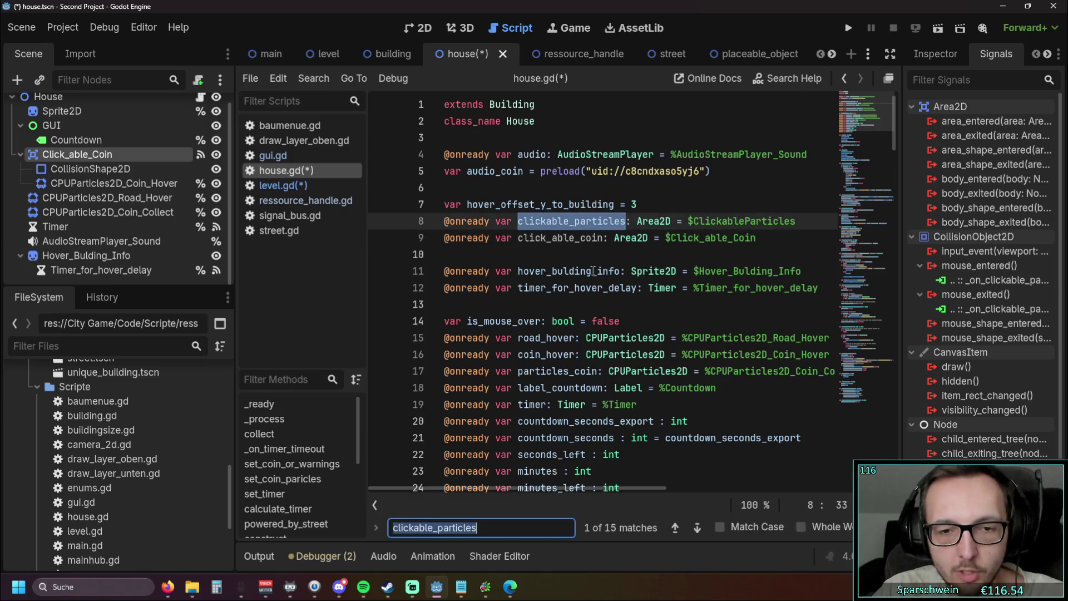
{"action": "left_click", "coordinate": [592, 257]}
{"action": "left_click_drag", "start_coordinate": [518, 238], "coordinate": [603, 238]}
{"action": "left_click", "coordinate": [708, 251]}
{"action": "left_click_drag", "start_coordinate": [796, 222], "coordinate": [444, 221]}
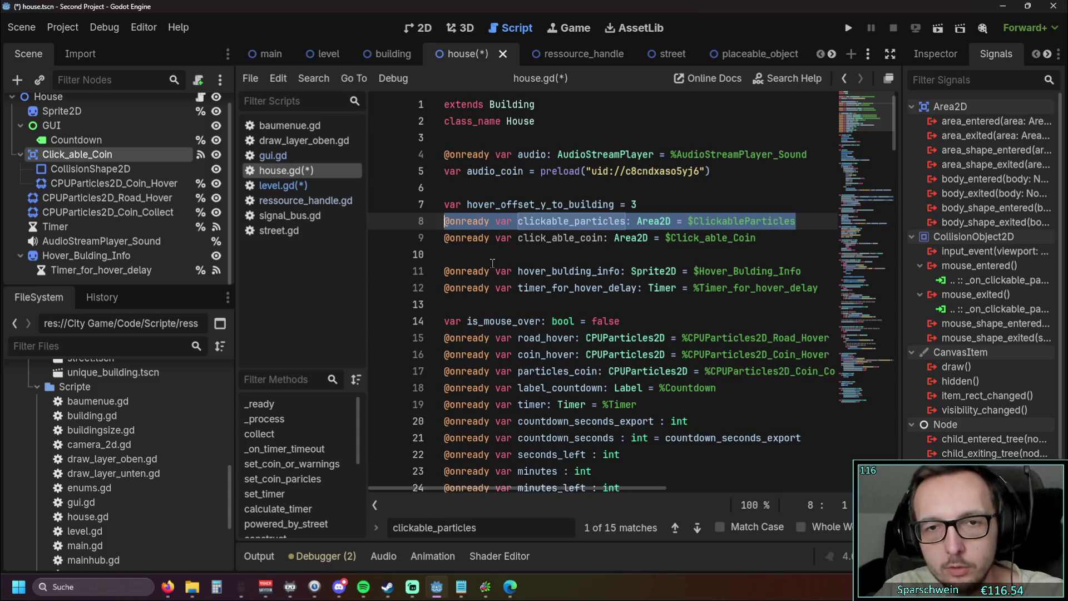
{"action": "key", "text": "BackSpace"}
{"action": "key", "text": "BackSpace"}
{"action": "left_click", "coordinate": [540, 238]}
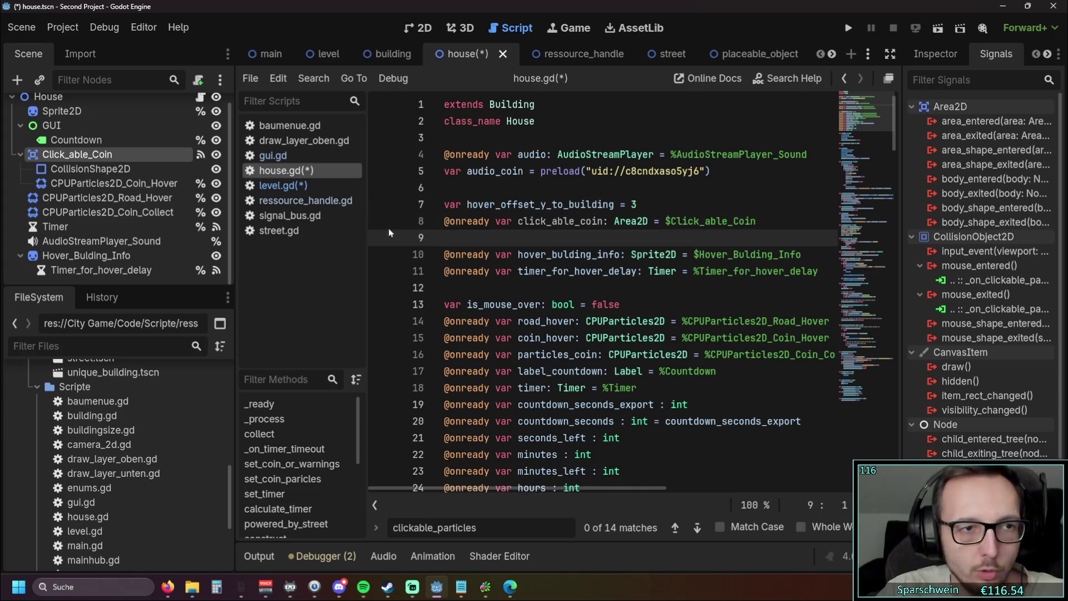
- Rename the coin node to Clickable_Coin and correct the node path to $Clickable_Coin
{"action": "right_click", "coordinate": [85, 156]}
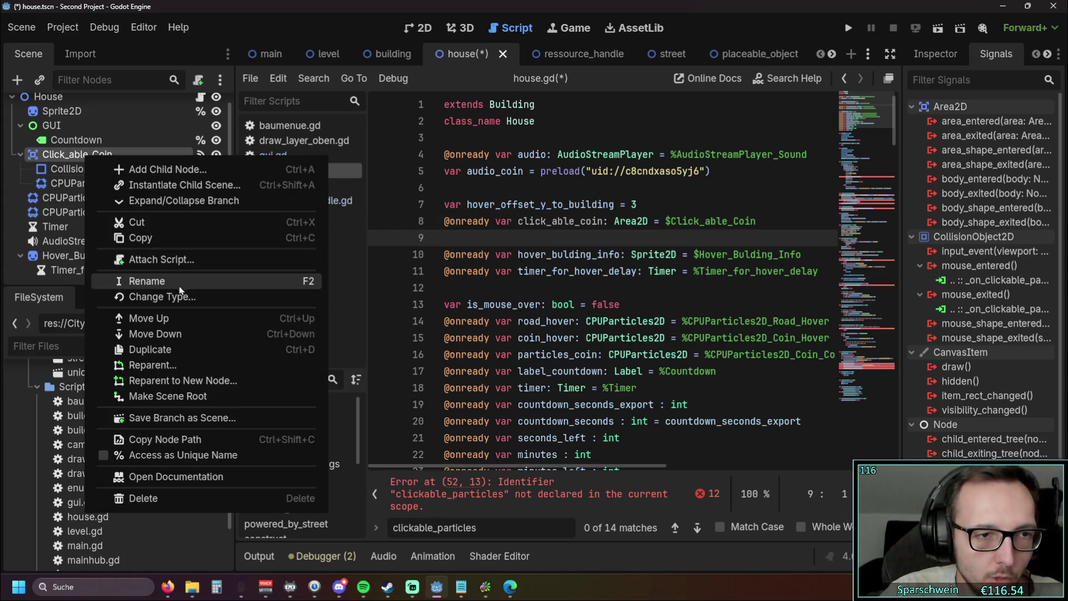
{"action": "left_click", "coordinate": [181, 282]}
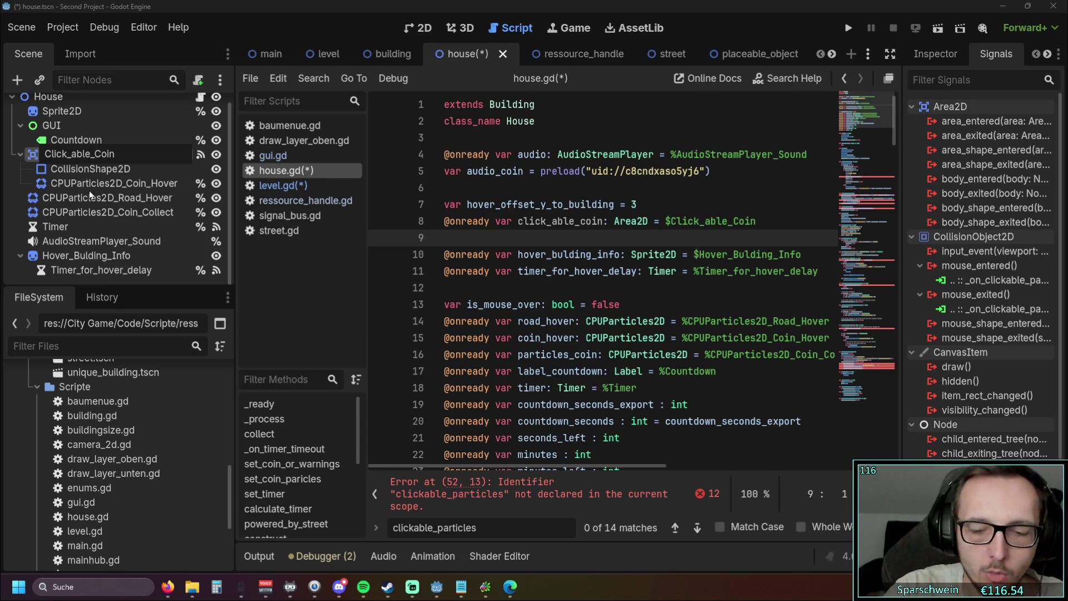
{"action": "key", "text": "BackSpace"}
{"action": "key", "text": "BackSpace"}
{"action": "key", "text": "BackSpace"}
{"action": "type", "text": "able"}
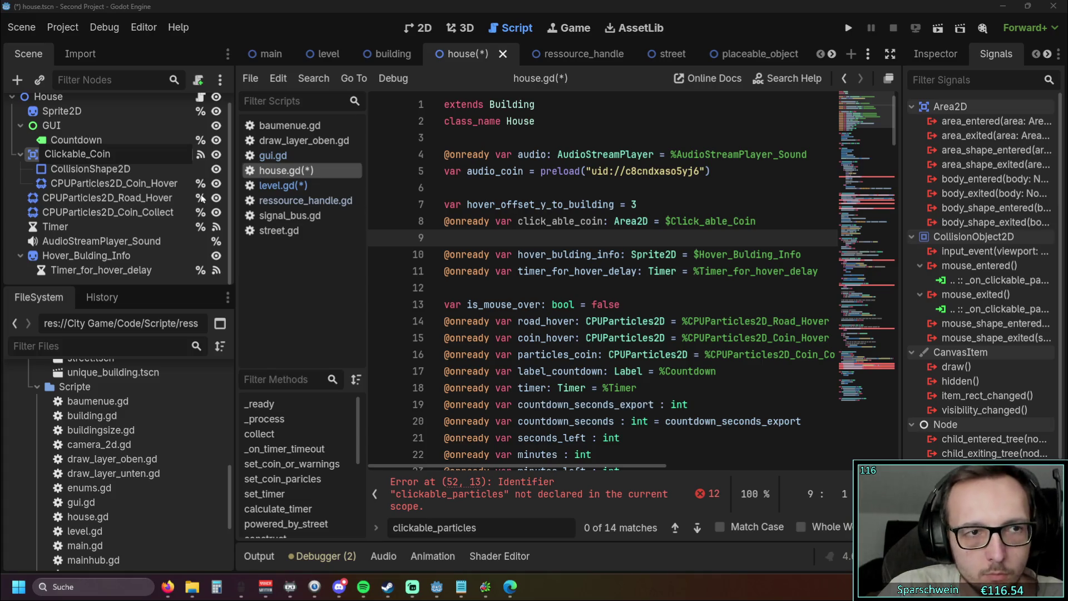
{"action": "key", "text": "Return"}
{"action": "left_click", "coordinate": [709, 221]}
{"action": "key", "text": "BackSpace"}
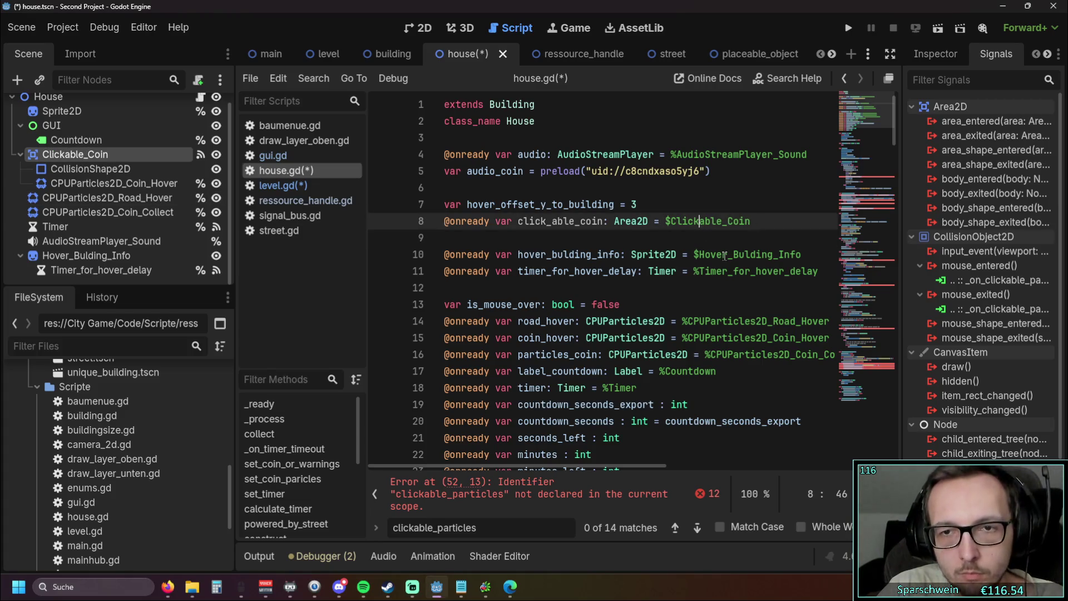
- Rename the variable to clickable_coin, copy it, and search for clickable_particles
{"action": "left_click", "coordinate": [652, 254]}
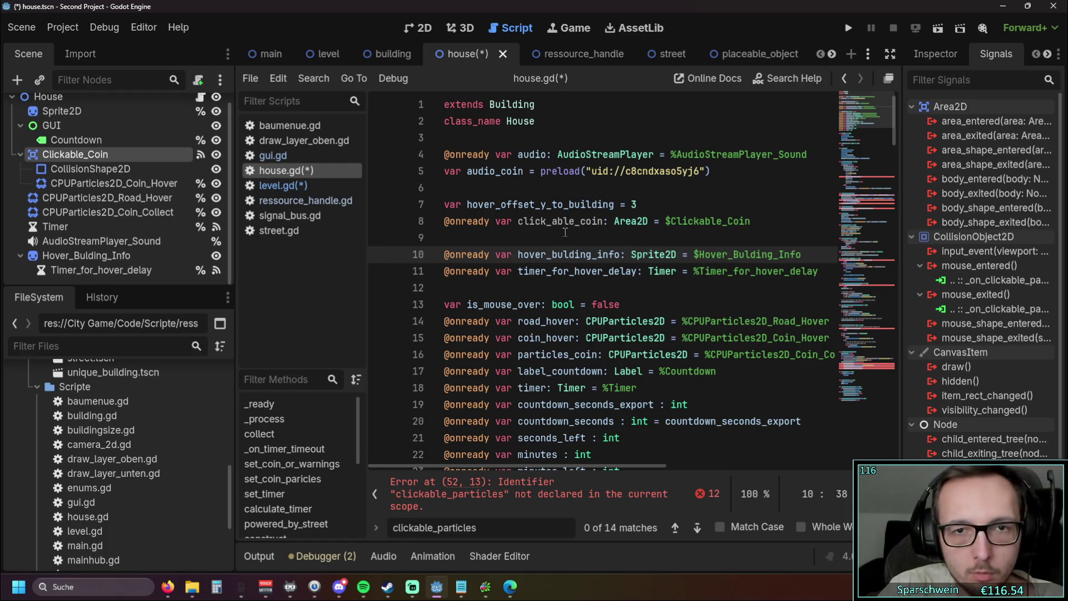
{"action": "left_click", "coordinate": [552, 220]}
{"action": "key", "text": "BackSpace"}
{"action": "left_click", "coordinate": [578, 243]}
{"action": "left_click_drag", "start_coordinate": [518, 221], "coordinate": [598, 223]}
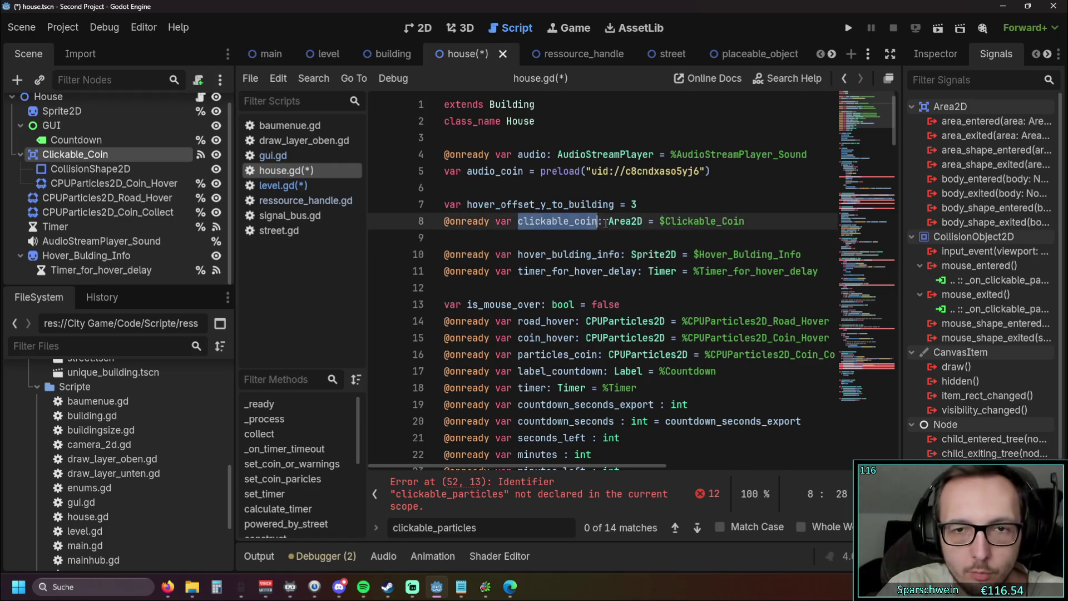
{"action": "key", "text": "ctrl+f"}
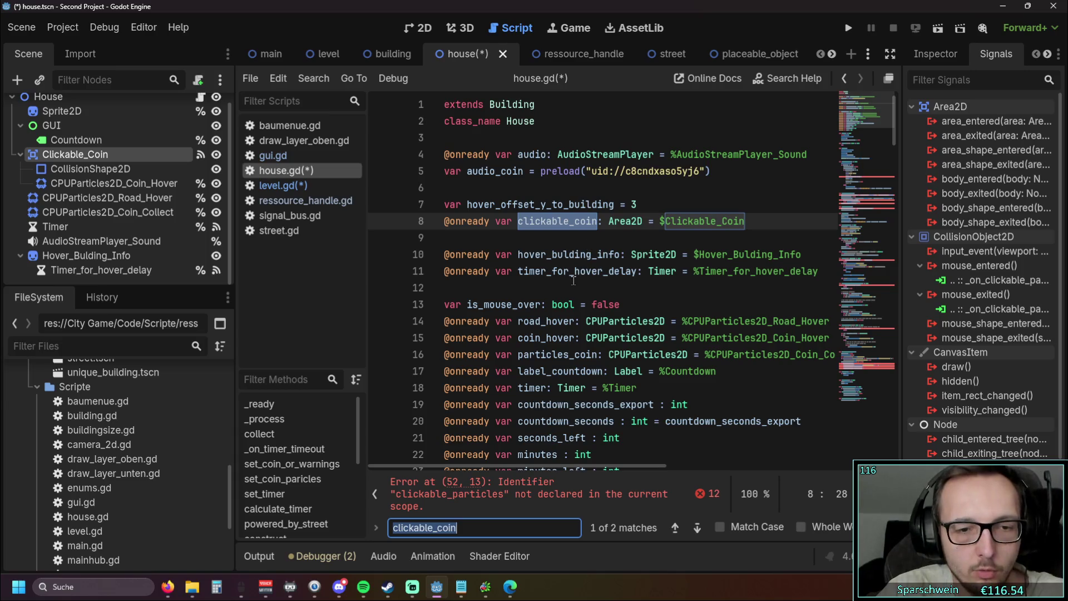
{"action": "type", "text": "clickable_particles"}
{"action": "scroll", "coordinate": [649, 384], "scroll_direction": "up", "scroll_amount": 13}
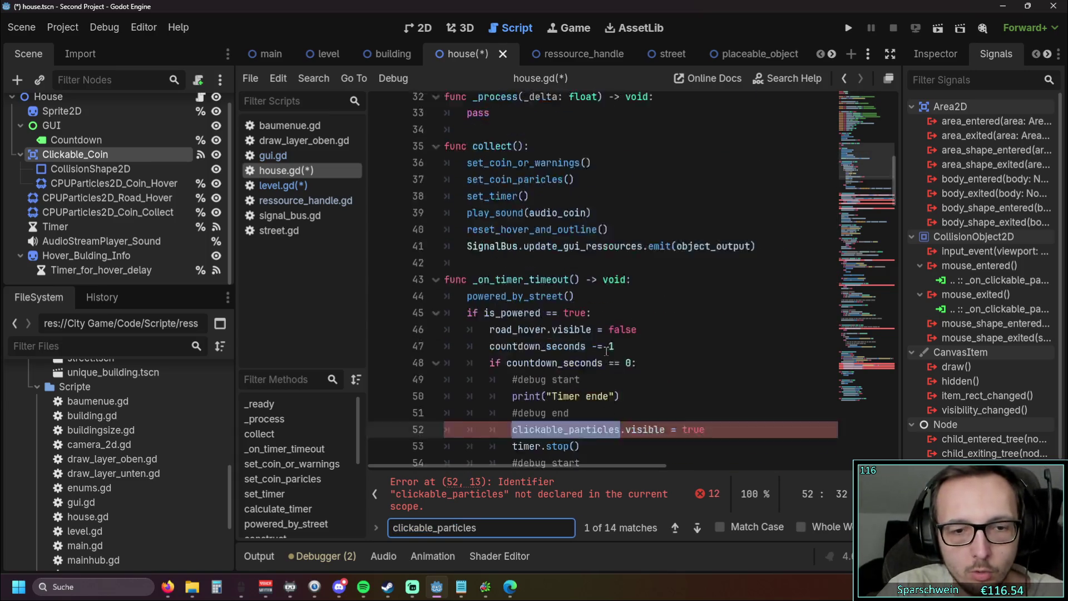
{"action": "left_click_drag", "start_coordinate": [518, 221], "coordinate": [597, 222]}
{"action": "key", "text": "ctrl+c"}
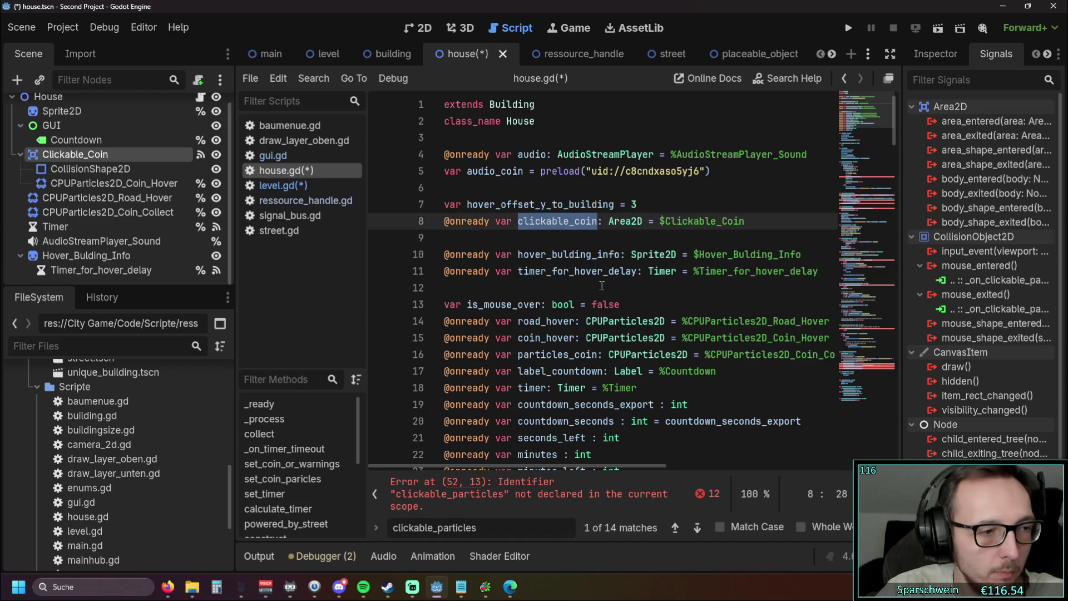
- Replace clickable_particles with clickable_coin through line 117, undoing the change to line 129's function name
{"action": "left_click", "coordinate": [679, 529]}
{"action": "key", "text": "ctrl+v"}
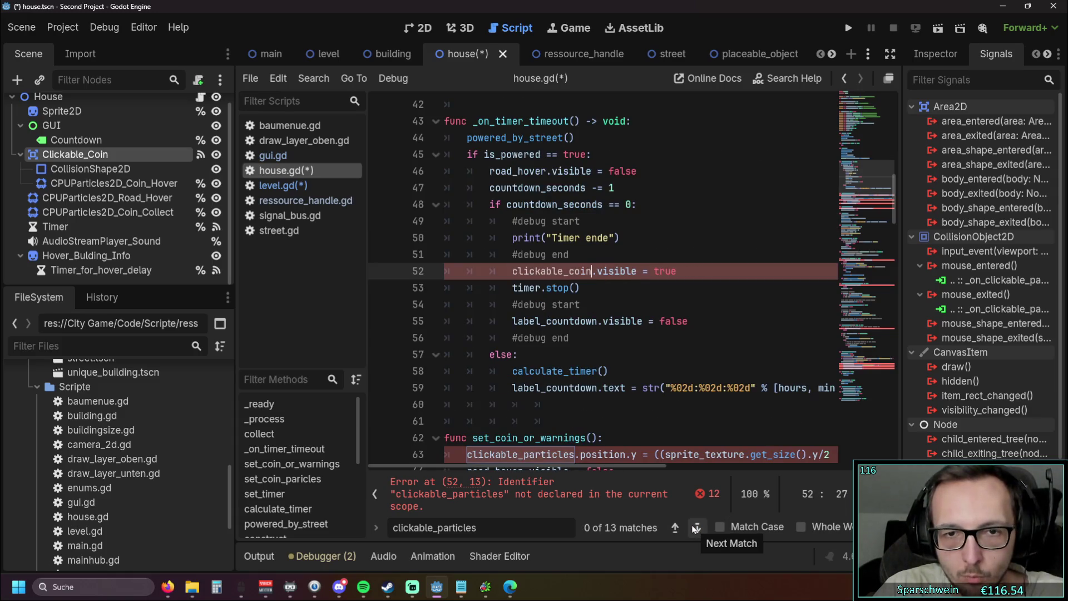
{"action": "left_click", "coordinate": [695, 528]}
{"action": "key", "text": "ctrl+v"}
{"action": "left_click", "coordinate": [695, 528]}
{"action": "key", "text": "ctrl+v"}
{"action": "left_click", "coordinate": [695, 528]}
{"action": "key", "text": "ctrl+v"}
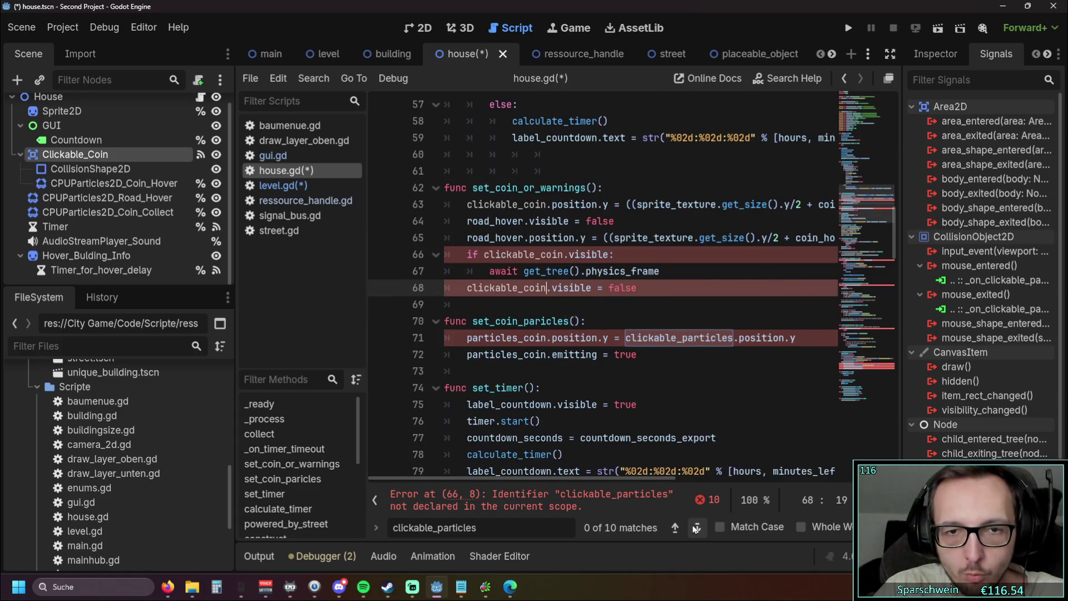
{"action": "left_click", "coordinate": [695, 529]}
{"action": "key", "text": "ctrl+v"}
{"action": "left_click", "coordinate": [696, 528]}
{"action": "key", "text": "ctrl+v"}
{"action": "left_click", "coordinate": [695, 528]}
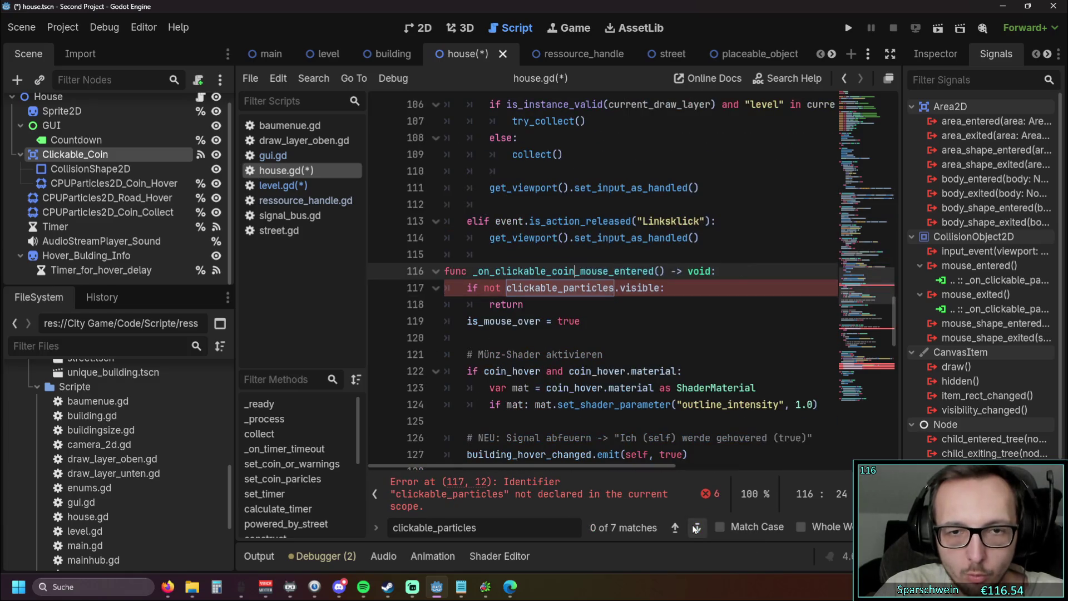
{"action": "key", "text": "ctrl+v"}
{"action": "left_click", "coordinate": [695, 528]}
{"action": "key", "text": "ctrl+v"}
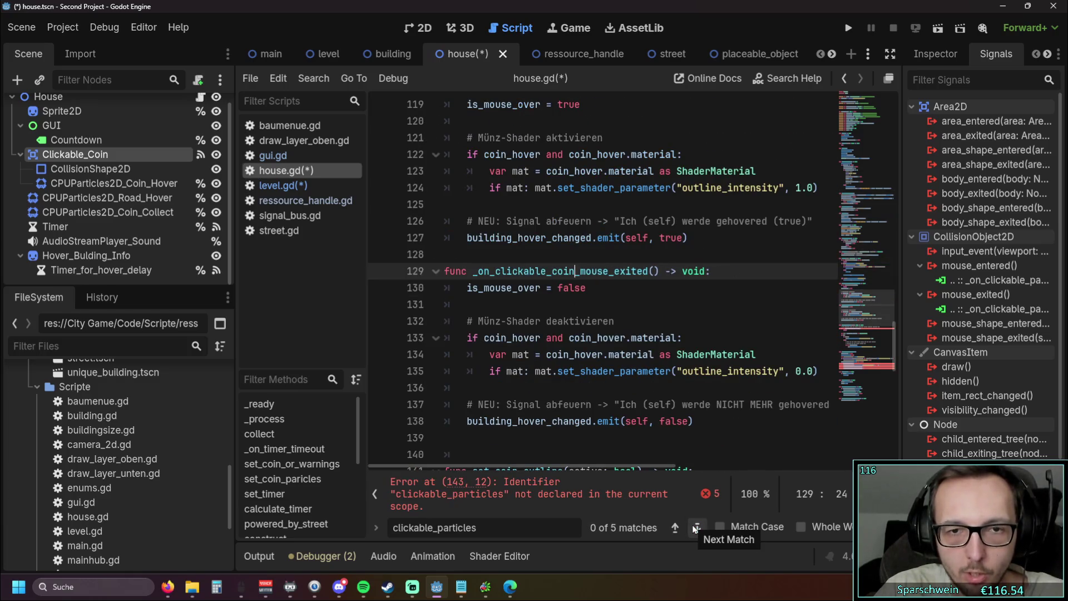
{"action": "key", "text": "ctrl+z"}
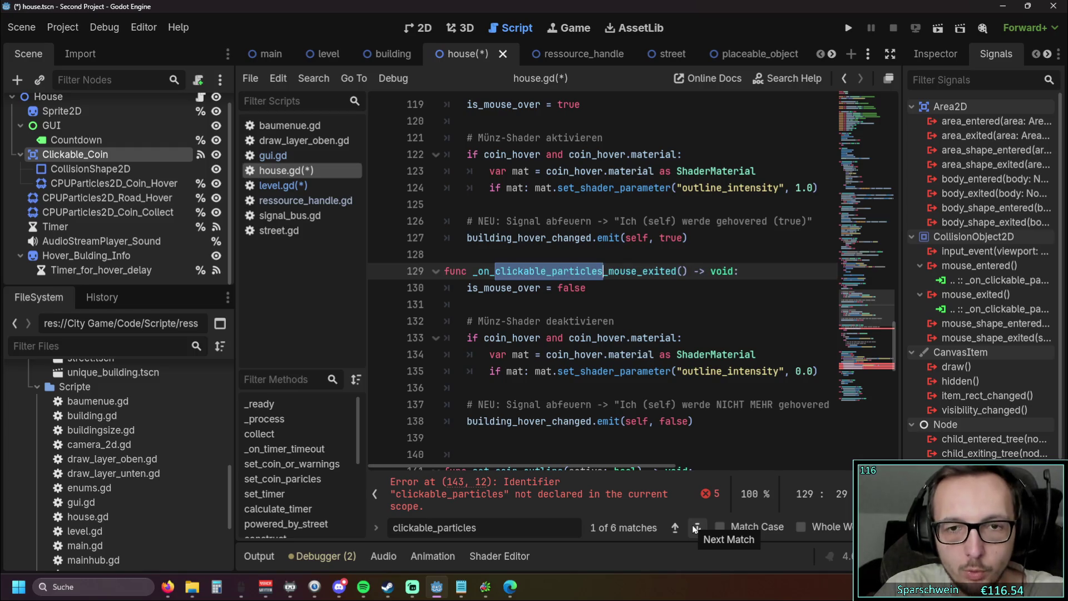
- Replace the clickable_particles matches on lines 143, 164, 165 and 166 with clickable_coin
{"action": "left_click", "coordinate": [697, 528]}
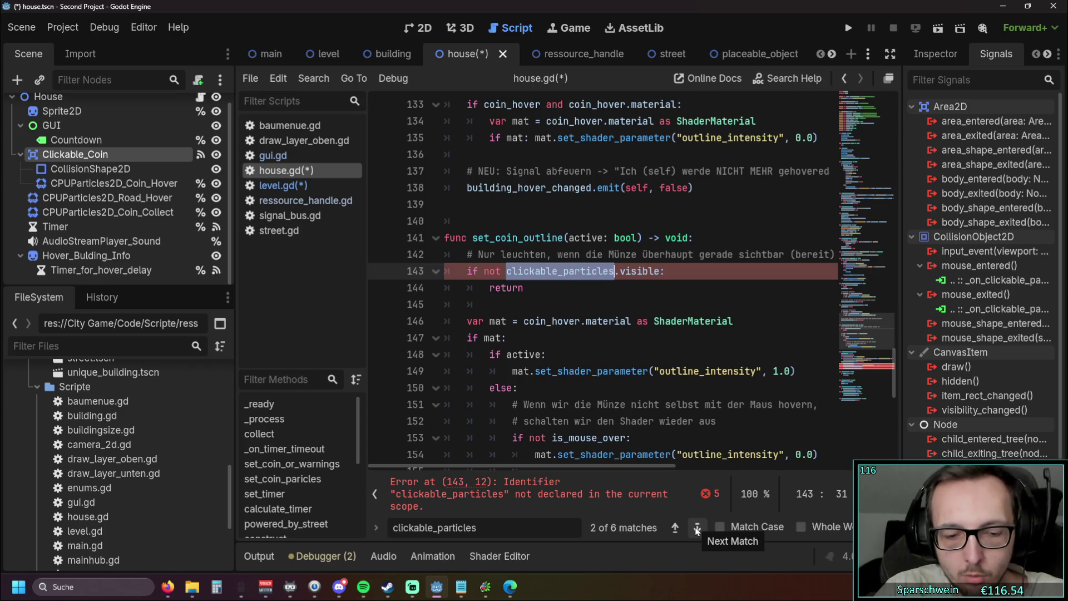
{"action": "key", "text": "ctrl+v"}
{"action": "left_click", "coordinate": [697, 528]}
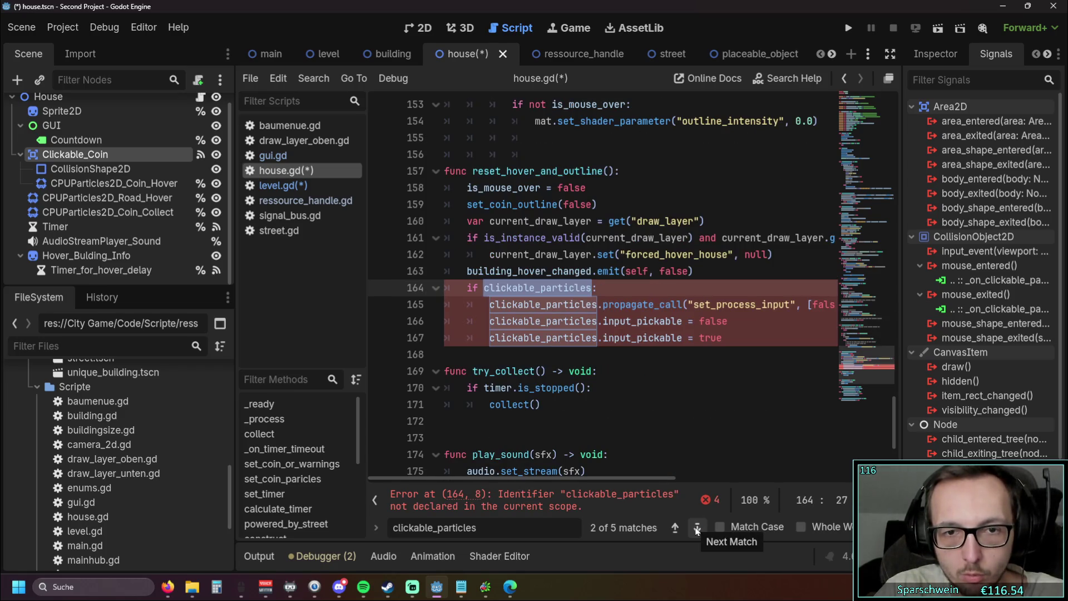
{"action": "key", "text": "ctrl+v"}
{"action": "left_click", "coordinate": [697, 528]}
{"action": "key", "text": "ctrl+v"}
{"action": "left_click", "coordinate": [697, 528]}
{"action": "key", "text": "ctrl+v"}
{"action": "key", "text": "ctrl+v"}
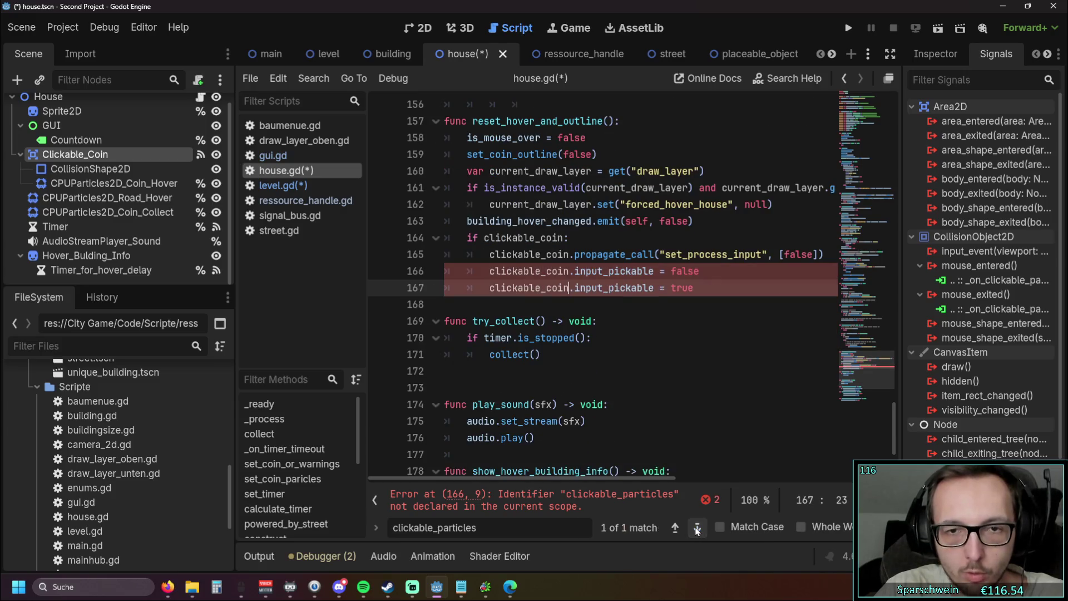
{"action": "left_click", "coordinate": [679, 353]}
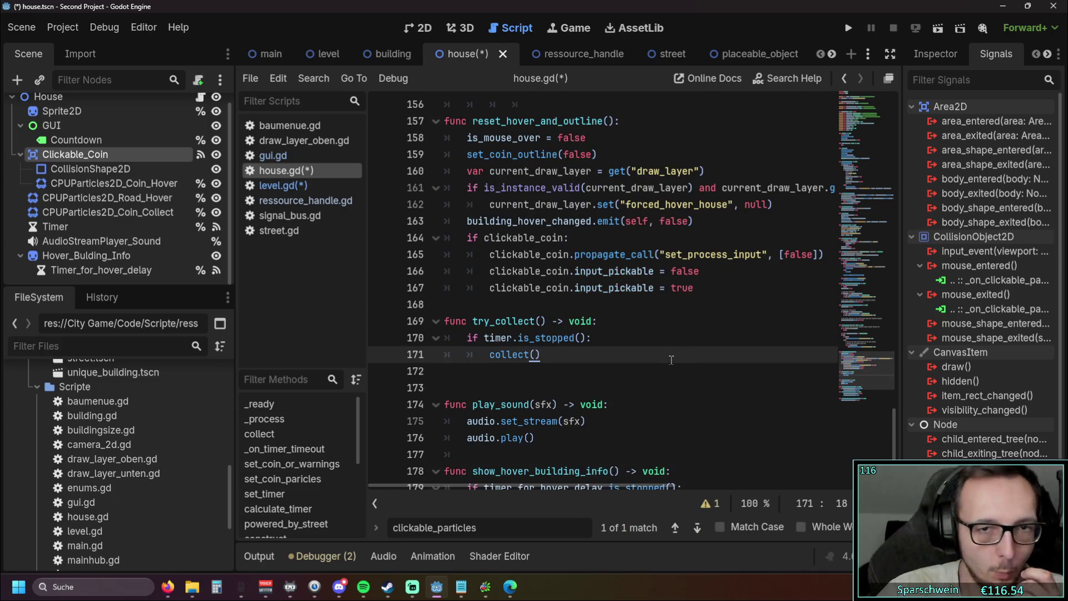
- Jump to the mouse-exited handler on line 129 and widen the Signals dock to read connections
{"action": "scroll", "coordinate": [671, 360], "scroll_direction": "up", "scroll_amount": 5}
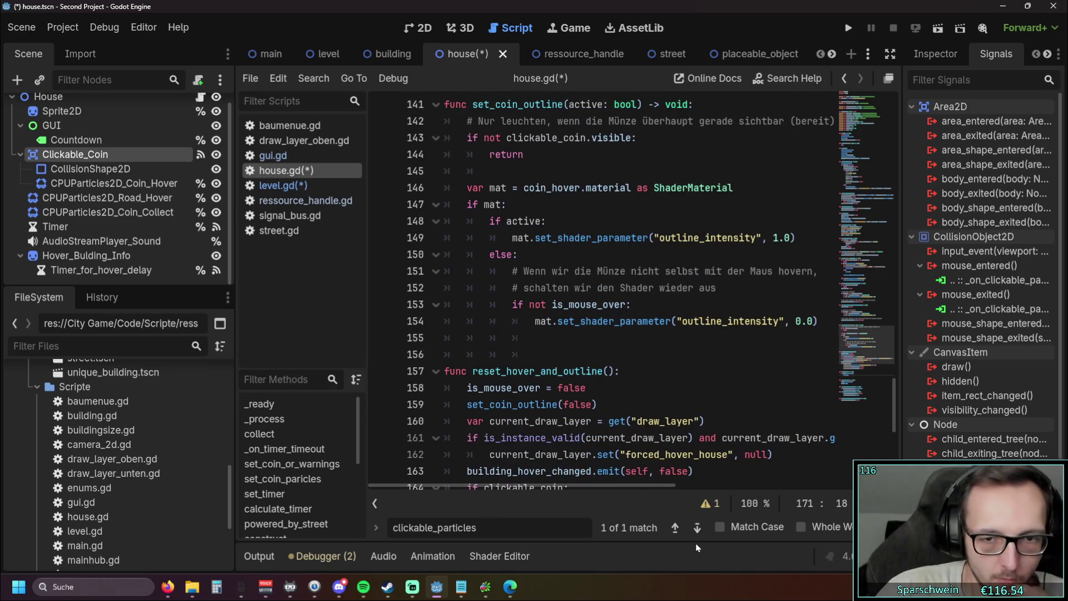
{"action": "left_click", "coordinate": [697, 528]}
{"action": "left_click", "coordinate": [606, 322]}
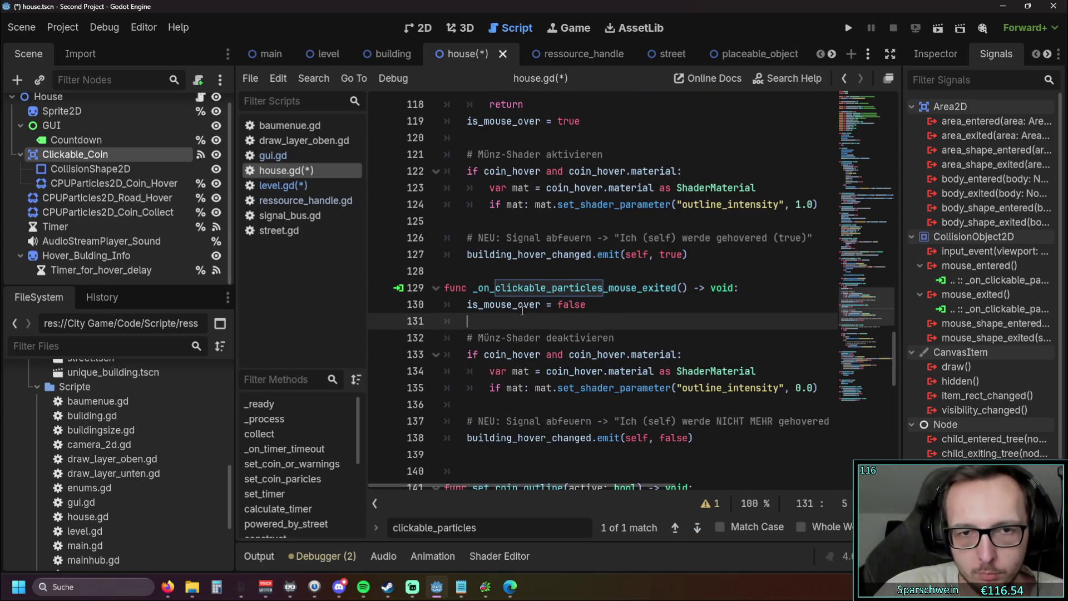
{"action": "scroll", "coordinate": [535, 315], "scroll_direction": "down", "scroll_amount": 1}
{"action": "scroll", "coordinate": [534, 315], "scroll_direction": "up", "scroll_amount": 1}
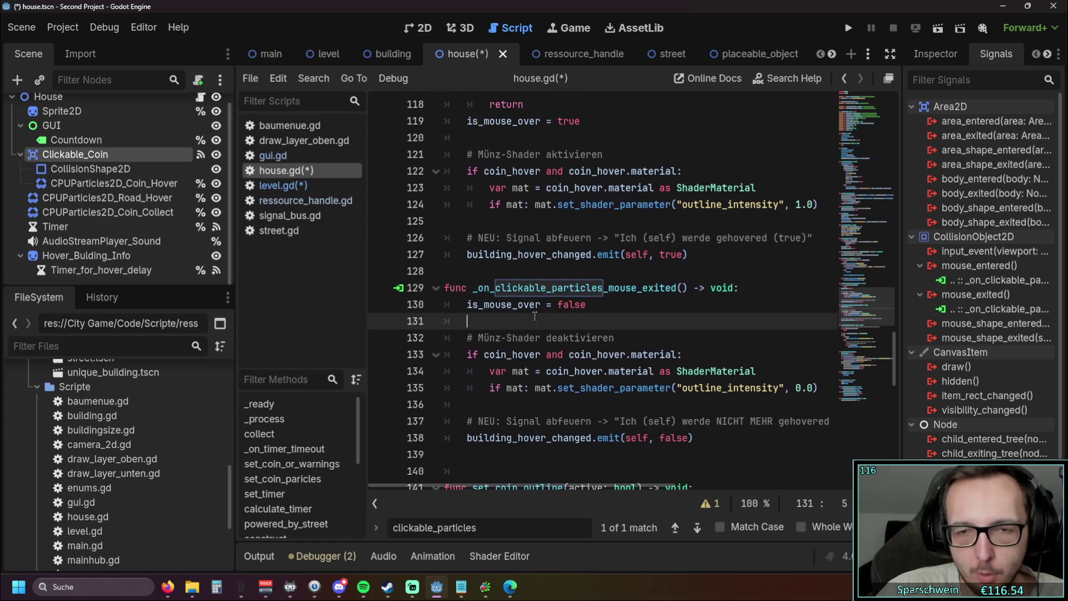
{"action": "left_click_drag", "start_coordinate": [901, 284], "coordinate": [910, 284]}
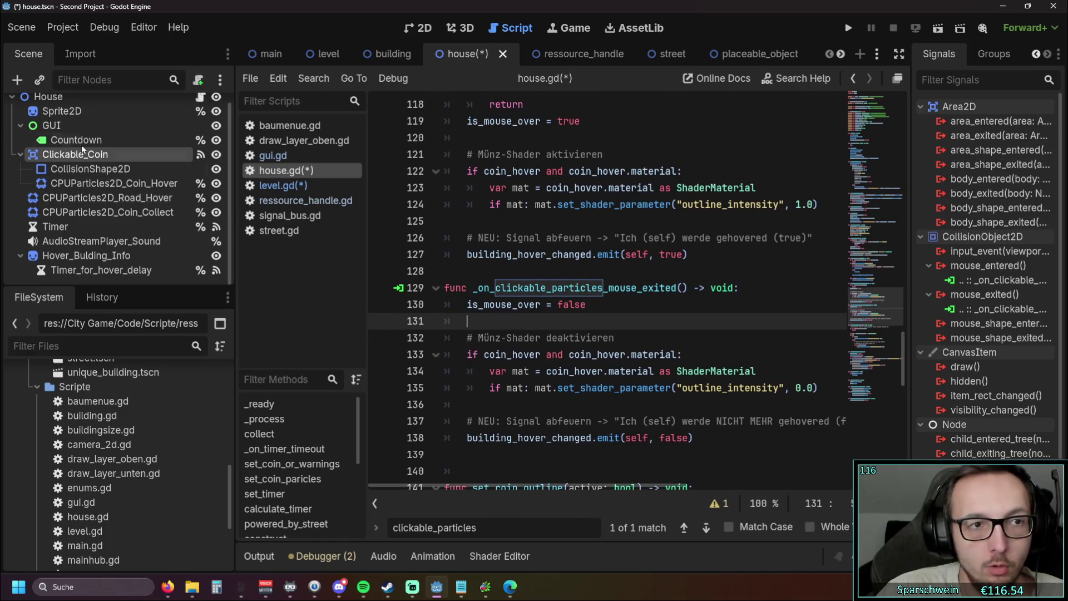
{"action": "mouse_move", "coordinate": [909, 104]}
{"action": "left_mouse_down"}
{"action": "mouse_move", "coordinate": [792, 114]}
{"action": "mouse_move", "coordinate": [887, 117]}
{"action": "left_mouse_up"}
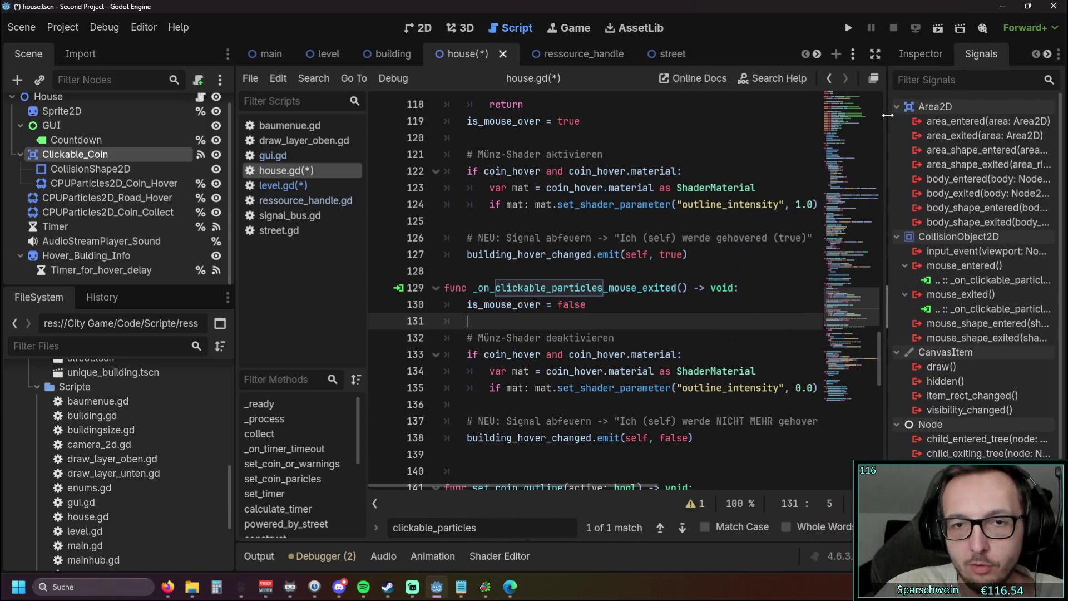
{"action": "scroll", "coordinate": [833, 142], "scroll_direction": "down", "scroll_amount": 3}
{"action": "scroll", "coordinate": [667, 223], "scroll_direction": "up", "scroll_amount": 5}
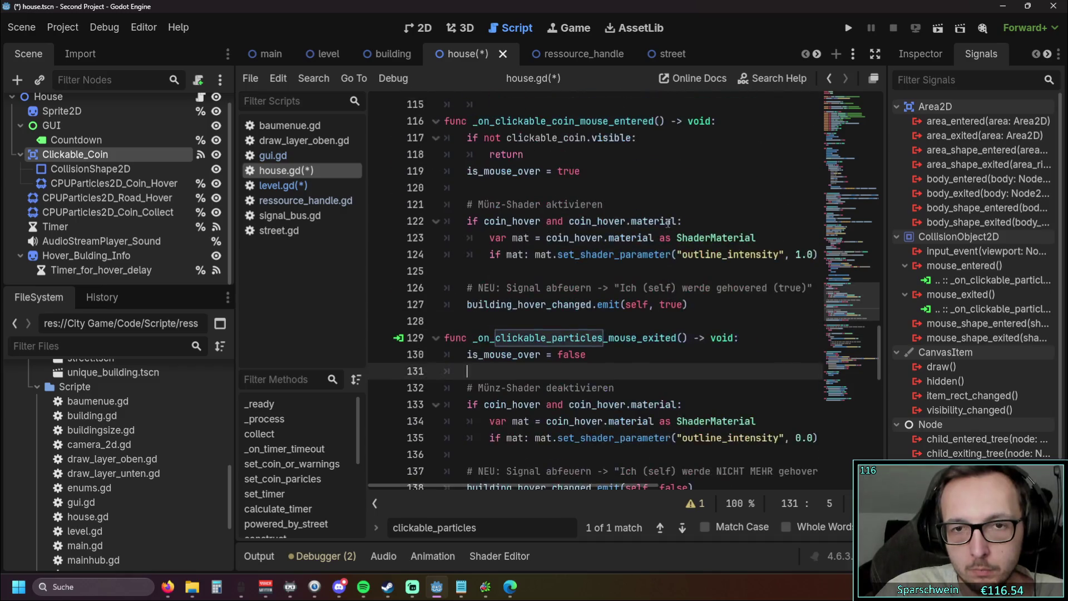
{"action": "scroll", "coordinate": [668, 223], "scroll_direction": "down", "scroll_amount": 1}
{"action": "scroll", "coordinate": [668, 223], "scroll_direction": "up", "scroll_amount": 1}
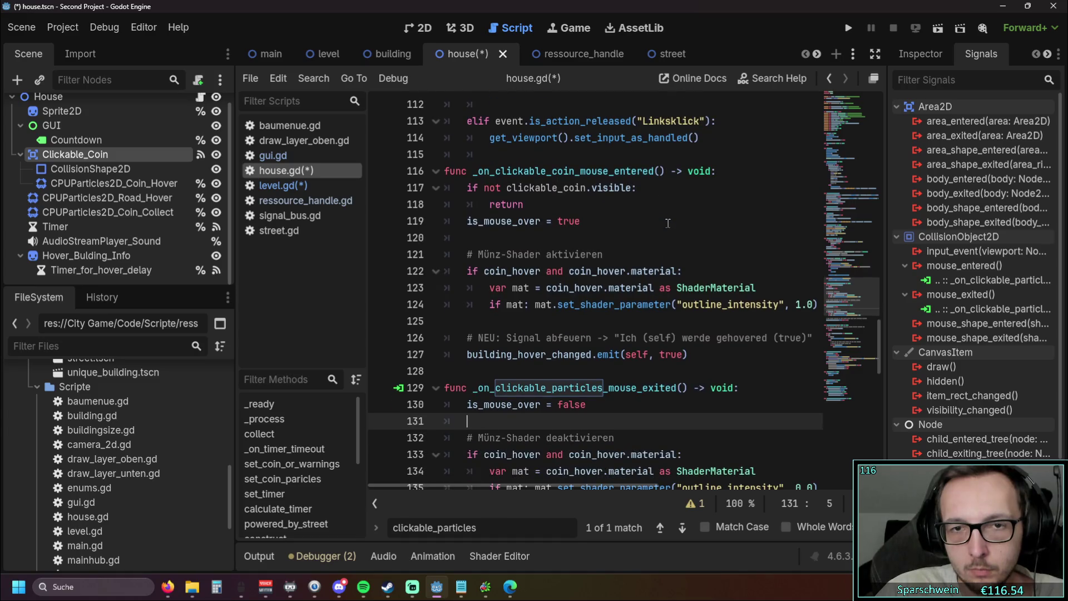
- Paste clickable_particles over clickable_coin in line 116, naming it _on_clickable_particles_mouse_entered
{"action": "left_click", "coordinate": [559, 368]}
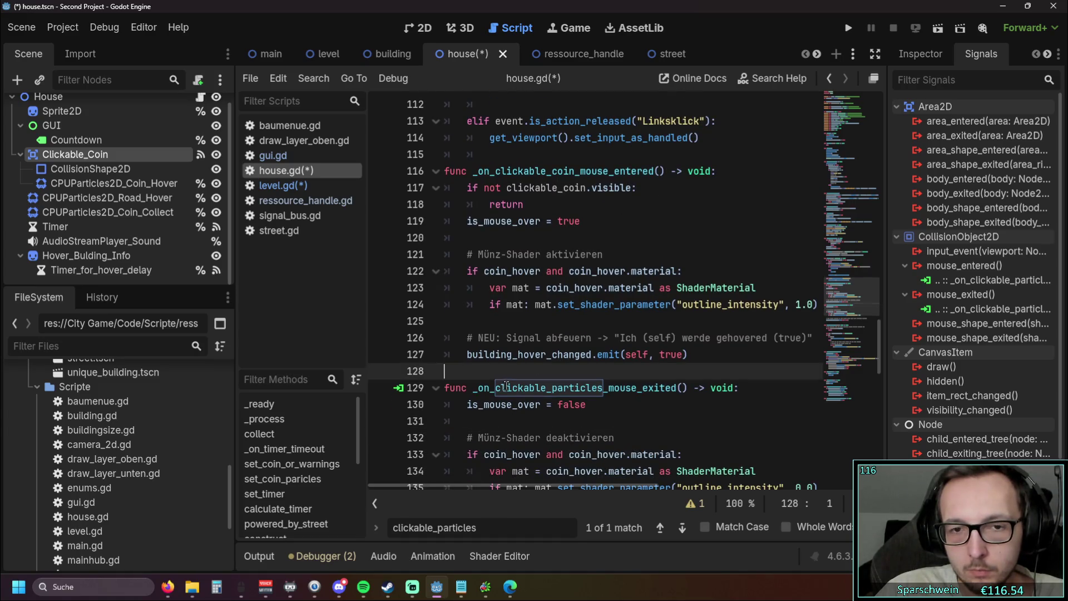
{"action": "left_click_drag", "start_coordinate": [496, 387], "coordinate": [603, 388]}
{"action": "key", "text": "ctrl+c"}
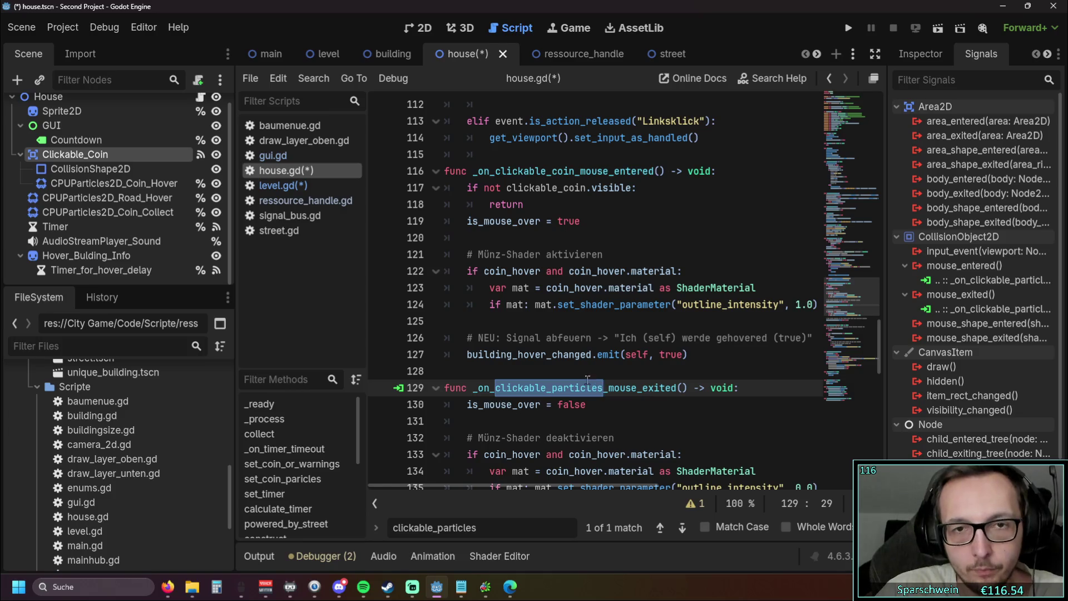
{"action": "left_click_drag", "start_coordinate": [497, 171], "coordinate": [574, 171]}
{"action": "key", "text": "ctrl+v"}
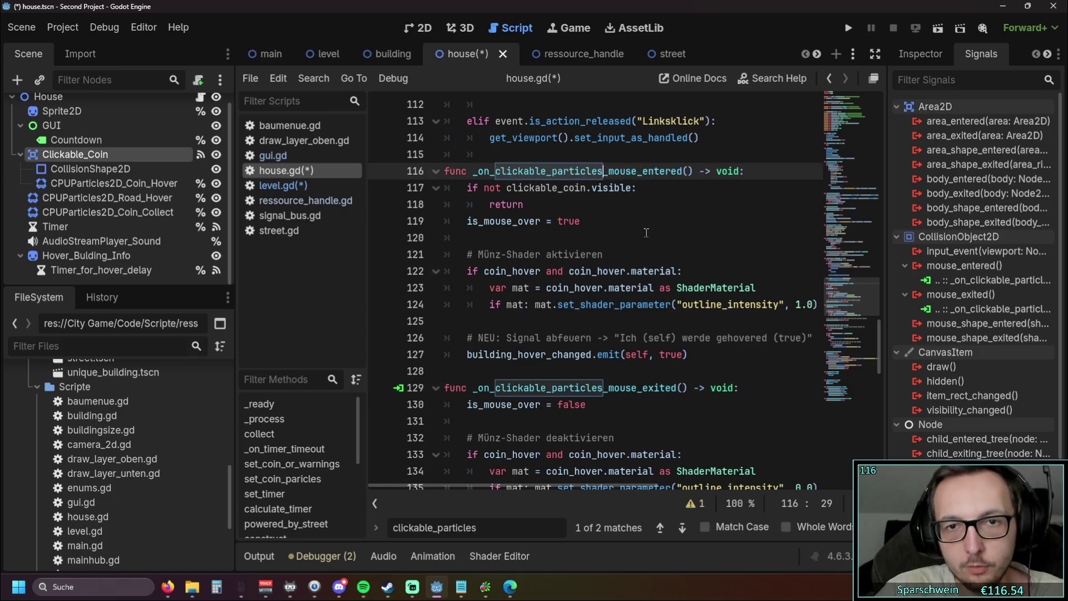
{"action": "left_click", "coordinate": [643, 233]}
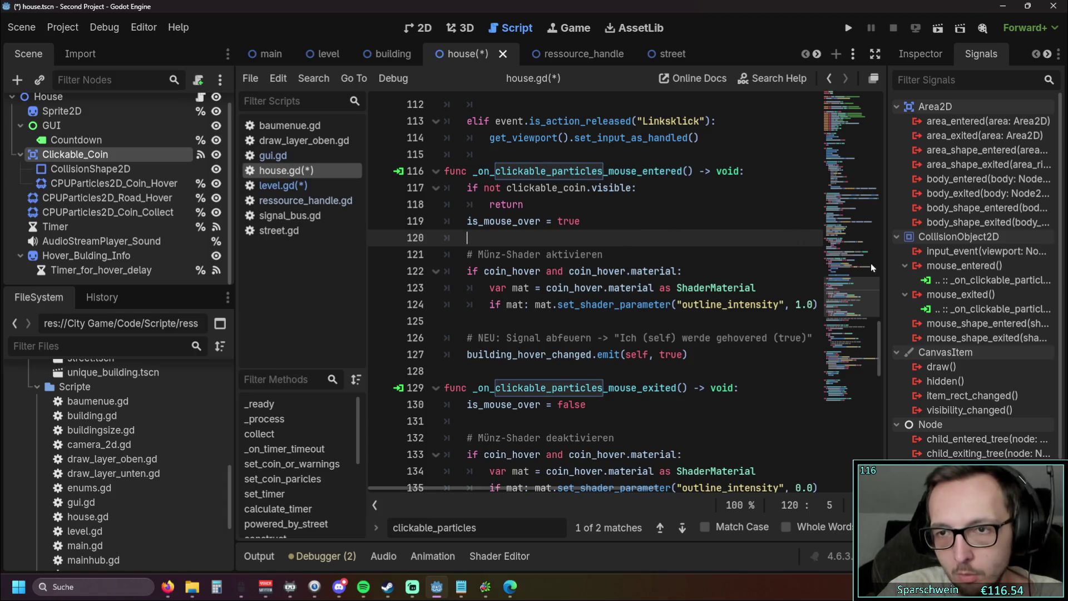
{"action": "left_click_drag", "start_coordinate": [886, 270], "coordinate": [822, 270]}
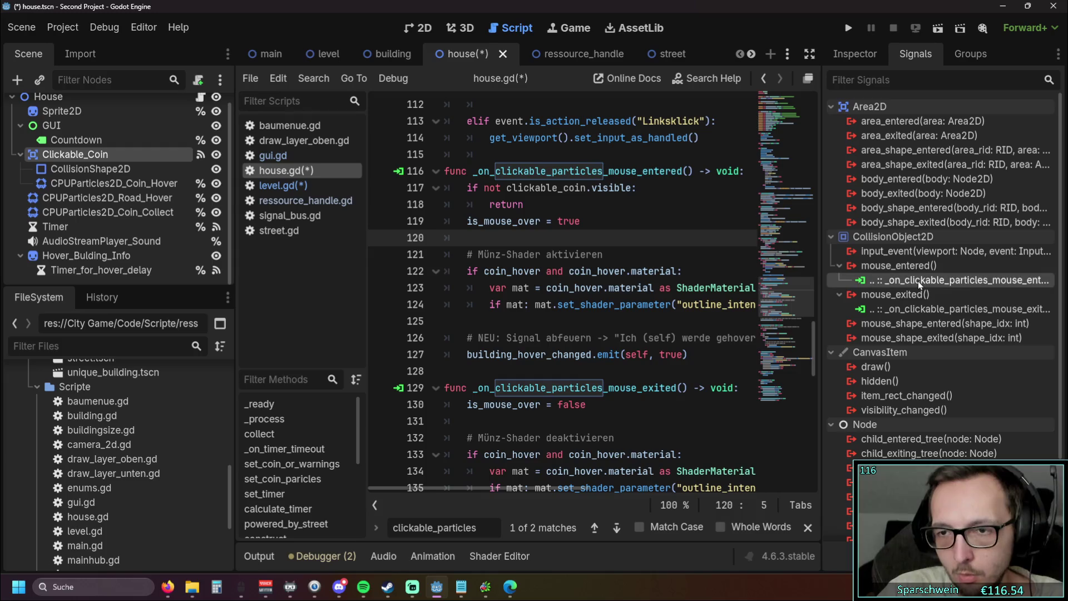
- Edit the mouse_entered connection so its receiver method is _on_clickable_coin_mouse_entered
{"action": "right_click", "coordinate": [918, 281]}
{"action": "left_click", "coordinate": [953, 296]}
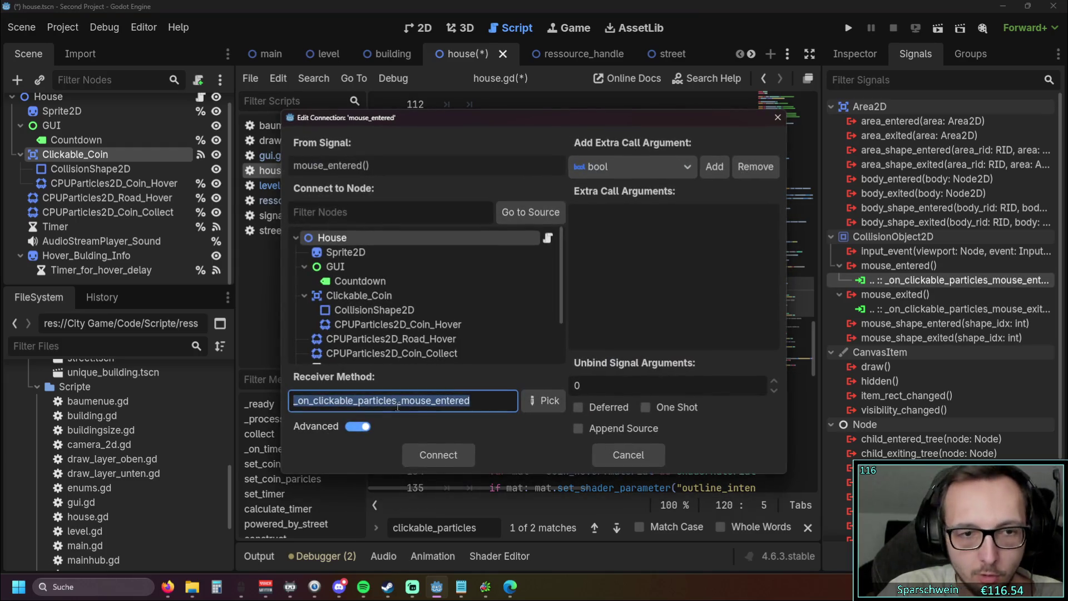
{"action": "left_click", "coordinate": [378, 402]}
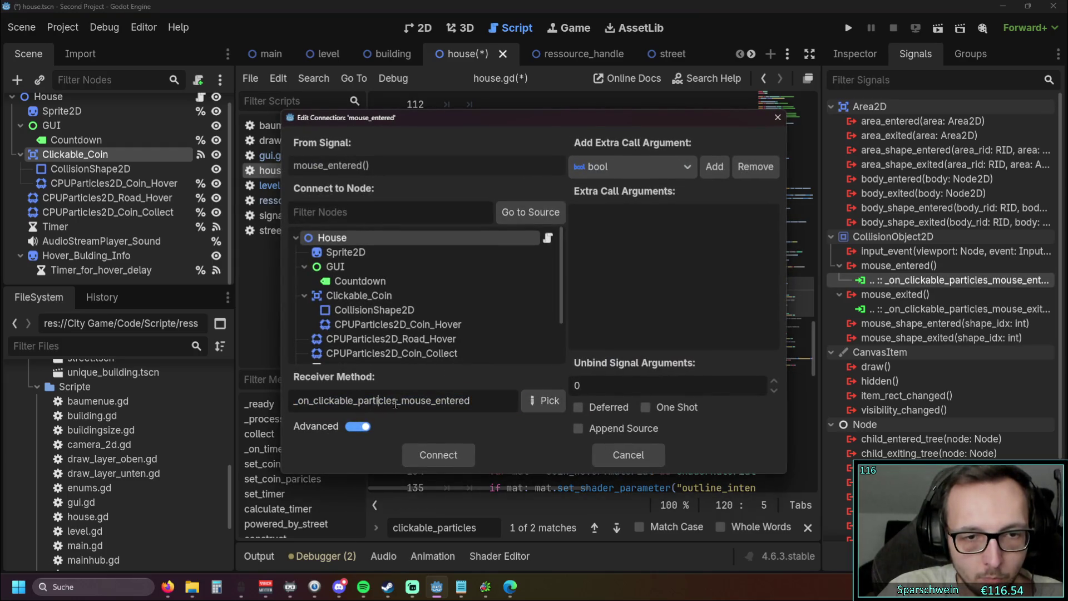
{"action": "left_click_drag", "start_coordinate": [397, 402], "coordinate": [358, 401]}
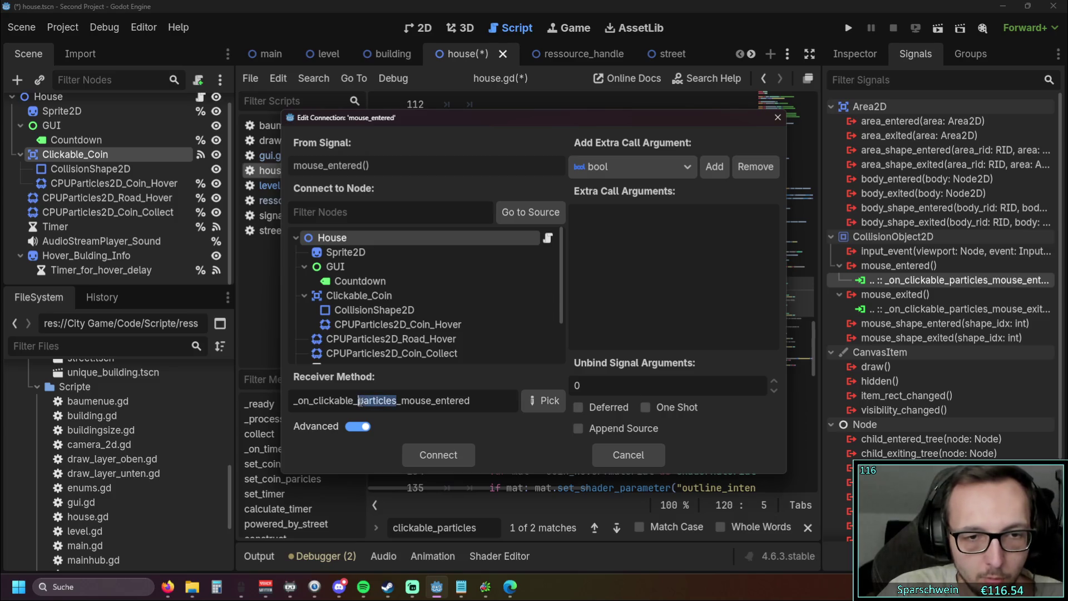
{"action": "type", "text": "coin"}
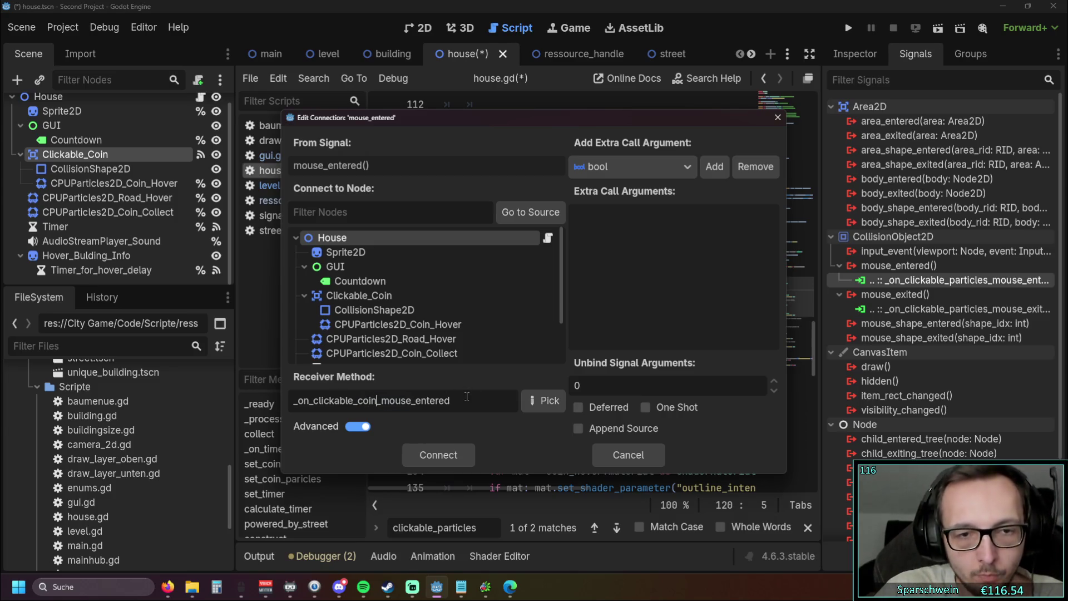
{"action": "left_click", "coordinate": [430, 456]}
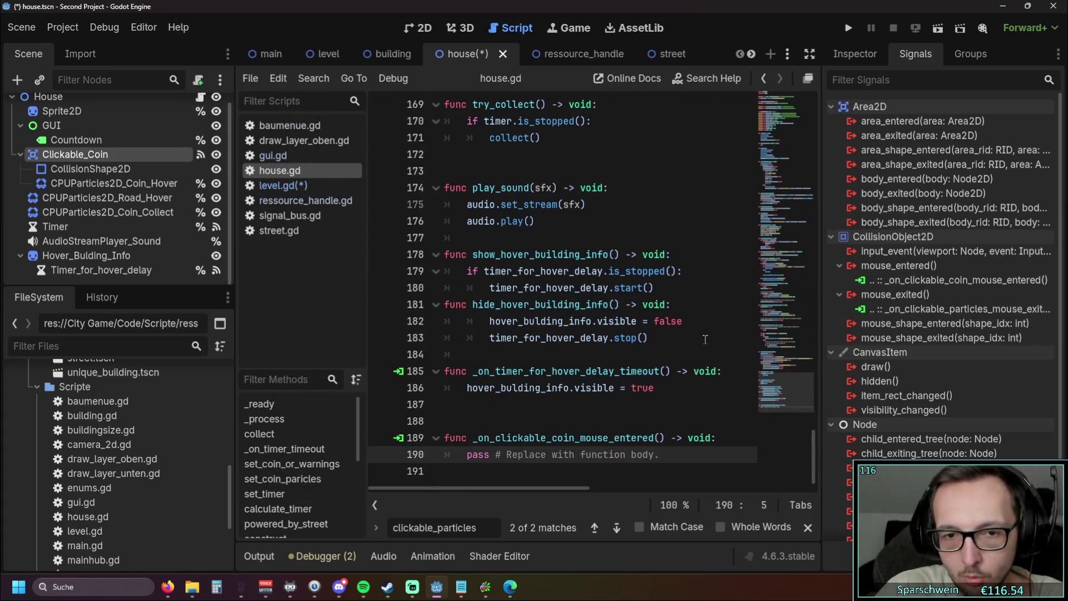
- Delete the empty generated mouse_entered handler stub from house.gd
{"action": "left_click_drag", "start_coordinate": [668, 457], "coordinate": [421, 442]}
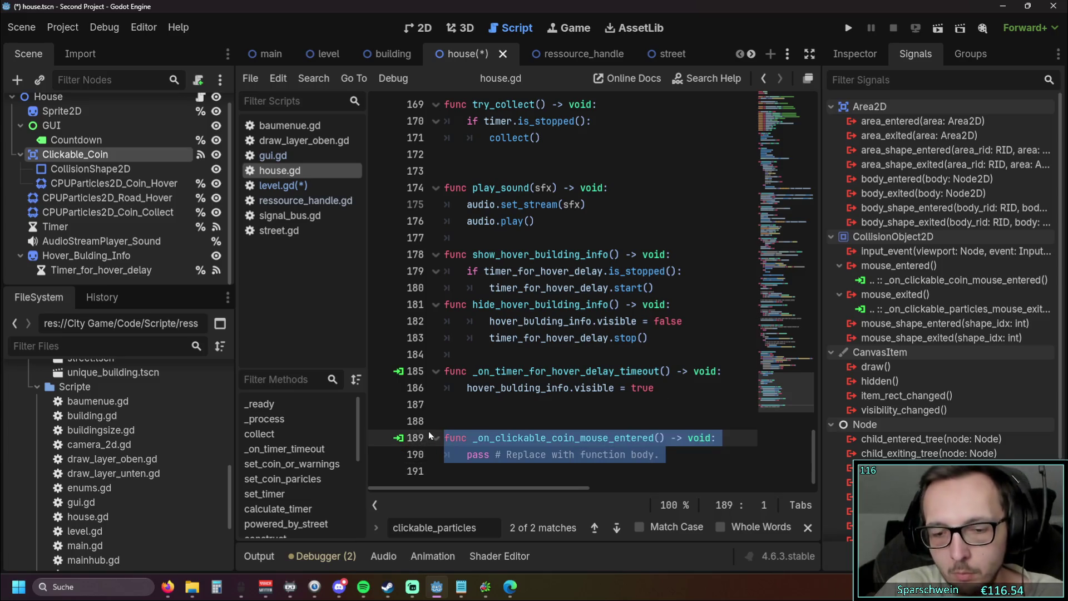
{"action": "key", "text": "BackSpace"}
{"action": "key", "text": "BackSpace"}
{"action": "right_click", "coordinate": [920, 310]}
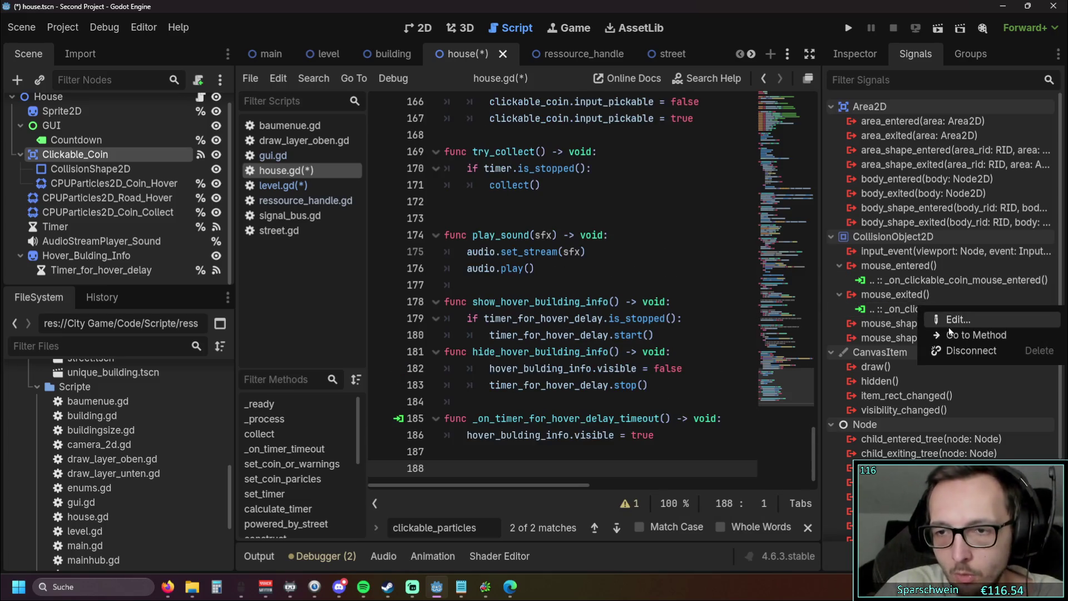
- Edit the mouse_exited connection so its receiver method is _on_clickable_coin_mouse_exited
{"action": "left_click", "coordinate": [635, 348]}
{"action": "right_click", "coordinate": [928, 309]}
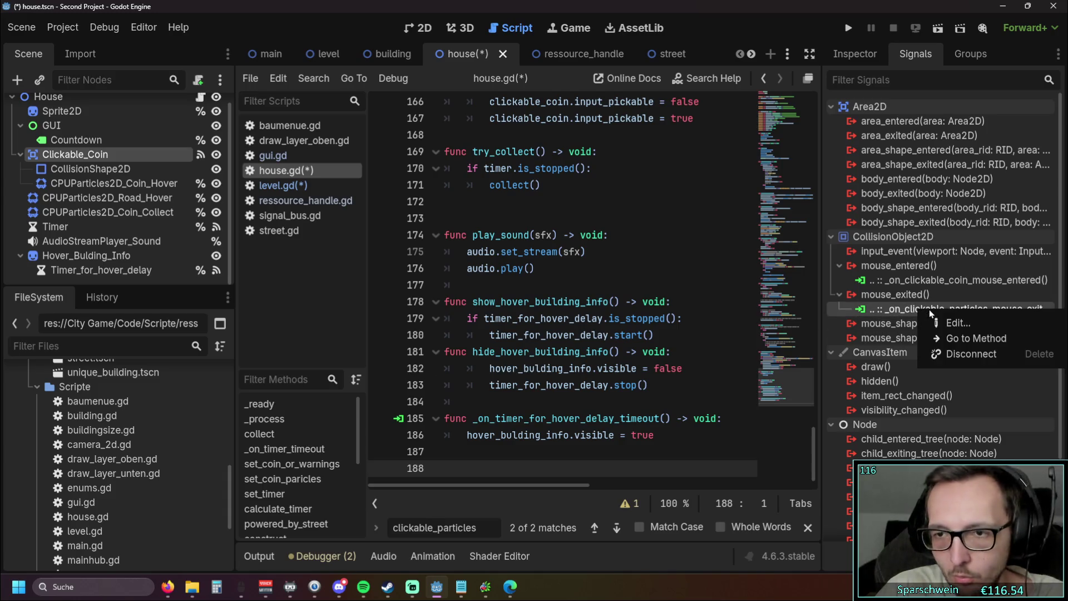
{"action": "left_click", "coordinate": [971, 322]}
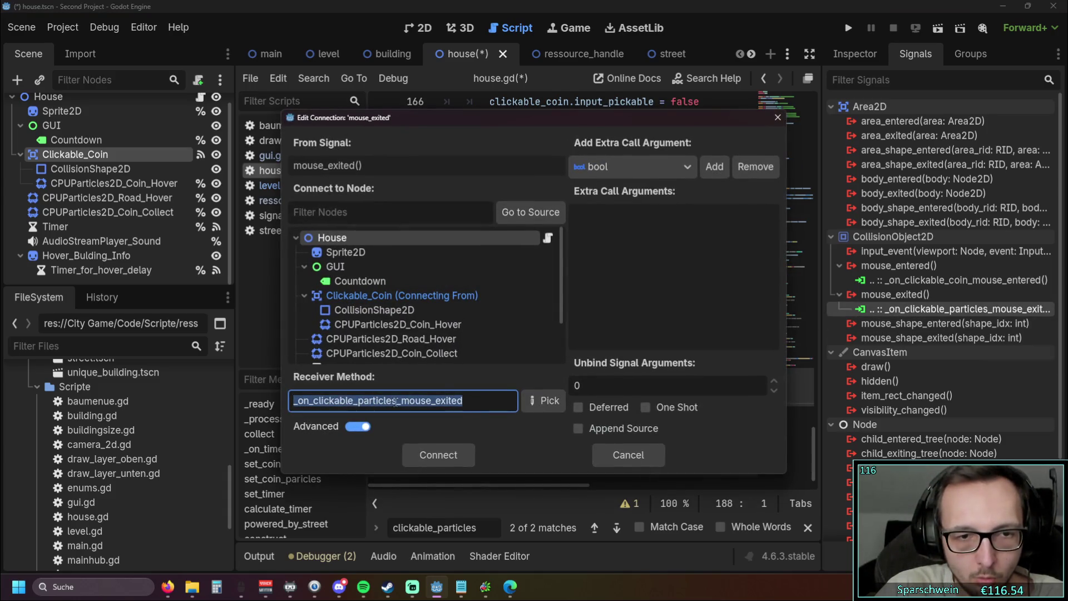
{"action": "left_click", "coordinate": [397, 401]}
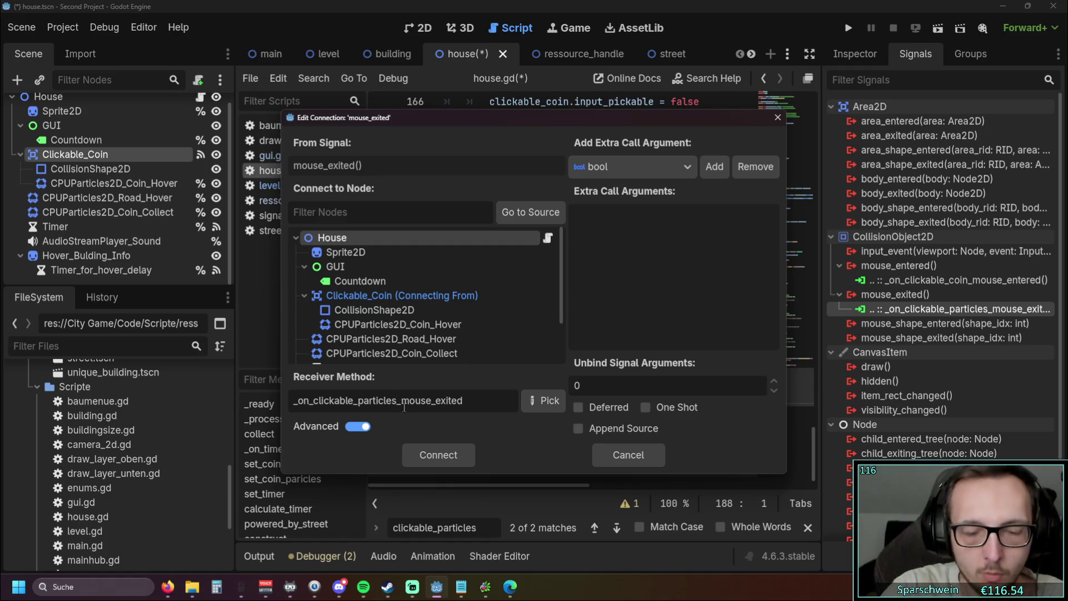
{"action": "key", "text": "BackSpace"}
{"action": "key", "text": "BackSpace"}
{"action": "key", "text": "BackSpace"}
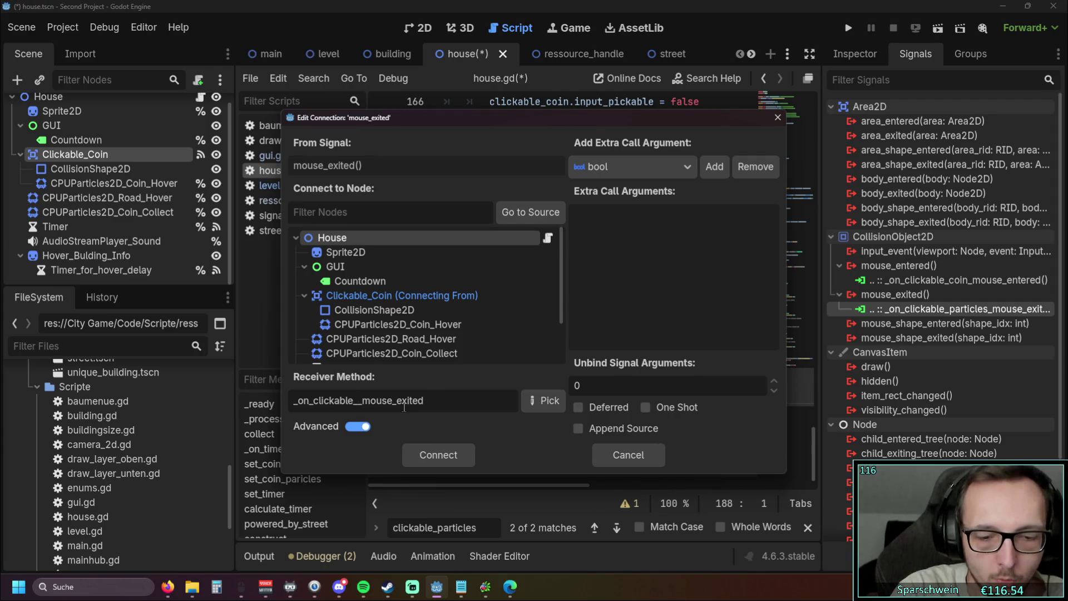
{"action": "type", "text": "coin"}
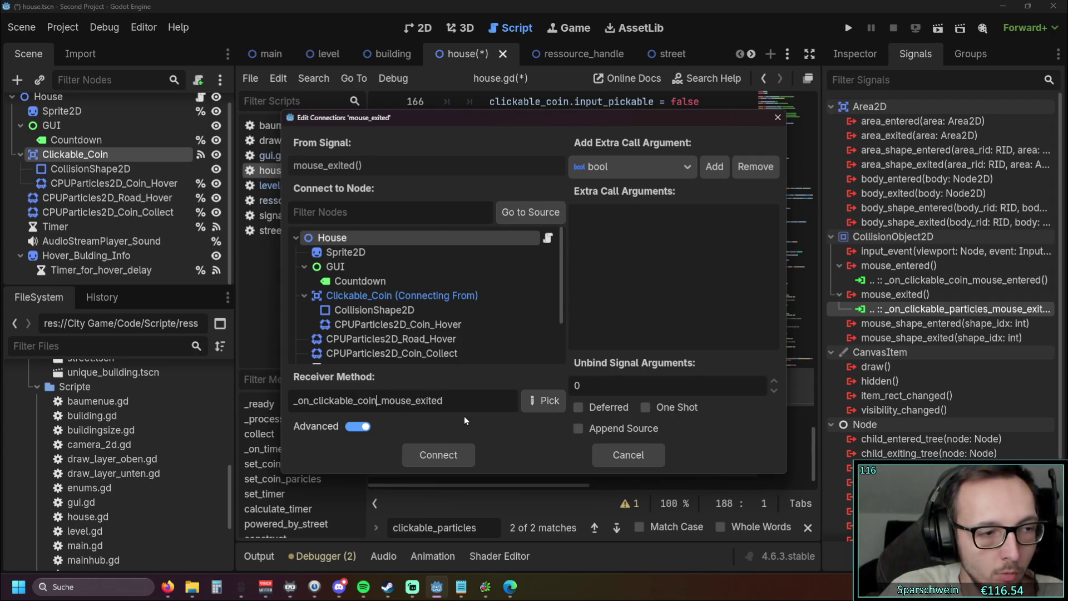
{"action": "left_click", "coordinate": [459, 452]}
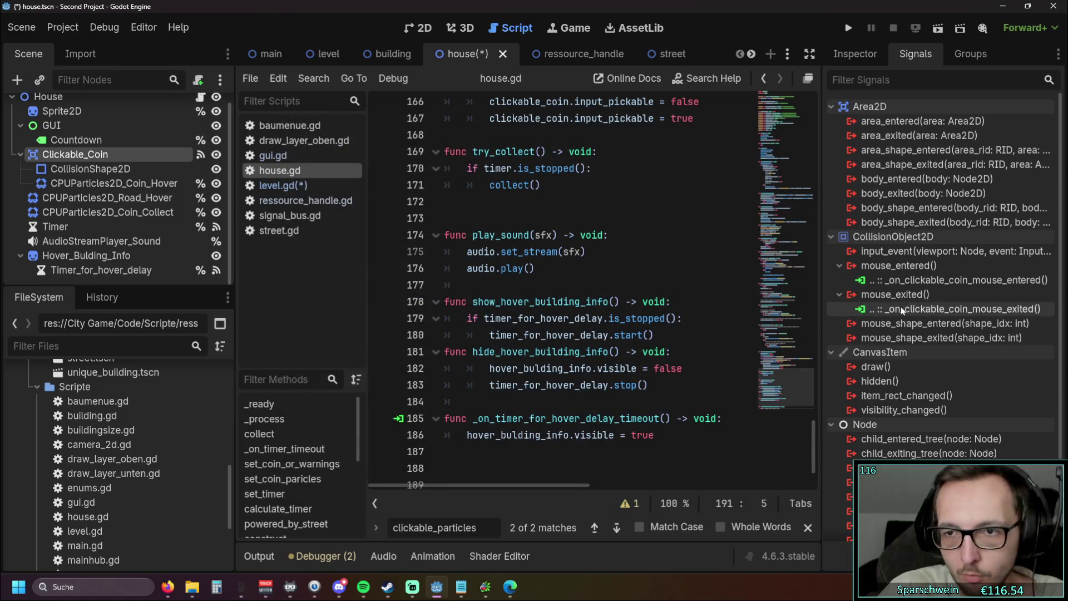
- Delete the empty generated mouse_exited stub at the end of house.gd
{"action": "left_click", "coordinate": [589, 443]}
{"action": "scroll", "coordinate": [587, 448], "scroll_direction": "down", "scroll_amount": 2}
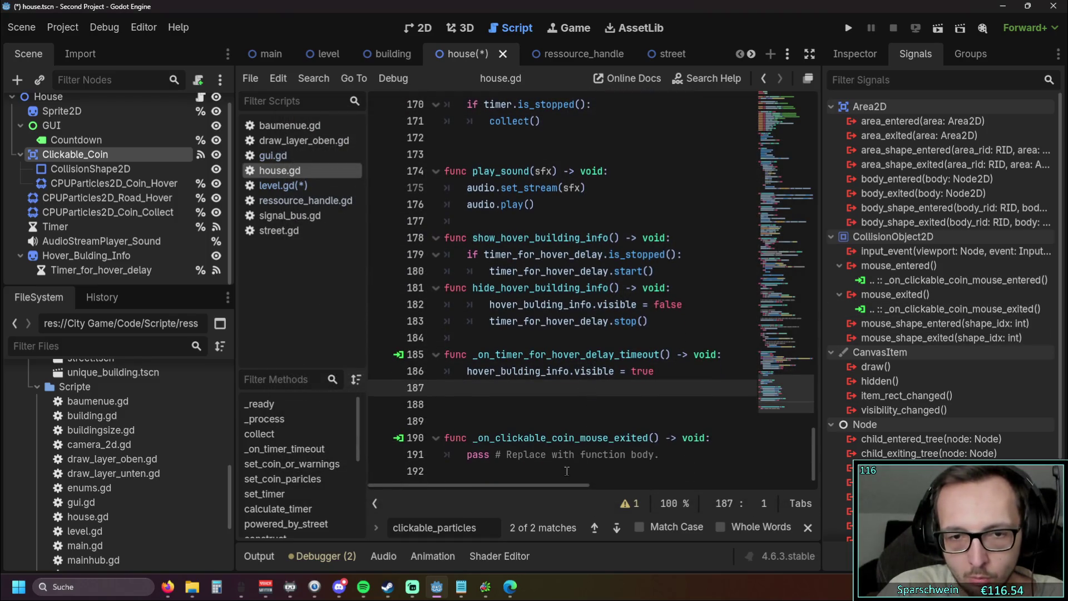
{"action": "left_click_drag", "start_coordinate": [567, 471], "coordinate": [445, 423]}
{"action": "key", "text": "BackSpace"}
{"action": "scroll", "coordinate": [523, 373], "scroll_direction": "up", "scroll_amount": 8}
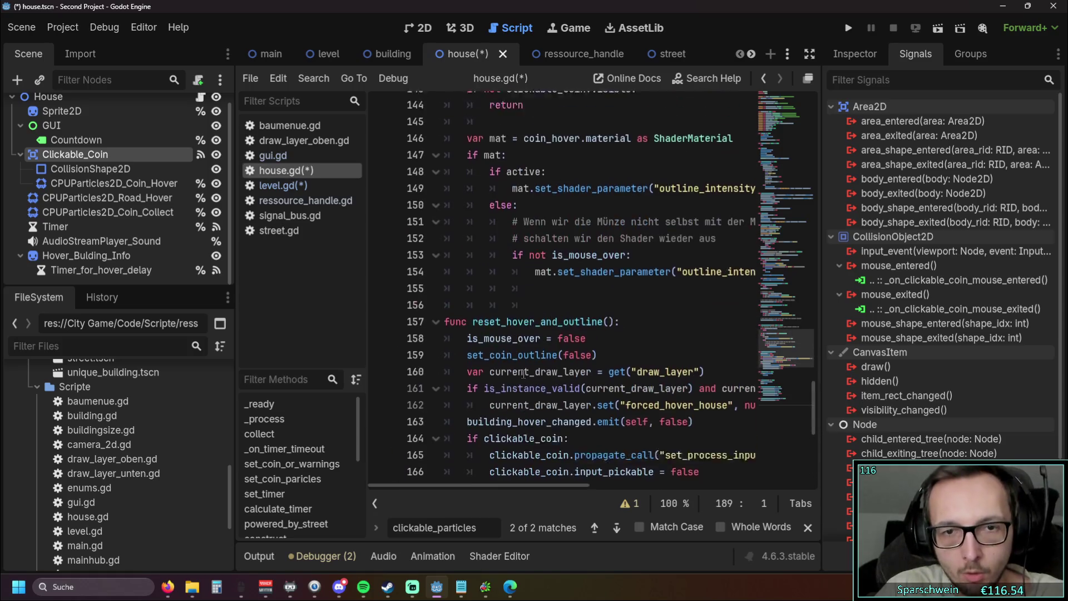
- Replace 'particles' with 'coin' in the hover handler names on lines 116 and 129
{"action": "scroll", "coordinate": [523, 373], "scroll_direction": "up", "scroll_amount": 10}
{"action": "left_click_drag", "start_coordinate": [551, 318], "coordinate": [601, 319]}
{"action": "type", "text": "coin"}
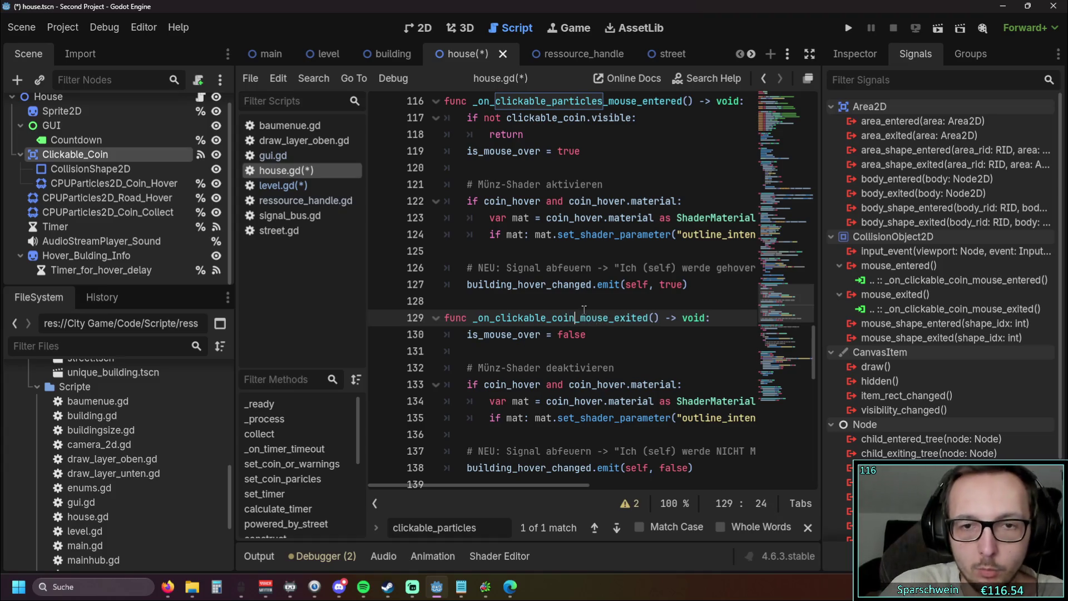
{"action": "left_click", "coordinate": [593, 345]}
{"action": "scroll", "coordinate": [593, 334], "scroll_direction": "up", "scroll_amount": 4}
{"action": "left_click_drag", "start_coordinate": [603, 301], "coordinate": [553, 303]}
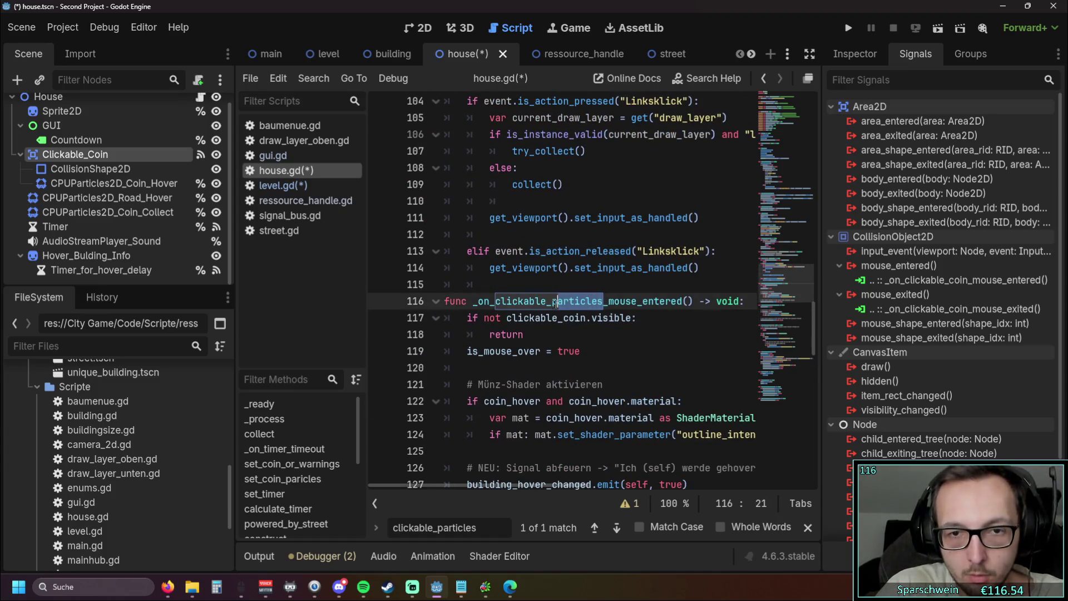
{"action": "type", "text": "coin"}
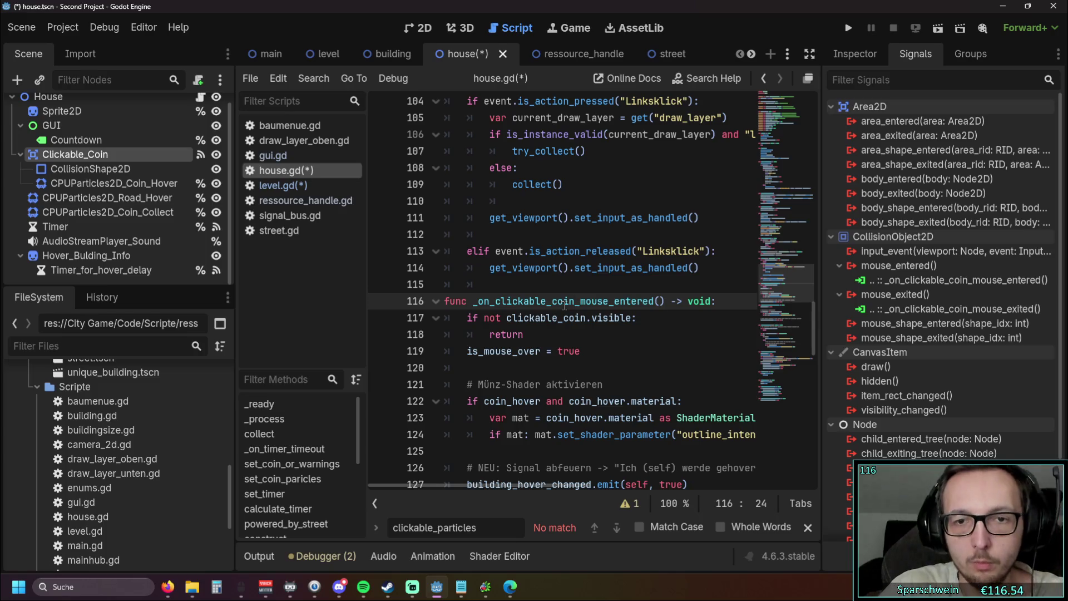
{"action": "left_click", "coordinate": [590, 351]}
- Confirm no clickable_particles references remain, close the Find bar and save house.gd
{"action": "scroll", "coordinate": [612, 334], "scroll_direction": "down", "scroll_amount": 10}
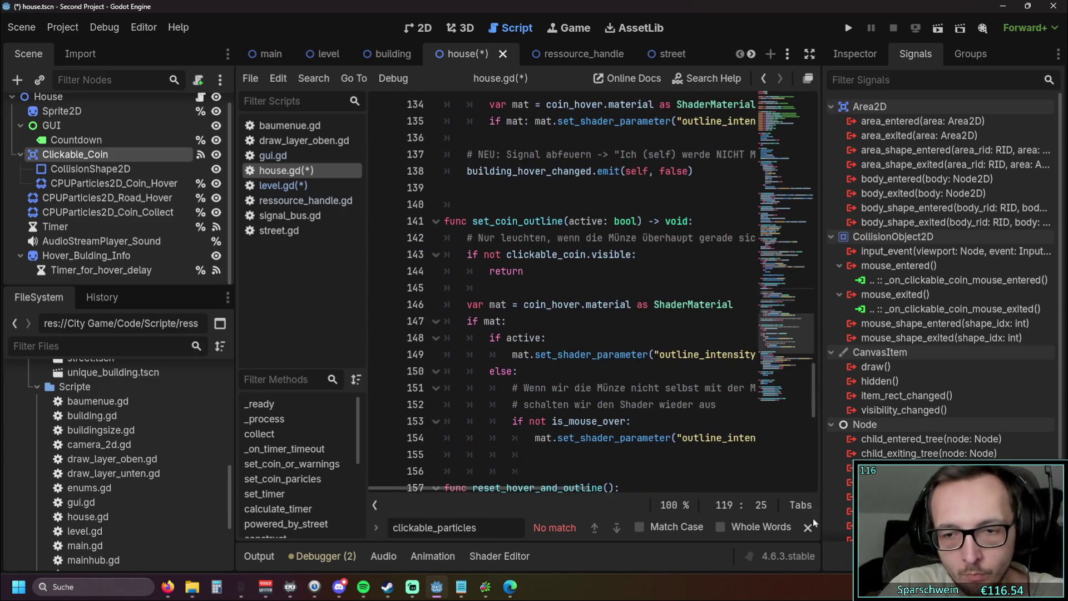
{"action": "left_click", "coordinate": [807, 526]}
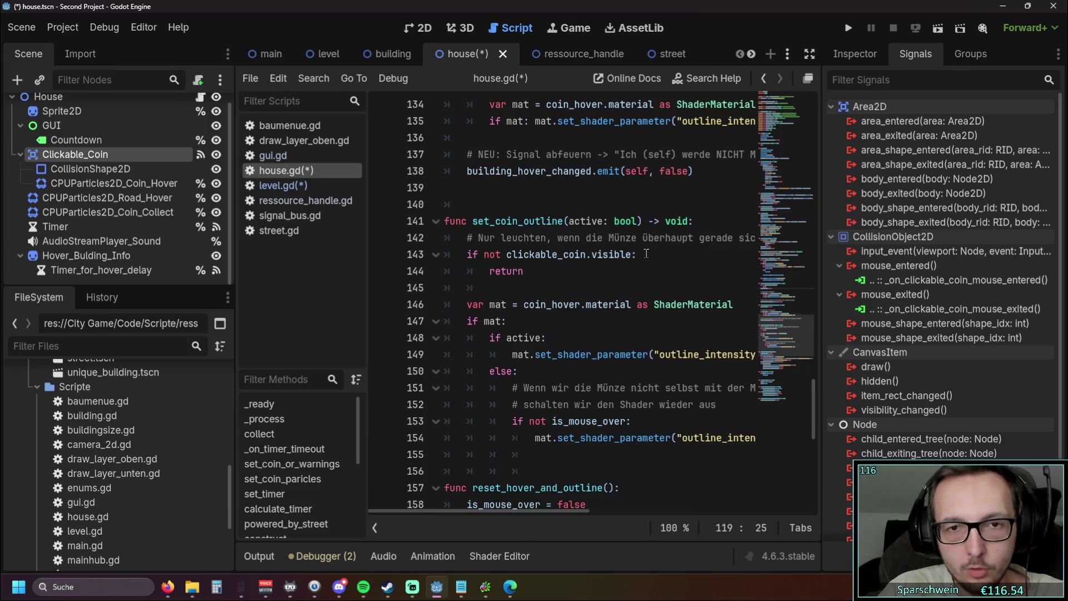
{"action": "key", "text": "ctrl+f"}
{"action": "left_click", "coordinate": [807, 526]}
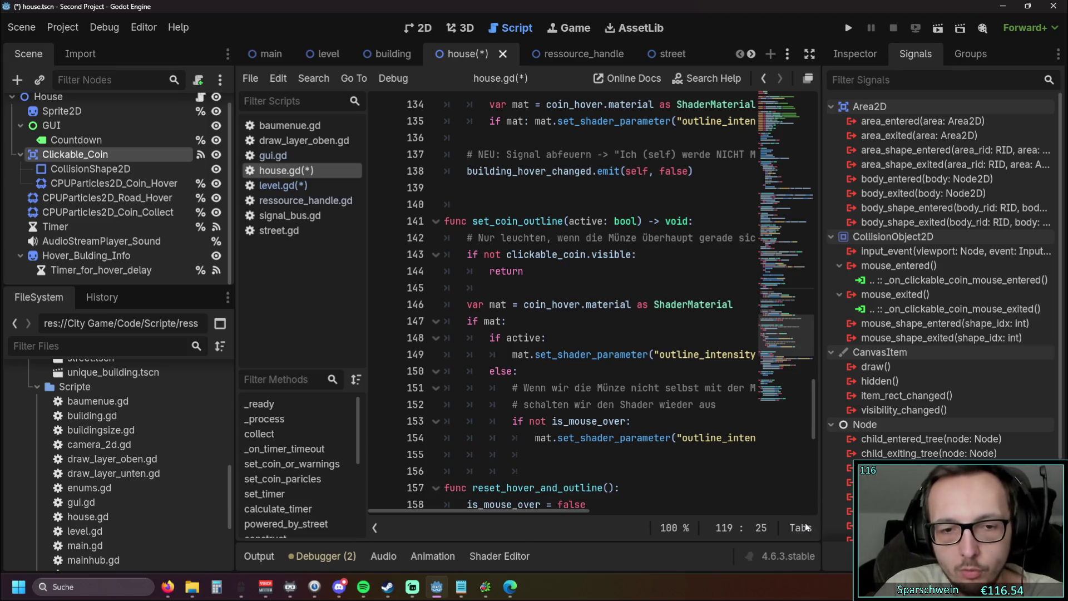
{"action": "key", "text": "ctrl+s"}
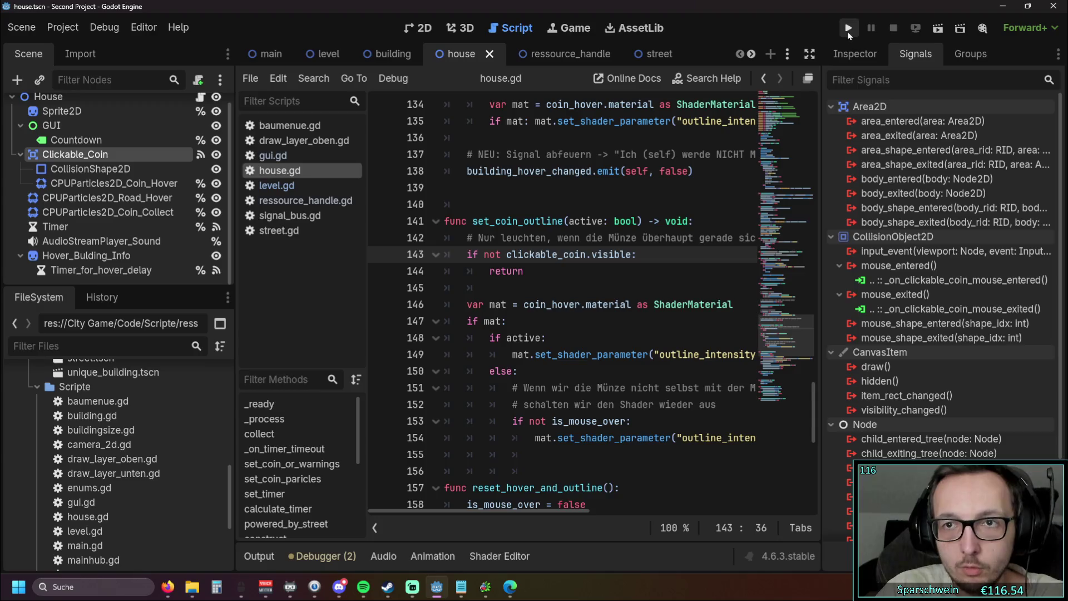
- Run the game and place a house, a road strip and a church on the field
{"action": "left_click", "coordinate": [848, 28]}
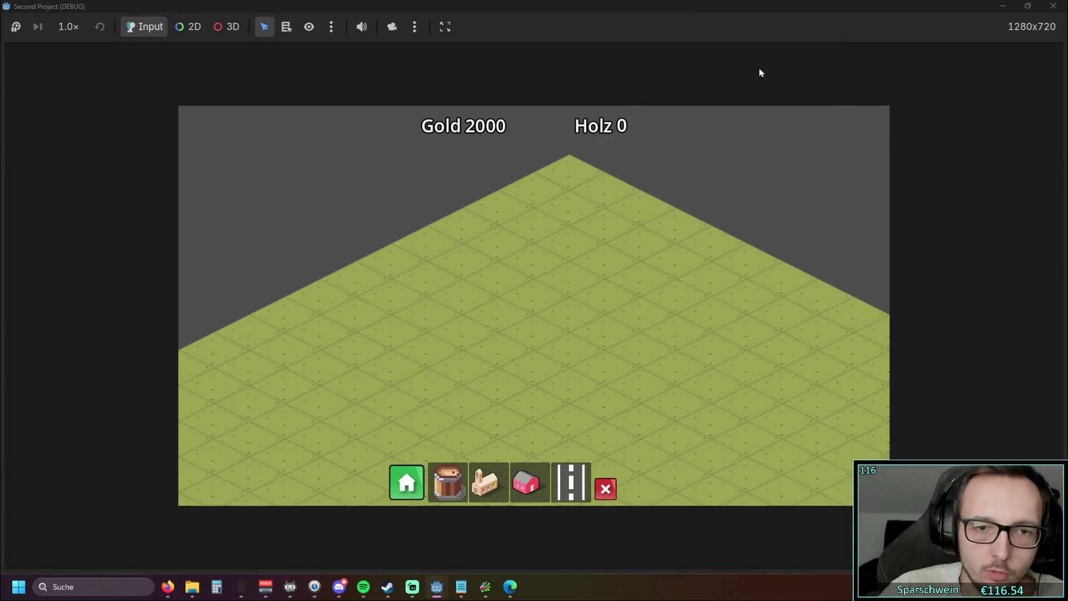
{"action": "left_click", "coordinate": [526, 481]}
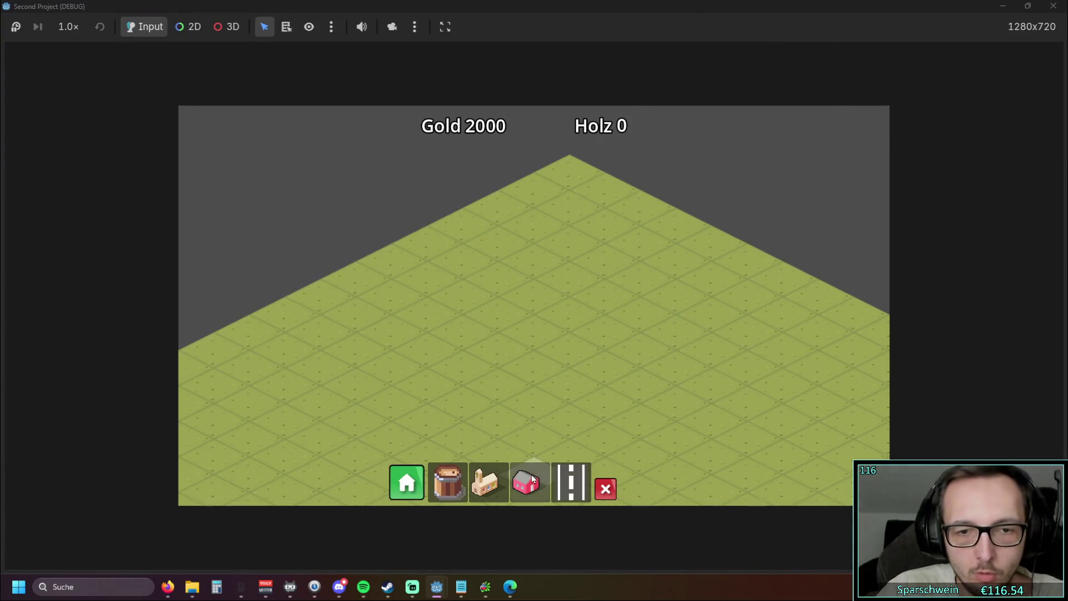
{"action": "left_click", "coordinate": [533, 327]}
{"action": "left_click", "coordinate": [484, 481]}
{"action": "left_click", "coordinate": [495, 442]}
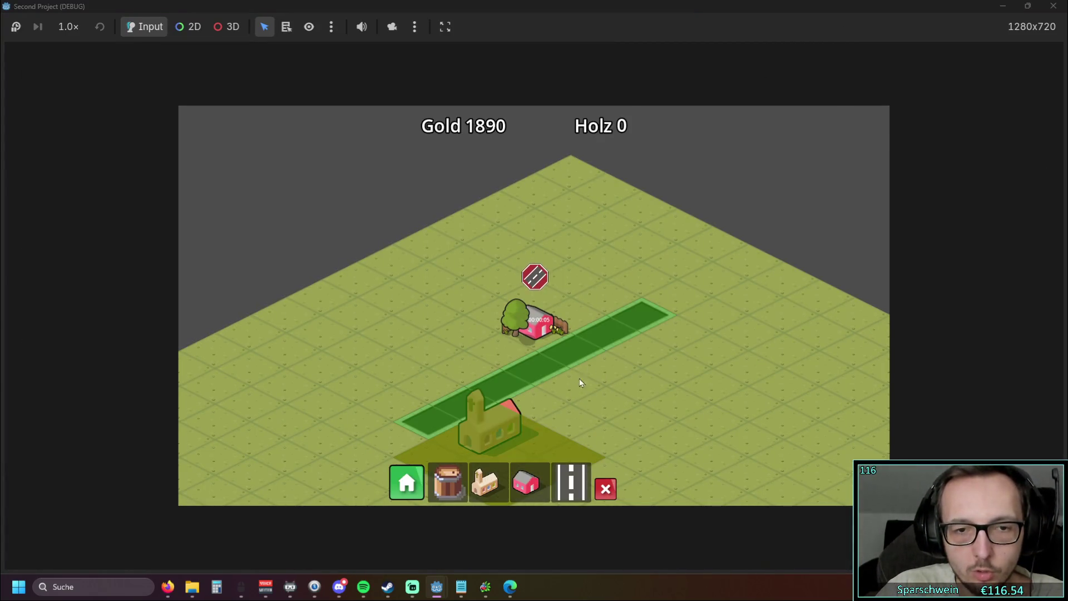
- Collect the coin above the house, raising gold from 1890 to 1895, then stop the game
{"action": "scroll", "coordinate": [585, 379], "scroll_direction": "up", "scroll_amount": 2}
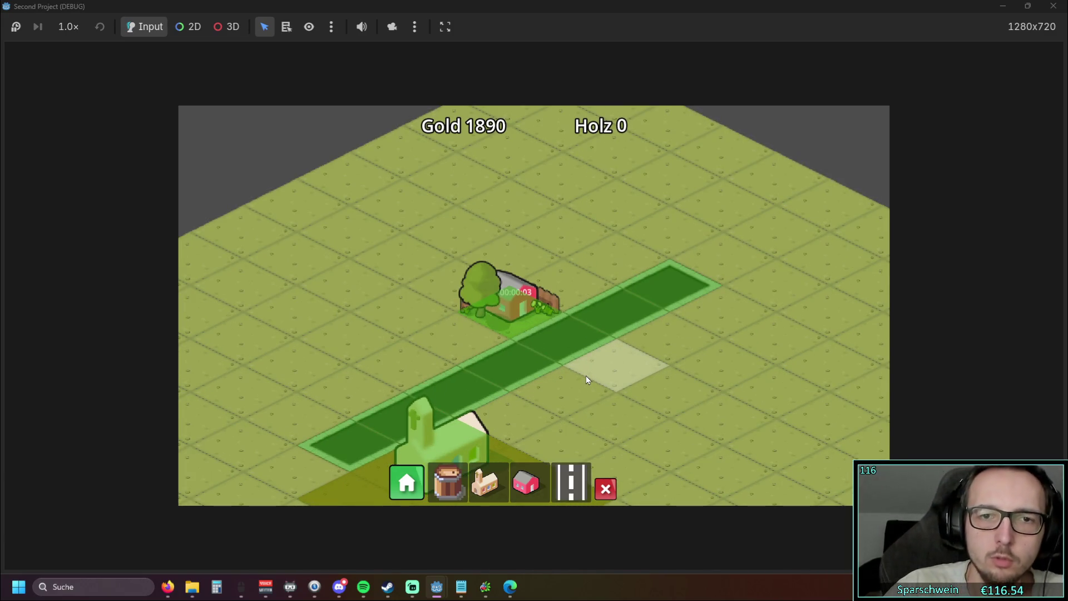
{"action": "key", "text": "a"}
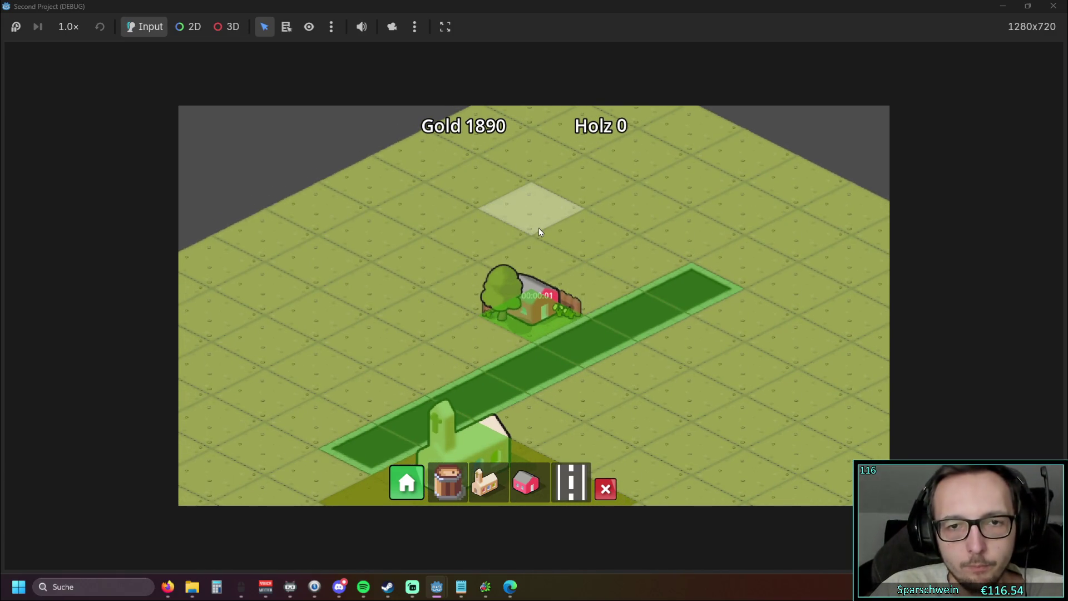
{"action": "left_click", "coordinate": [537, 230]}
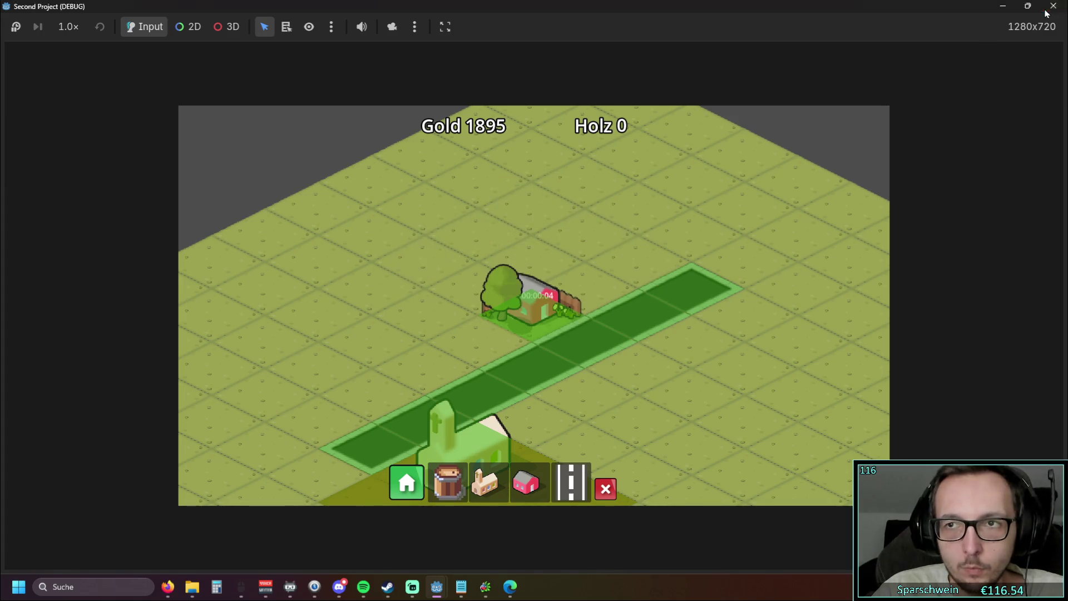
{"action": "left_click", "coordinate": [1053, 5]}
{"action": "scroll", "coordinate": [522, 355], "scroll_direction": "right", "scroll_amount": 3}
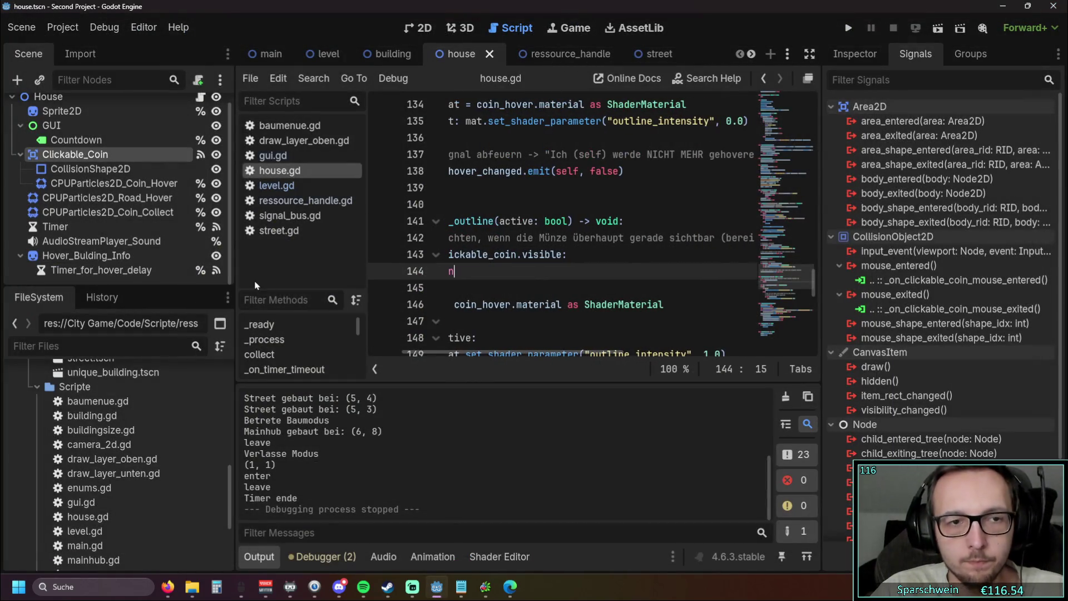
- Narrow the left dock and collapse the Output panel to widen house.gd's code area
{"action": "left_click_drag", "start_coordinate": [235, 278], "coordinate": [101, 297]}
{"action": "scroll", "coordinate": [436, 352], "scroll_direction": "left", "scroll_amount": 3}
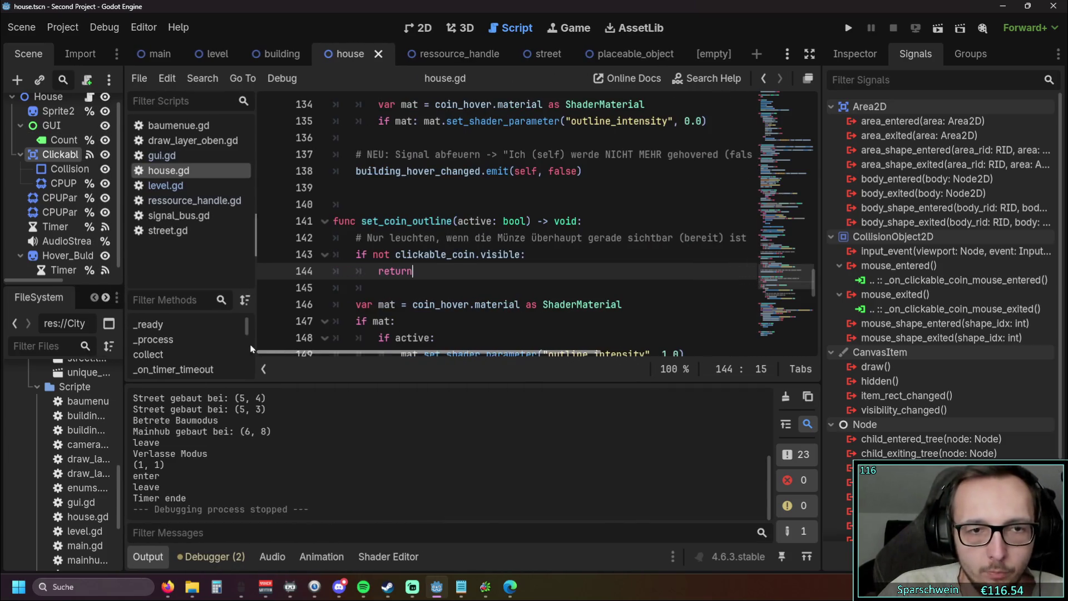
{"action": "scroll", "coordinate": [481, 285], "scroll_direction": "up", "scroll_amount": 9}
{"action": "scroll", "coordinate": [478, 281], "scroll_direction": "up", "scroll_amount": 12}
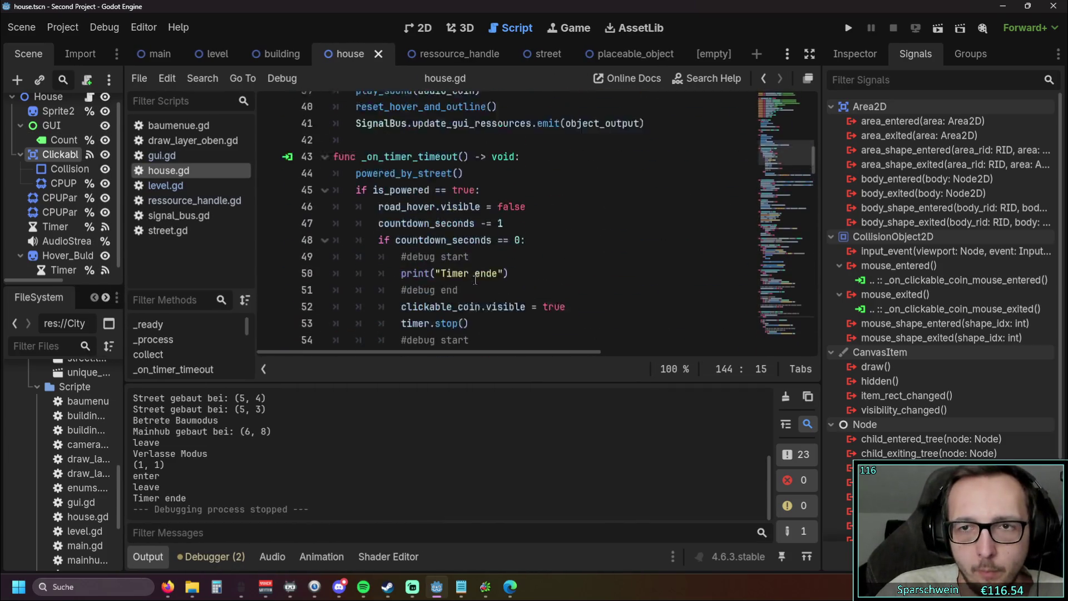
{"action": "scroll", "coordinate": [461, 284], "scroll_direction": "up", "scroll_amount": 2}
{"action": "scroll", "coordinate": [599, 242], "scroll_direction": "down", "scroll_amount": 3}
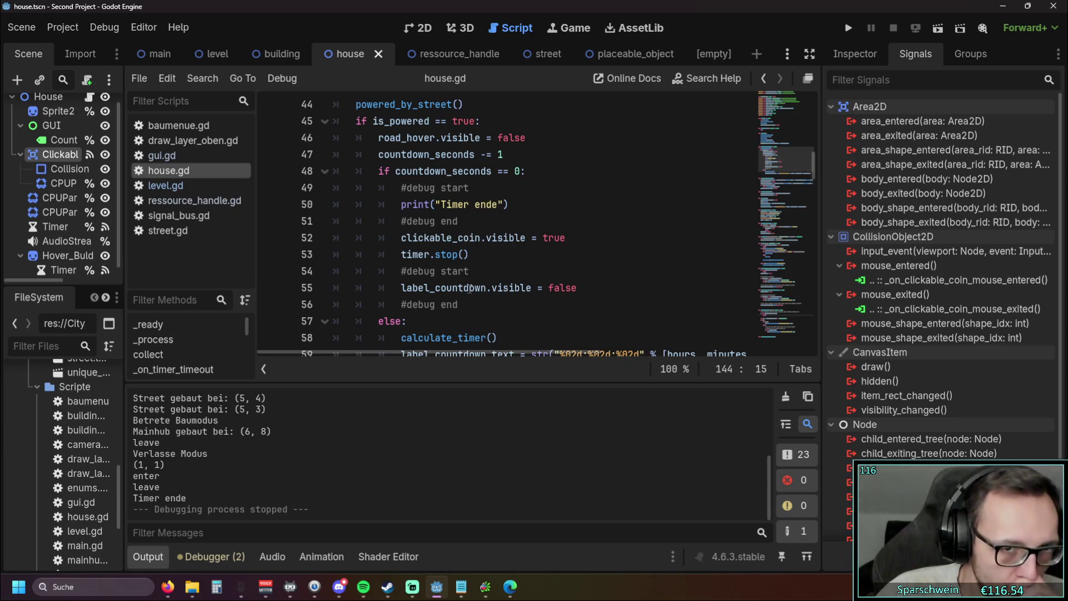
{"action": "scroll", "coordinate": [469, 287], "scroll_direction": "up", "scroll_amount": 1}
{"action": "scroll", "coordinate": [470, 278], "scroll_direction": "up", "scroll_amount": 1}
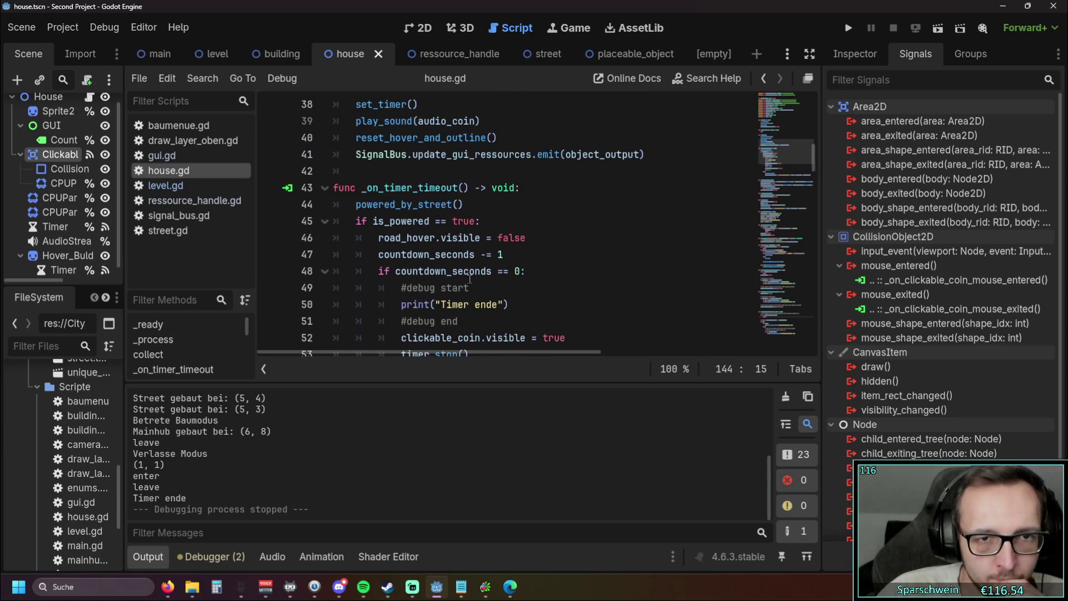
{"action": "scroll", "coordinate": [551, 266], "scroll_direction": "up", "scroll_amount": 1}
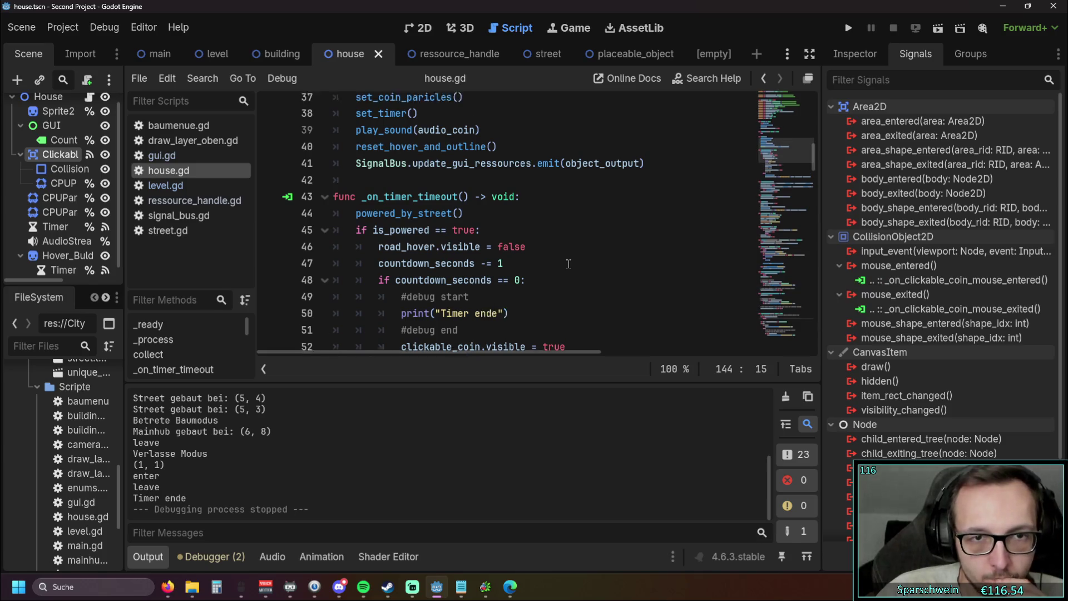
{"action": "scroll", "coordinate": [562, 264], "scroll_direction": "up", "scroll_amount": 1}
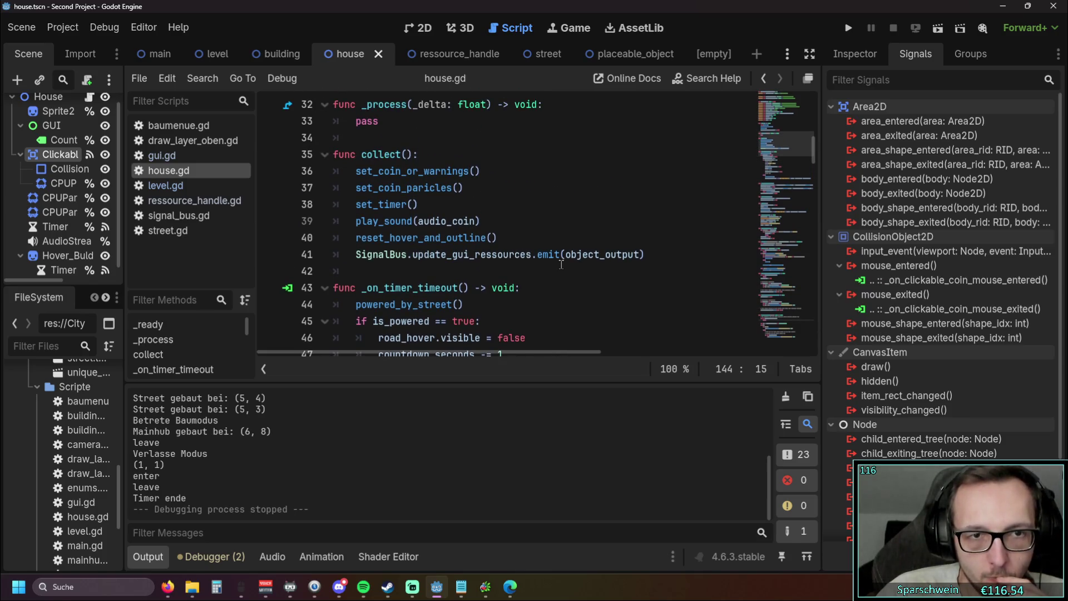
{"action": "scroll", "coordinate": [560, 261], "scroll_direction": "down", "scroll_amount": 20}
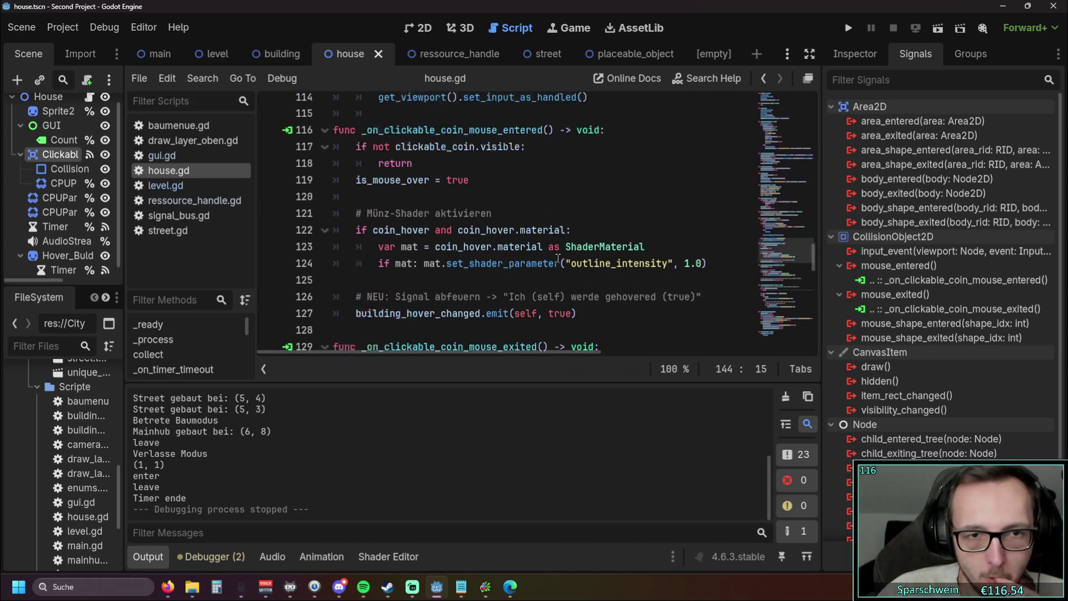
{"action": "scroll", "coordinate": [557, 257], "scroll_direction": "down", "scroll_amount": 6}
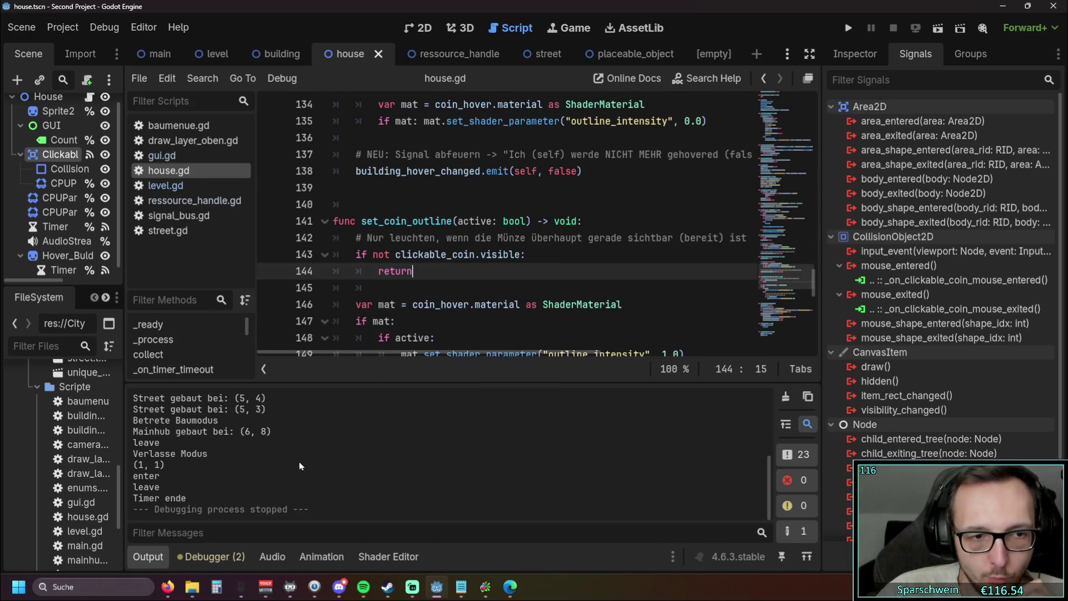
{"action": "left_click", "coordinate": [148, 556]}
{"action": "scroll", "coordinate": [528, 265], "scroll_direction": "down", "scroll_amount": 10}
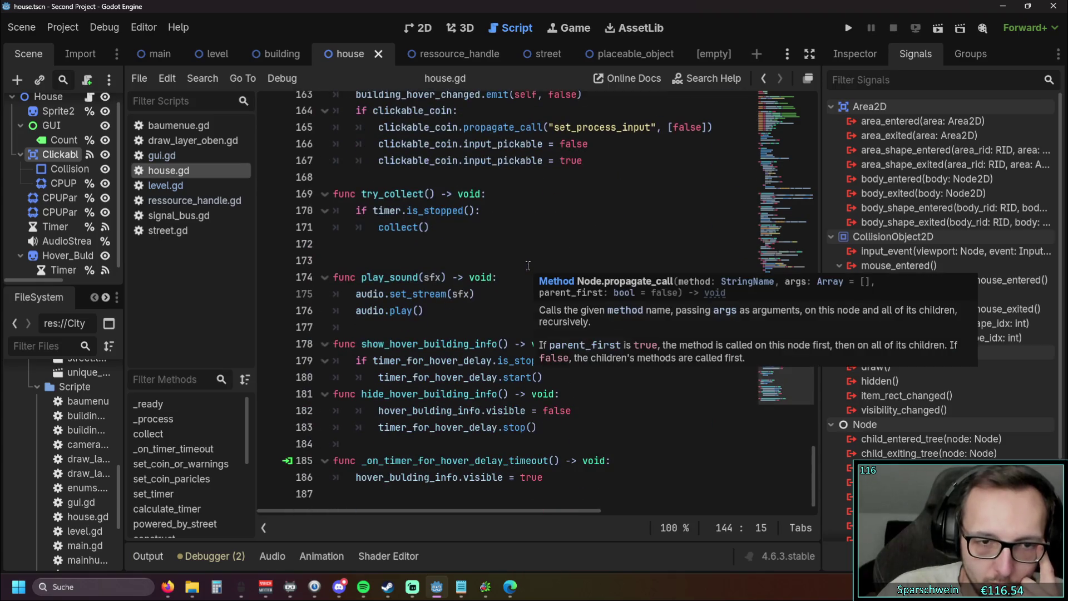
{"action": "scroll", "coordinate": [588, 258], "scroll_direction": "up", "scroll_amount": 4}
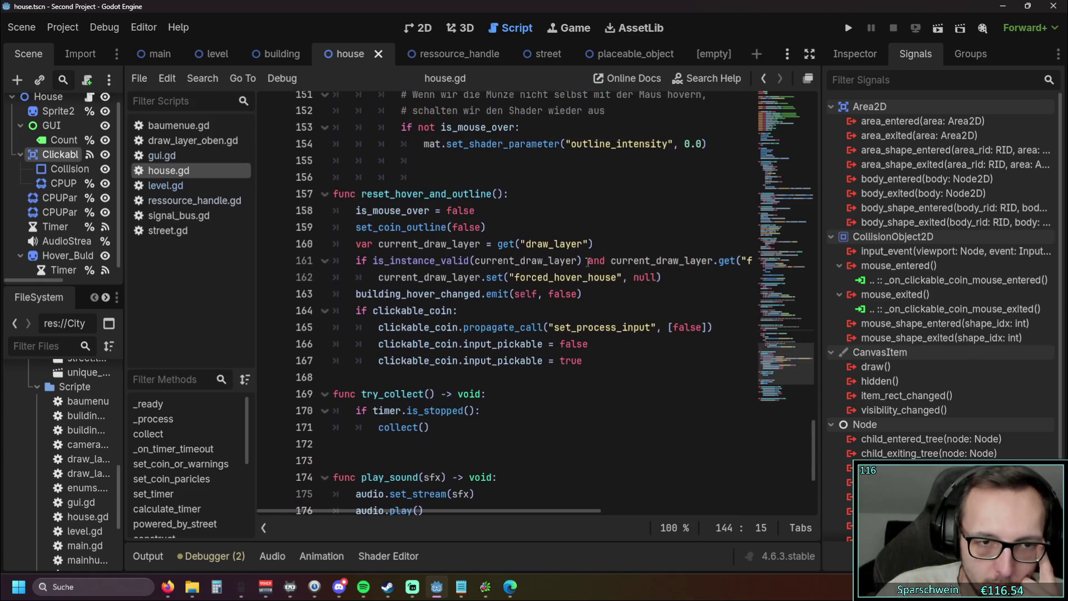
- Inspect the try_collect function and the hover handlers in house.gd
{"action": "left_click_drag", "start_coordinate": [368, 444], "coordinate": [334, 394]}
{"action": "left_click", "coordinate": [606, 354]}
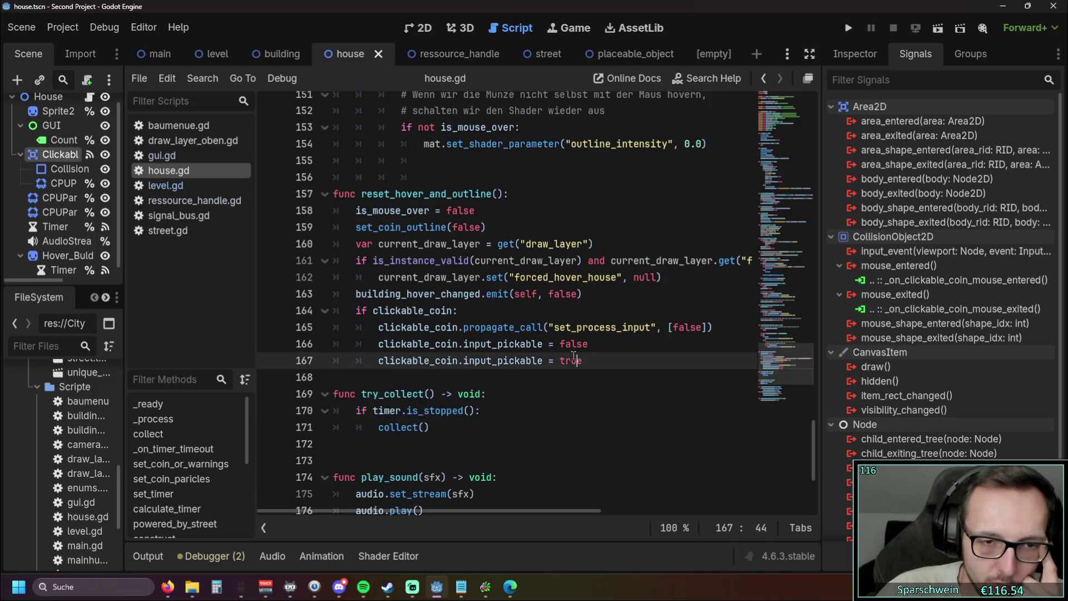
{"action": "scroll", "coordinate": [483, 319], "scroll_direction": "down", "scroll_amount": 2}
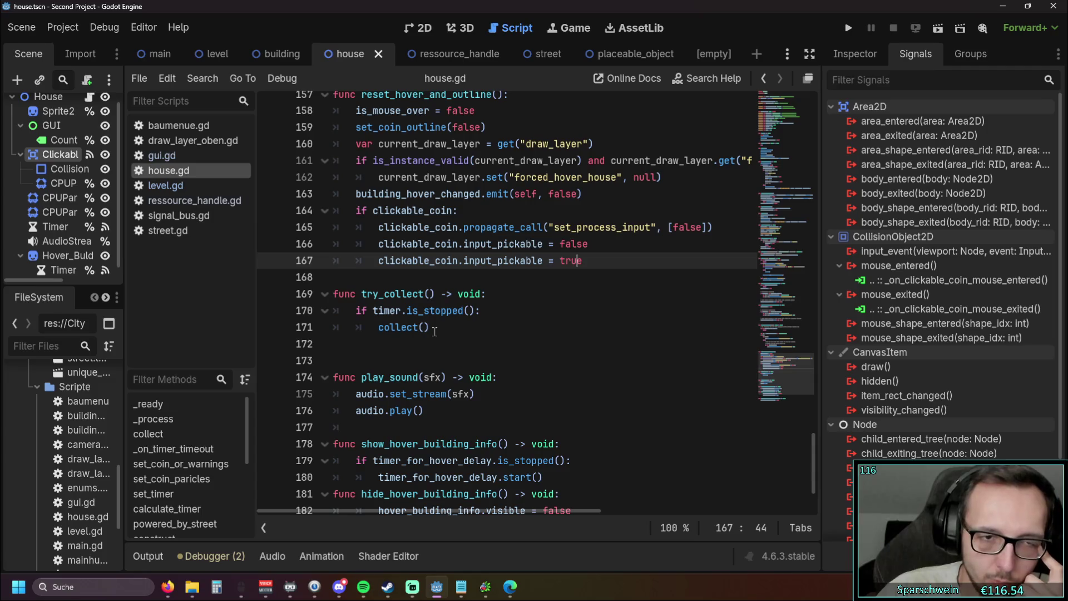
{"action": "scroll", "coordinate": [435, 332], "scroll_direction": "up", "scroll_amount": 4}
{"action": "scroll", "coordinate": [431, 334], "scroll_direction": "down", "scroll_amount": 3}
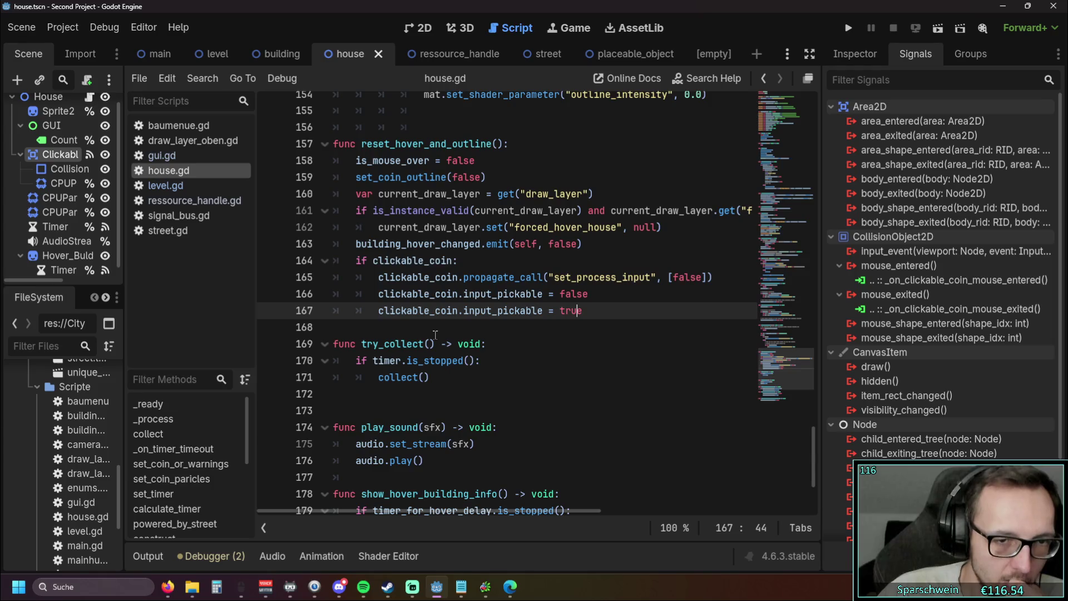
{"action": "scroll", "coordinate": [436, 334], "scroll_direction": "up", "scroll_amount": 6}
{"action": "scroll", "coordinate": [503, 334], "scroll_direction": "up", "scroll_amount": 15}
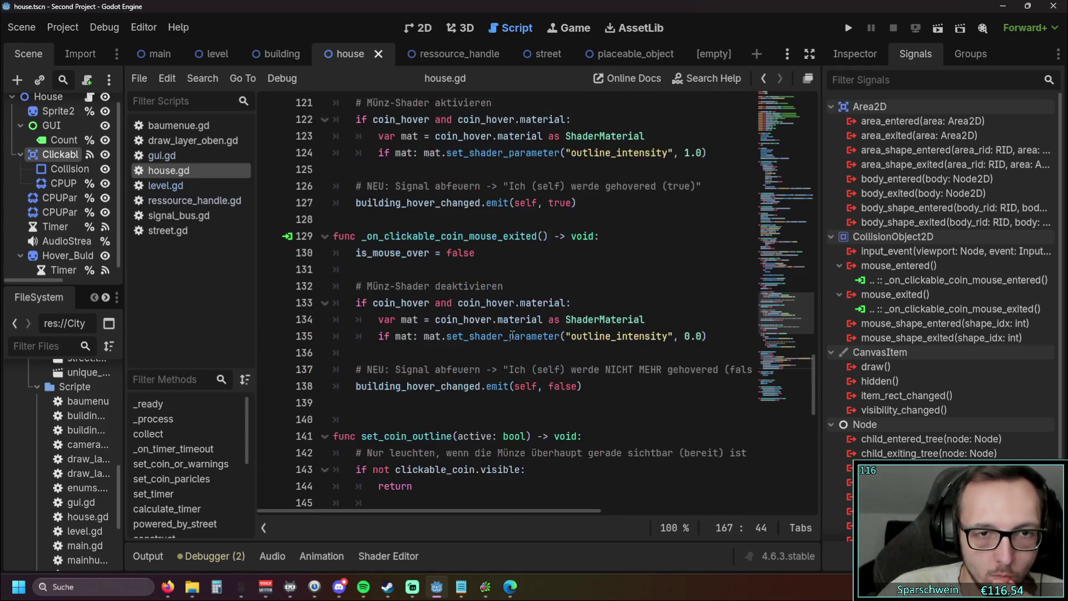
{"action": "scroll", "coordinate": [512, 334], "scroll_direction": "up", "scroll_amount": 19}
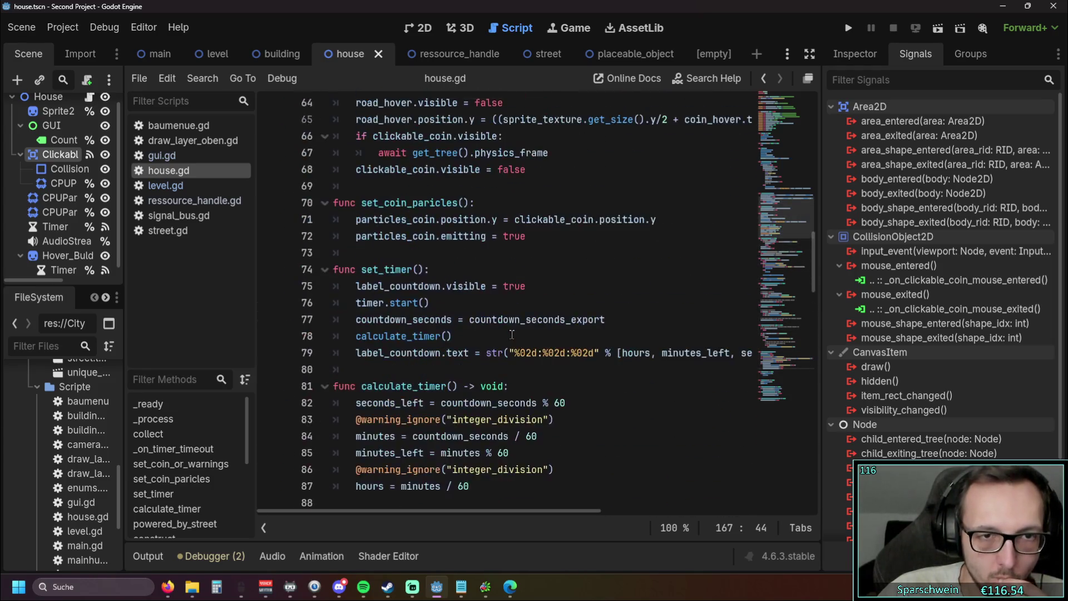
{"action": "scroll", "coordinate": [511, 334], "scroll_direction": "up", "scroll_amount": 2}
- Review collect() and the timer.is_stopped check on line 170
{"action": "left_click", "coordinate": [434, 263]}
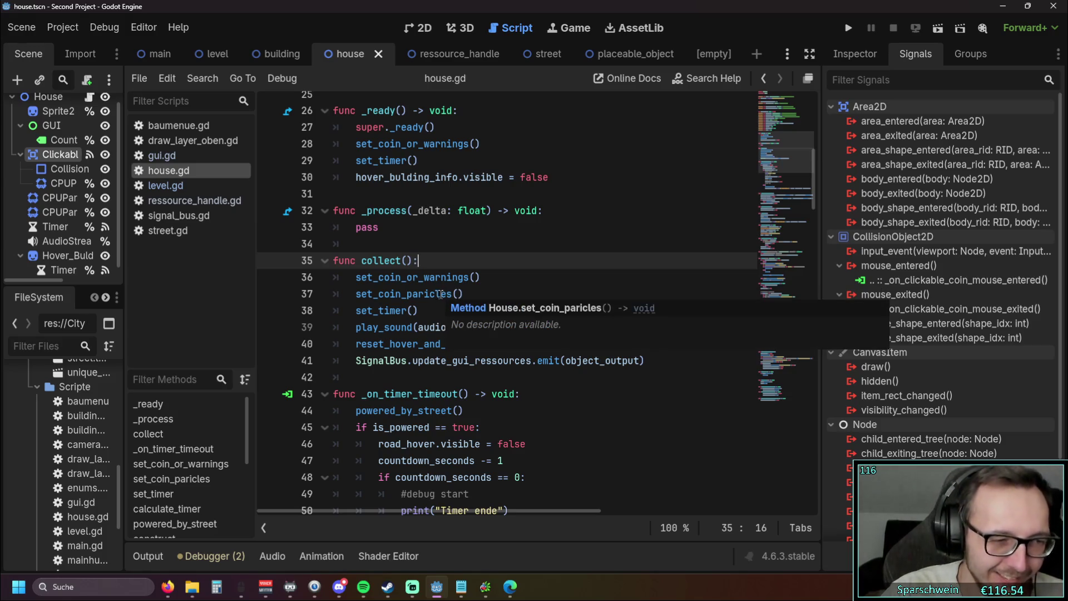
{"action": "scroll", "coordinate": [443, 288], "scroll_direction": "down", "scroll_amount": 20}
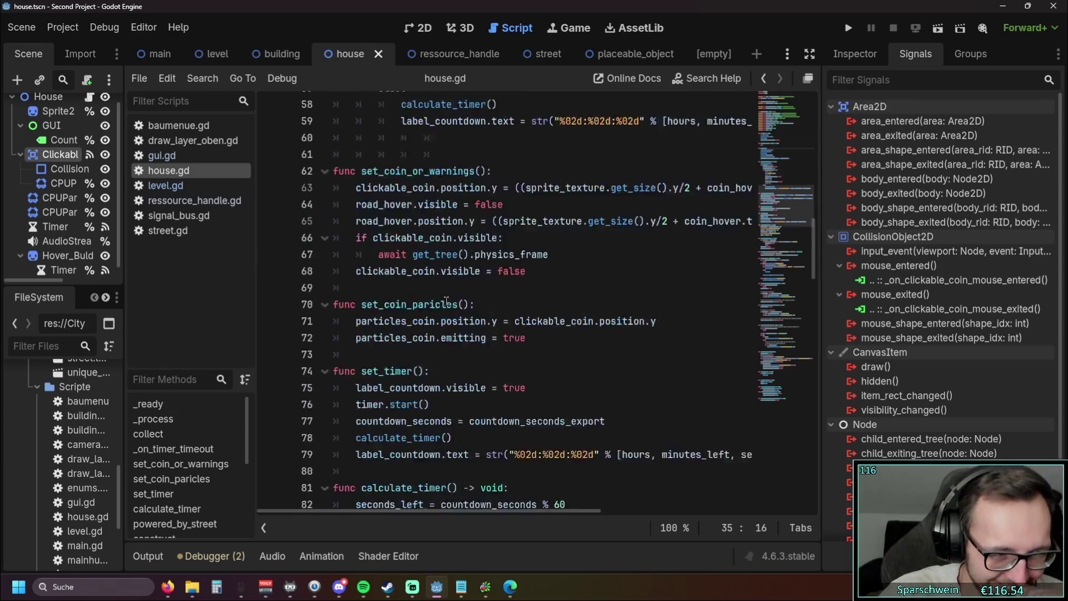
{"action": "scroll", "coordinate": [430, 295], "scroll_direction": "down", "scroll_amount": 11}
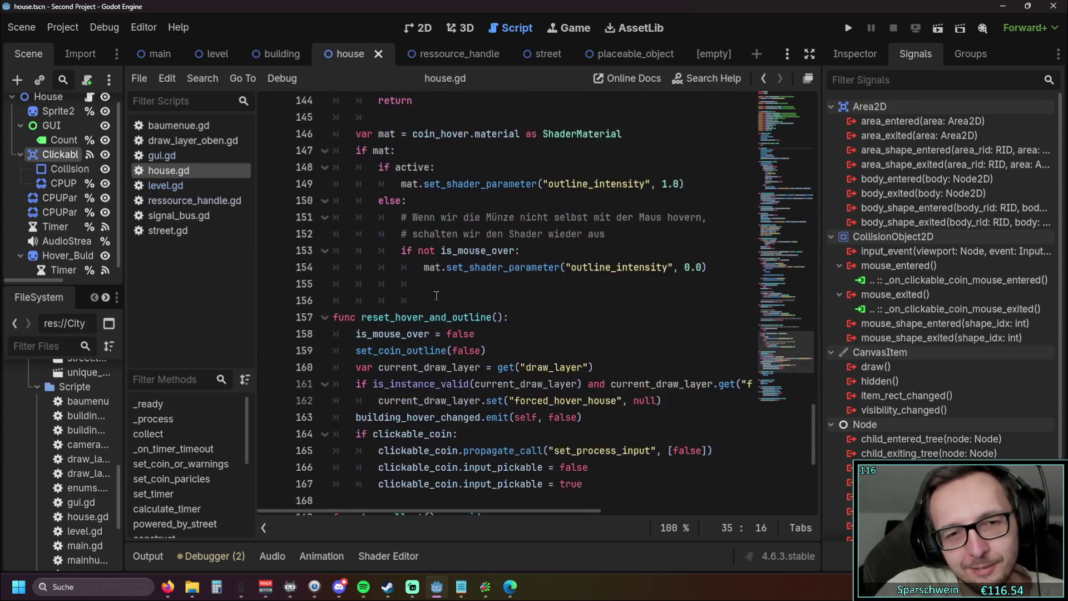
{"action": "left_click_drag", "start_coordinate": [483, 261], "coordinate": [314, 263]}
{"action": "key", "text": "ctrl+c"}
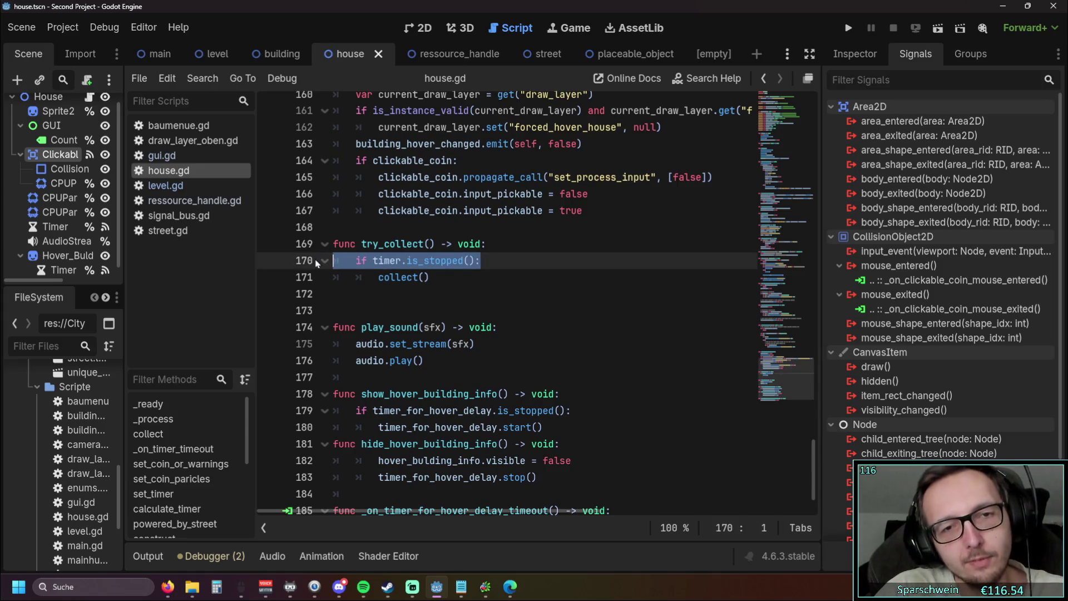
{"action": "left_click", "coordinate": [527, 286]}
{"action": "scroll", "coordinate": [517, 284], "scroll_direction": "up", "scroll_amount": 20}
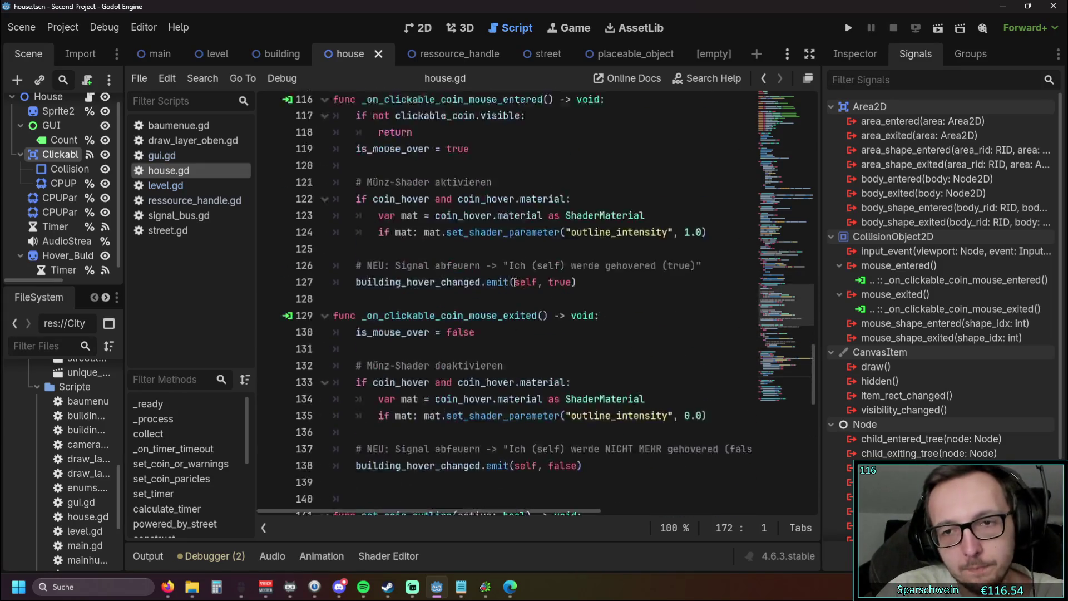
{"action": "scroll", "coordinate": [502, 280], "scroll_direction": "up", "scroll_amount": 10}
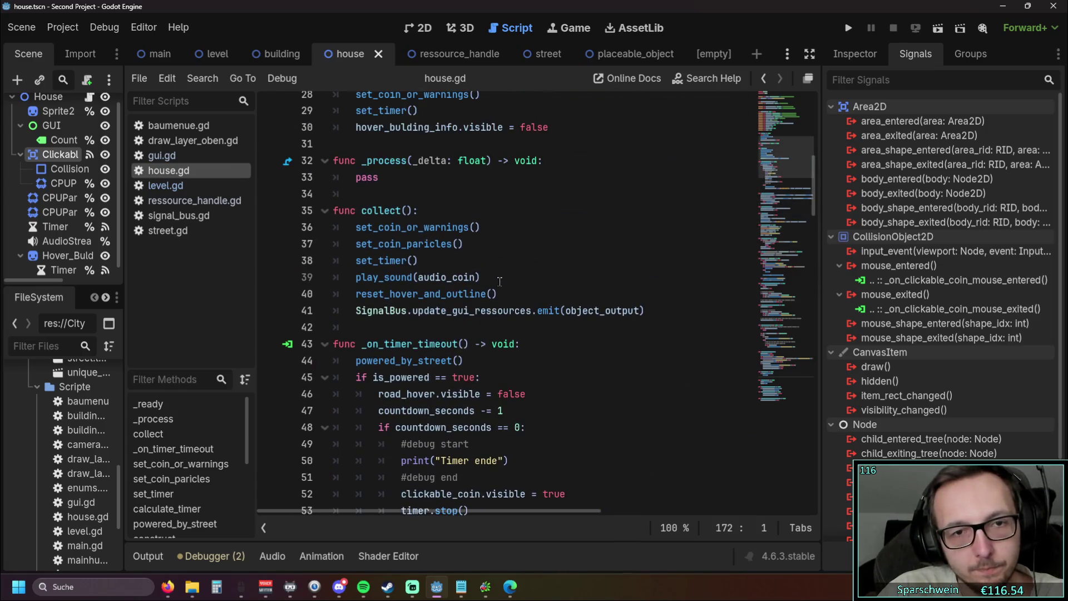
- Insert 'if timer.is_stopped():' under func collect() and indent lines 37–42 beneath it
{"action": "left_click", "coordinate": [449, 213]}
{"action": "key", "text": "Return"}
{"action": "key", "text": "ctrl+v"}
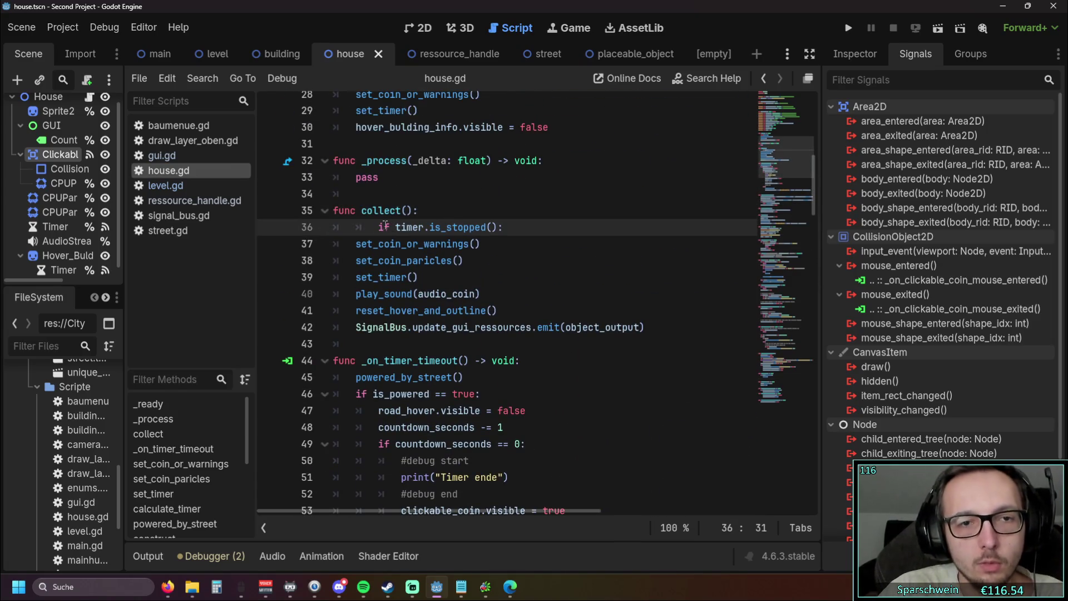
{"action": "key", "text": "Home"}
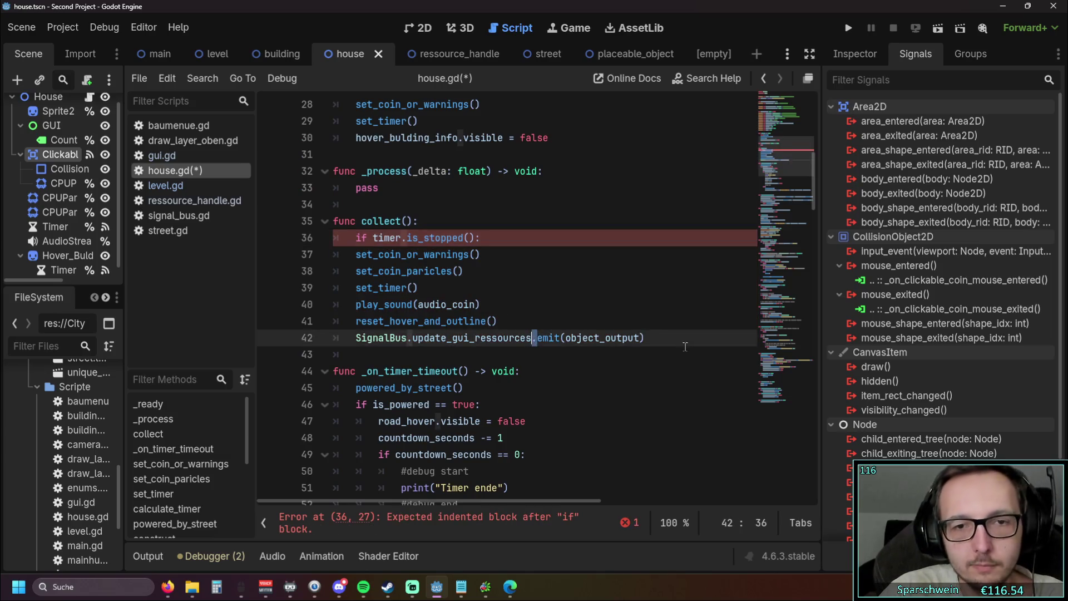
{"action": "left_click_drag", "start_coordinate": [647, 338], "coordinate": [288, 261]}
{"action": "key", "text": "Tab"}
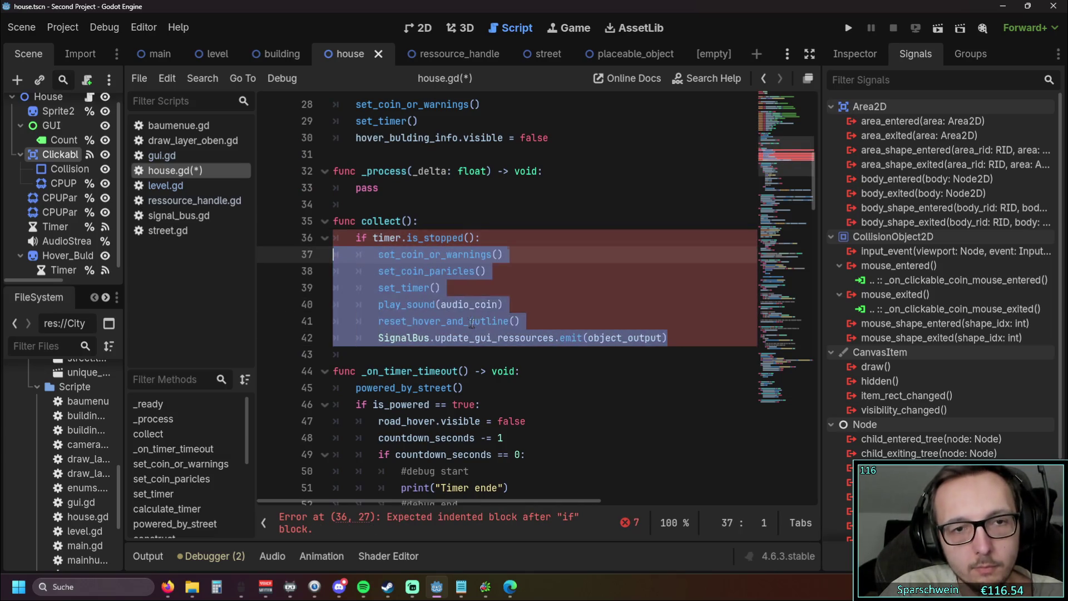
{"action": "left_click", "coordinate": [525, 347]}
{"action": "scroll", "coordinate": [525, 345], "scroll_direction": "down", "scroll_amount": 20}
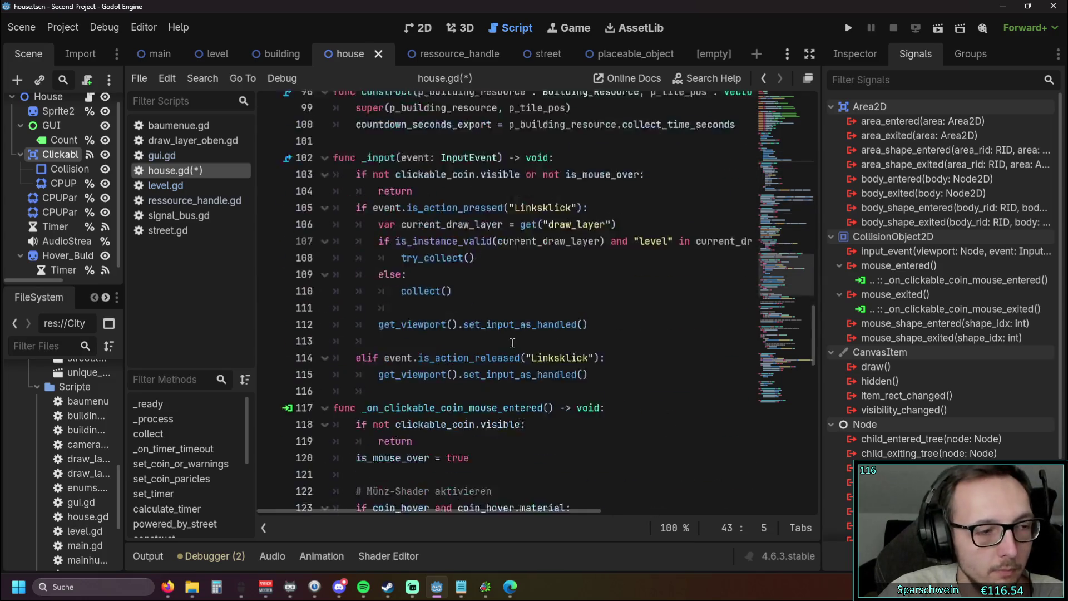
{"action": "scroll", "coordinate": [512, 341], "scroll_direction": "down", "scroll_amount": 3}
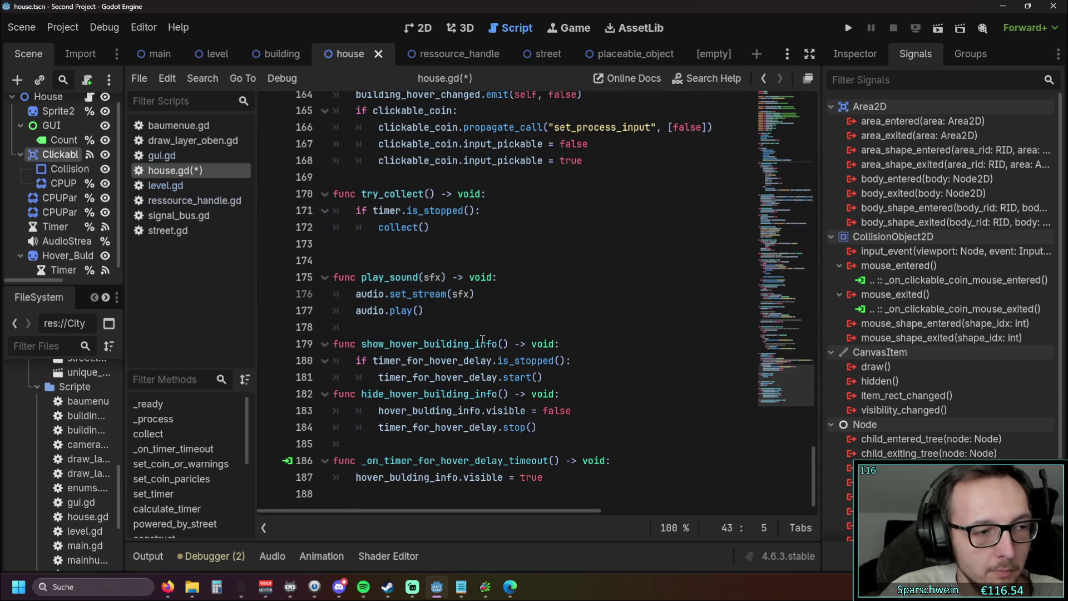
{"action": "scroll", "coordinate": [439, 349], "scroll_direction": "up", "scroll_amount": 2}
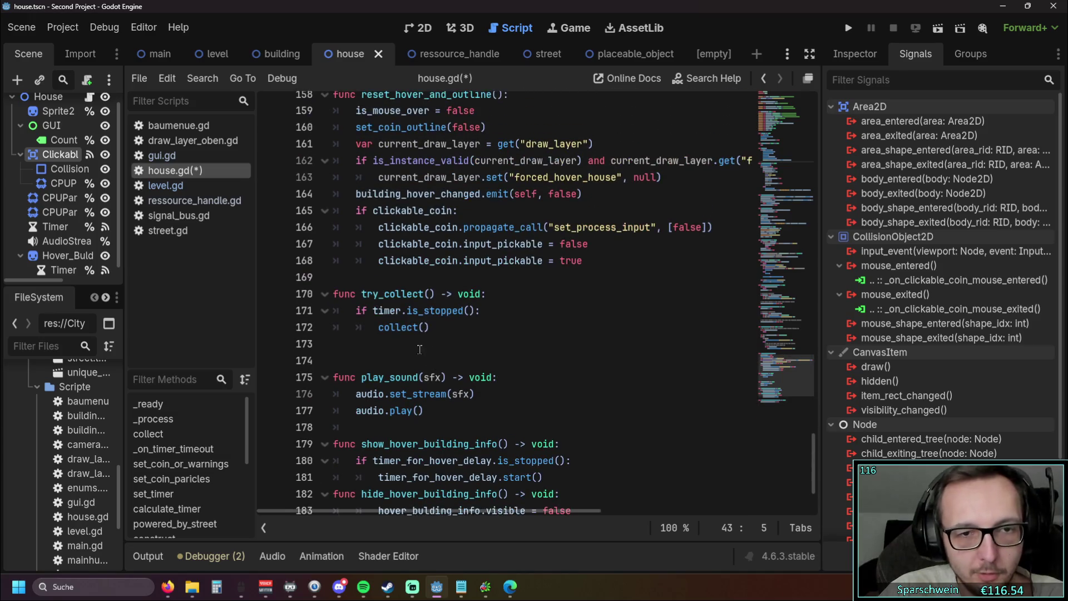
{"action": "mouse_move", "coordinate": [437, 329]}
{"action": "left_mouse_down"}
{"action": "mouse_move", "coordinate": [297, 278]}
{"action": "mouse_move", "coordinate": [294, 290]}
{"action": "left_mouse_up"}
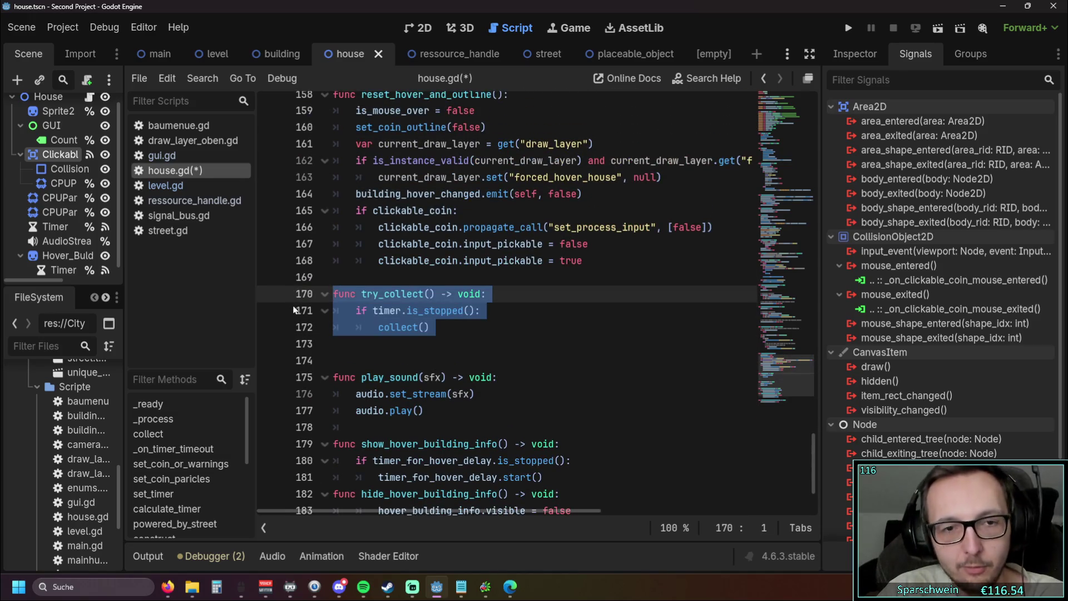
- Delete the try_collect function and change the call on line 108 to collect()
{"action": "key", "text": "BackSpace"}
{"action": "key", "text": "BackSpace"}
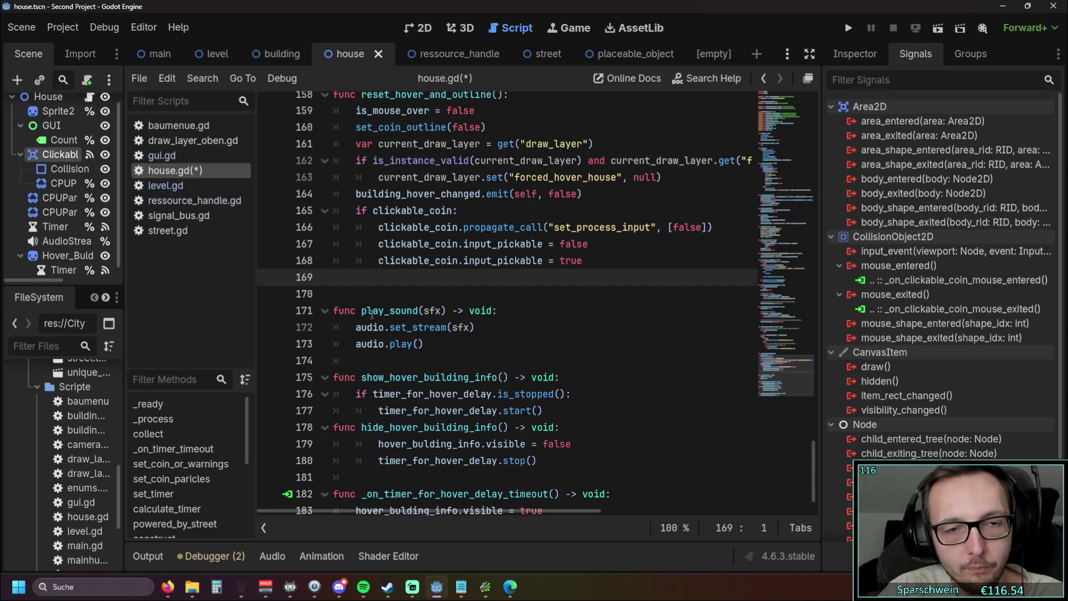
{"action": "key", "text": "BackSpace"}
{"action": "scroll", "coordinate": [467, 305], "scroll_direction": "up", "scroll_amount": 6}
{"action": "scroll", "coordinate": [467, 305], "scroll_direction": "up", "scroll_amount": 15}
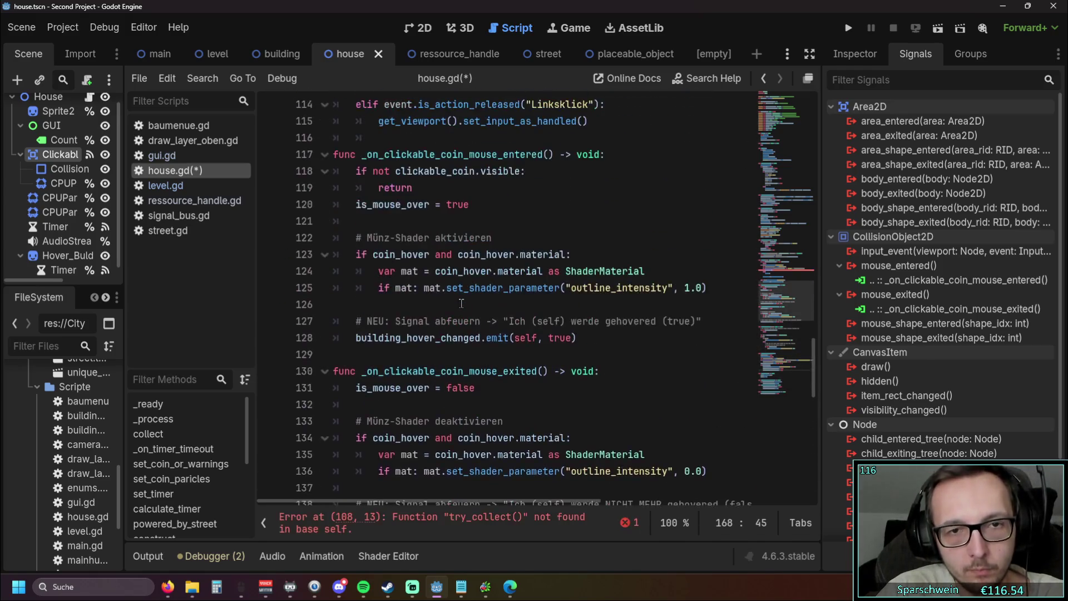
{"action": "left_click_drag", "start_coordinate": [403, 339], "coordinate": [449, 339]}
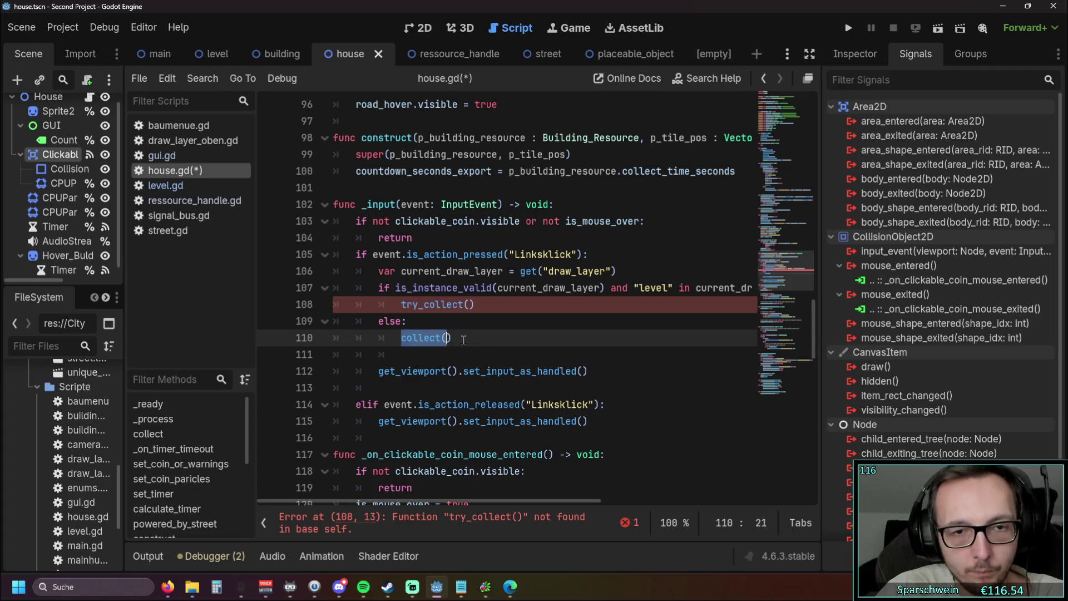
{"action": "key", "text": "ctrl+c"}
{"action": "left_click_drag", "start_coordinate": [475, 304], "coordinate": [401, 304]}
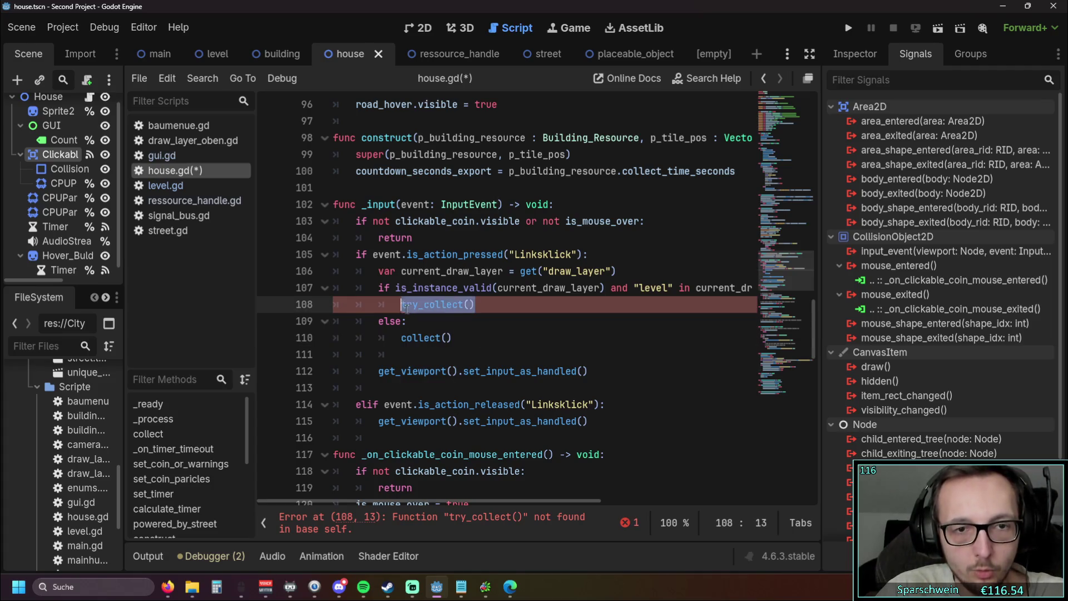
{"action": "key", "text": "ctrl+v"}
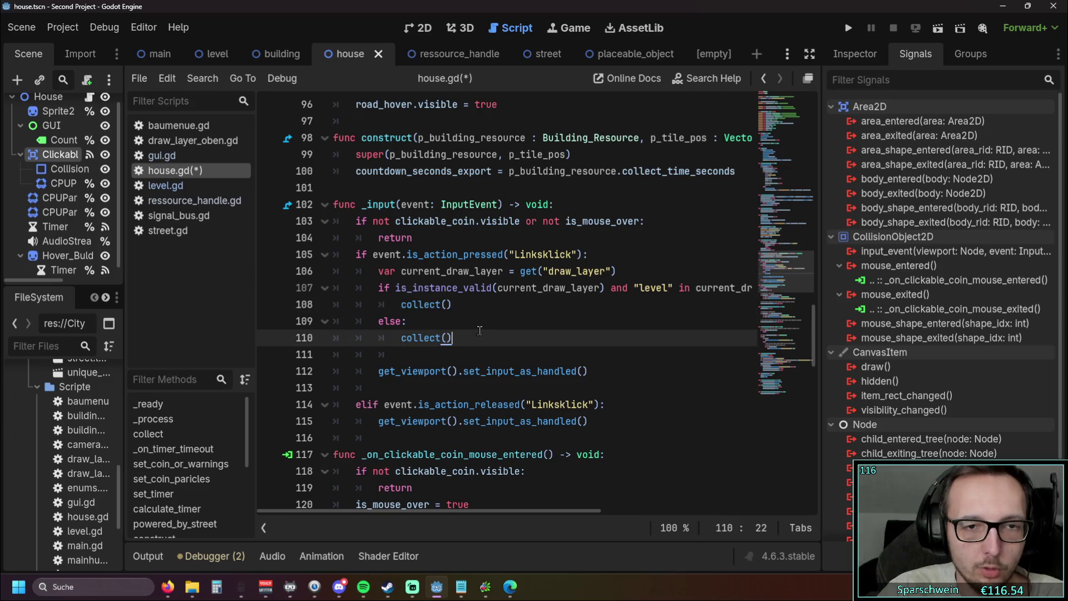
- Inspect the draw-layer check and its else branch, then open level.gd
{"action": "left_click", "coordinate": [474, 324]}
{"action": "left_click", "coordinate": [439, 338]}
{"action": "left_click", "coordinate": [501, 346]}
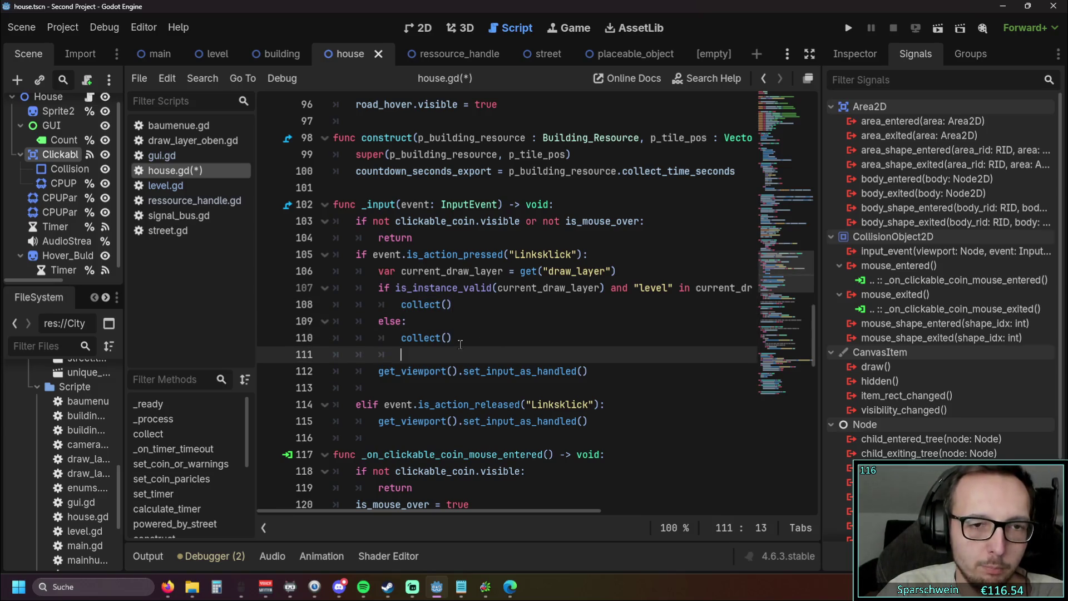
{"action": "left_click_drag", "start_coordinate": [453, 338], "coordinate": [401, 338]}
{"action": "left_click_drag", "start_coordinate": [452, 305], "coordinate": [358, 287]}
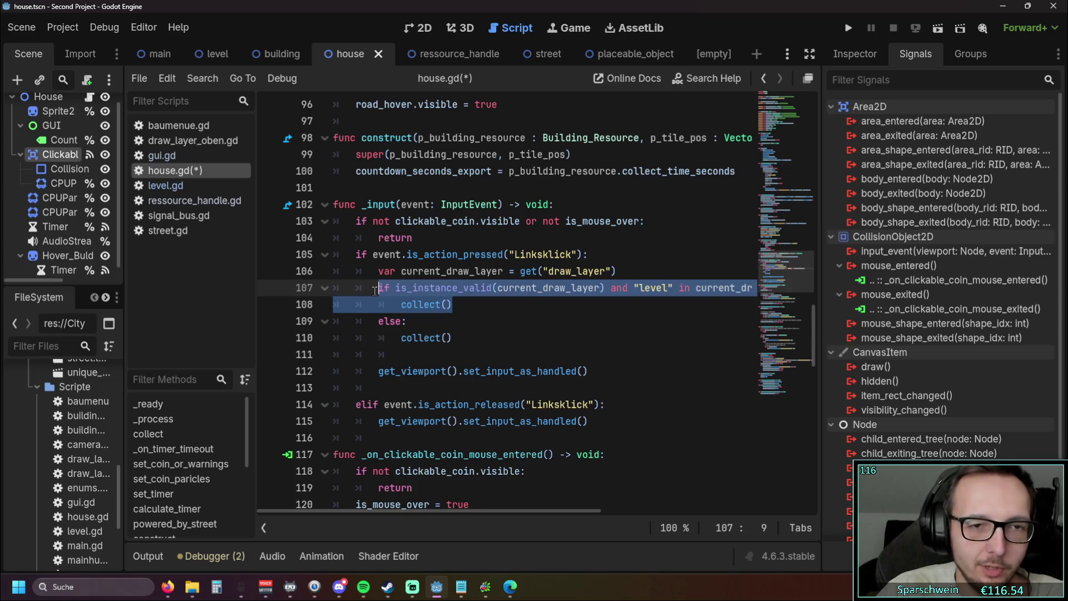
{"action": "left_click", "coordinate": [569, 321]}
{"action": "left_click", "coordinate": [165, 185]}
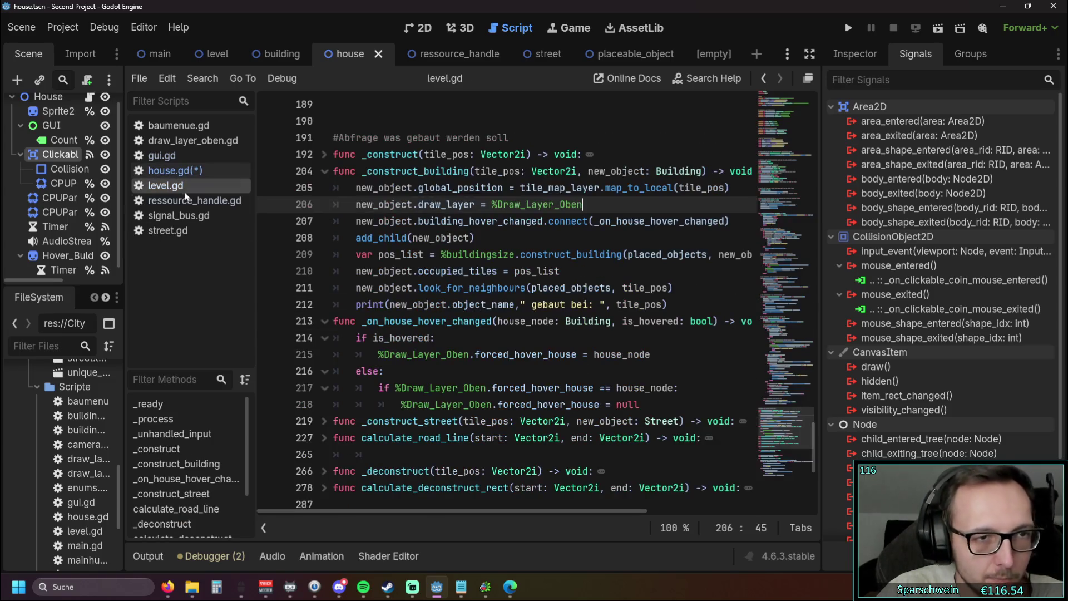
- Find 'try' in level.gd and change try_collect() to collect() on line 183
{"action": "scroll", "coordinate": [534, 335], "scroll_direction": "down", "scroll_amount": 2}
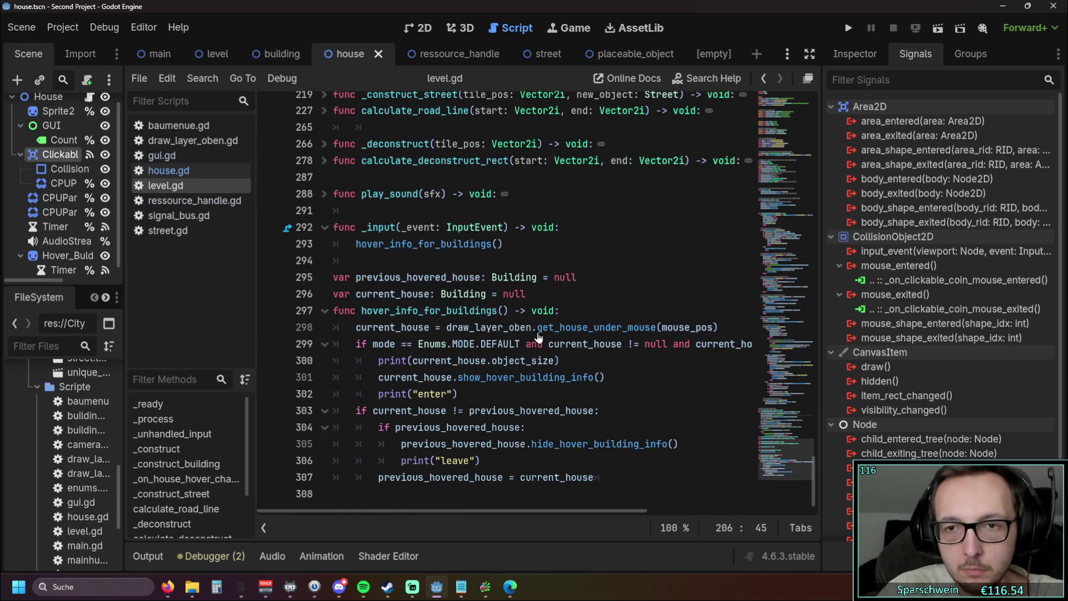
{"action": "scroll", "coordinate": [534, 333], "scroll_direction": "up", "scroll_amount": 5}
{"action": "scroll", "coordinate": [534, 324], "scroll_direction": "up", "scroll_amount": 10}
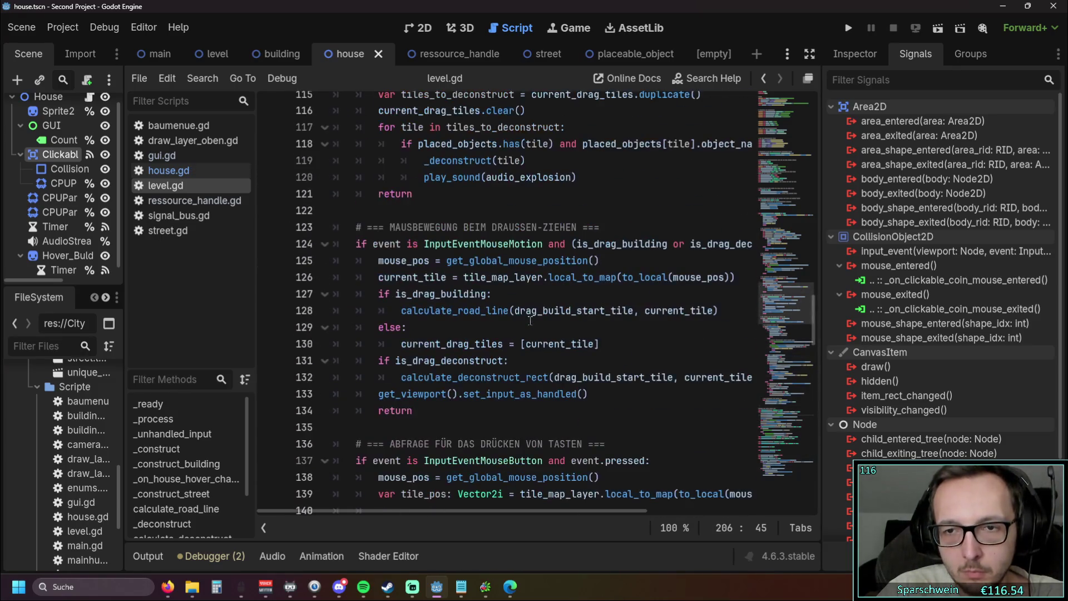
{"action": "key", "text": "ctrl+f"}
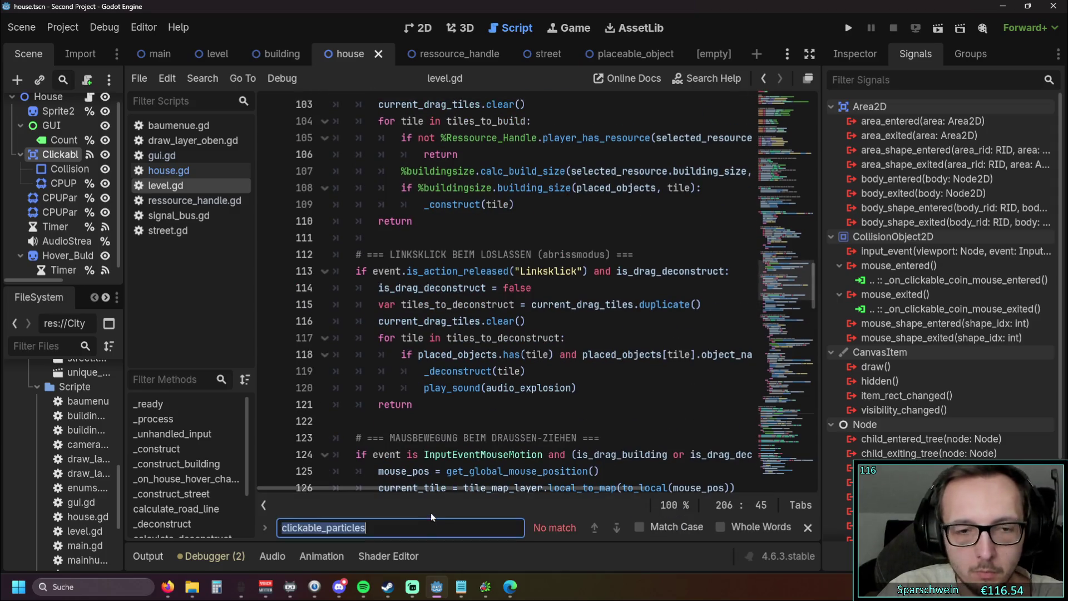
{"action": "type", "text": "try"}
{"action": "left_click", "coordinate": [602, 338]}
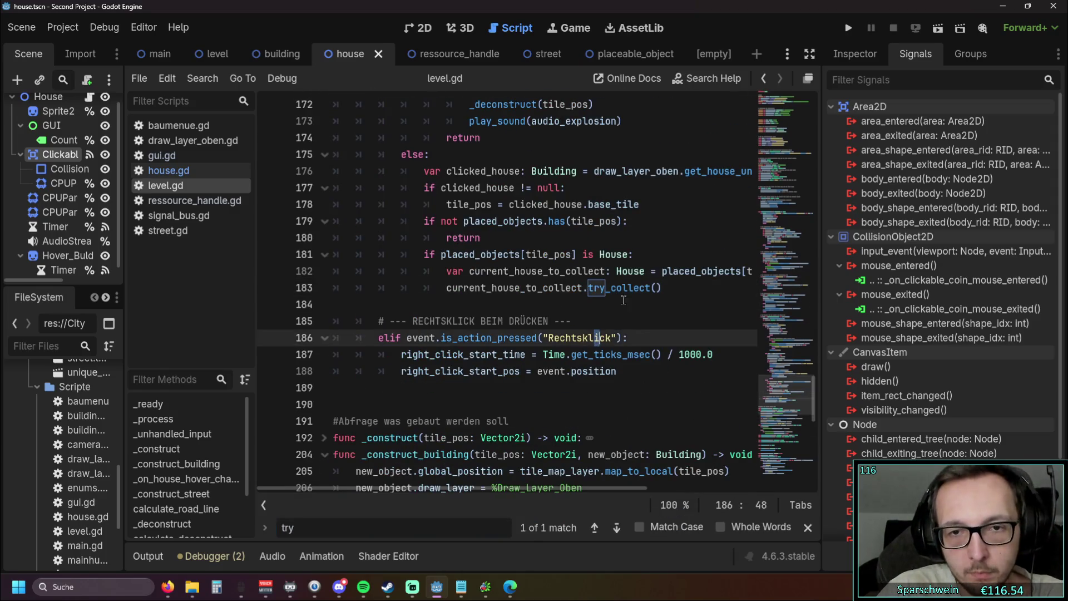
{"action": "left_click", "coordinate": [610, 294]}
{"action": "key", "text": "BackSpace"}
{"action": "key", "text": "BackSpace"}
{"action": "key", "text": "BackSpace"}
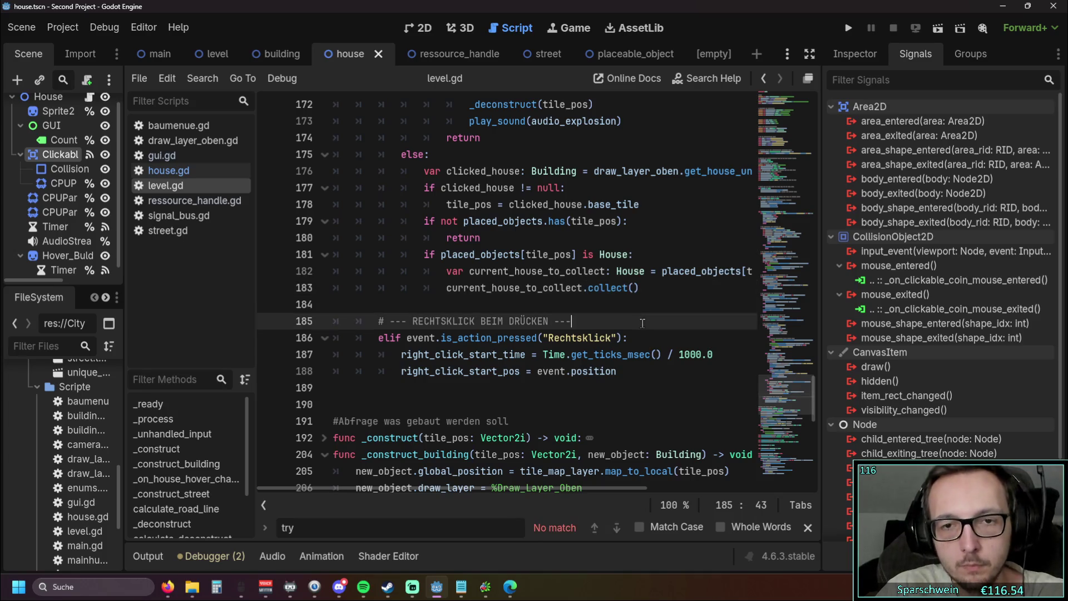
- Close the search, save level.gd and return to house.gd
{"action": "left_click", "coordinate": [642, 323]}
{"action": "left_click", "coordinate": [807, 527]}
{"action": "left_click", "coordinate": [622, 337]}
{"action": "key", "text": "ctrl+s"}
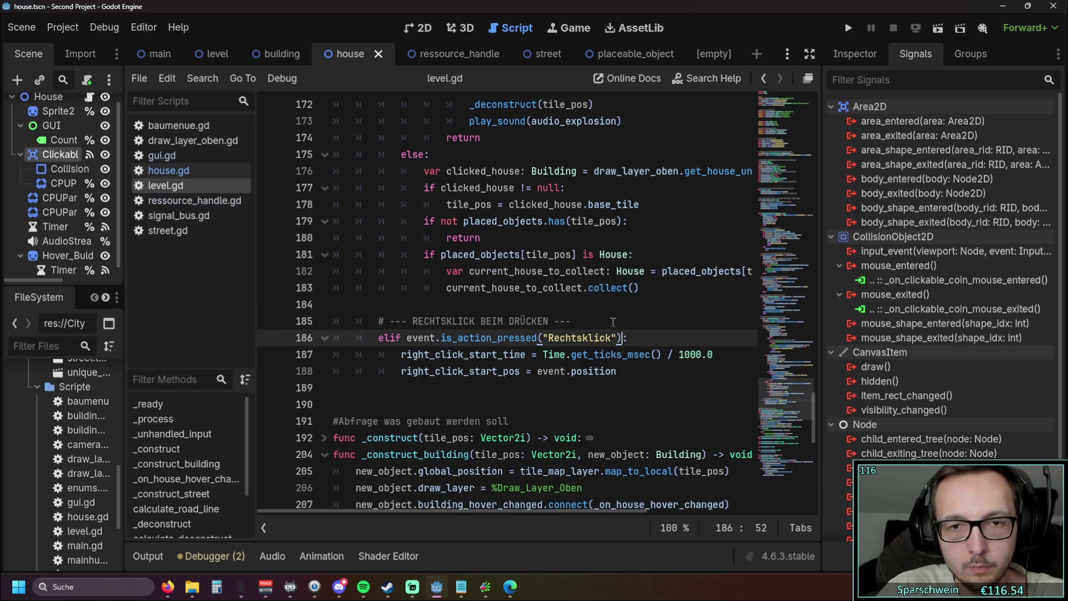
{"action": "left_click", "coordinate": [612, 306]}
{"action": "left_click", "coordinate": [189, 173]}
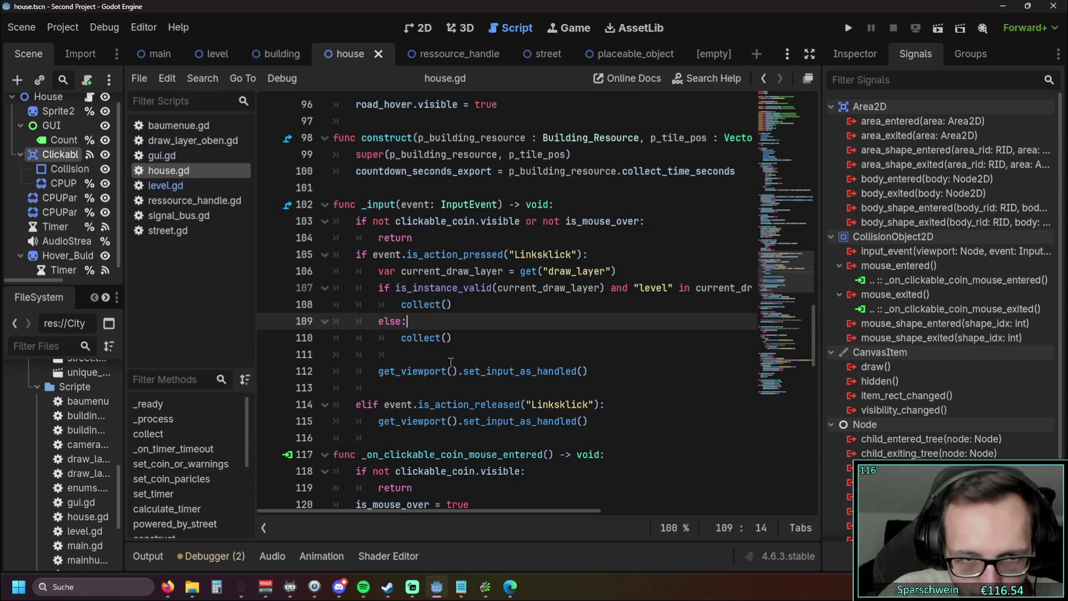
- Examine the else-branch collect() call and set a breakpoint on line 110
{"action": "mouse_move", "coordinate": [436, 509]}
{"action": "left_mouse_down"}
{"action": "mouse_move", "coordinate": [493, 509]}
{"action": "mouse_move", "coordinate": [413, 505]}
{"action": "left_mouse_up"}
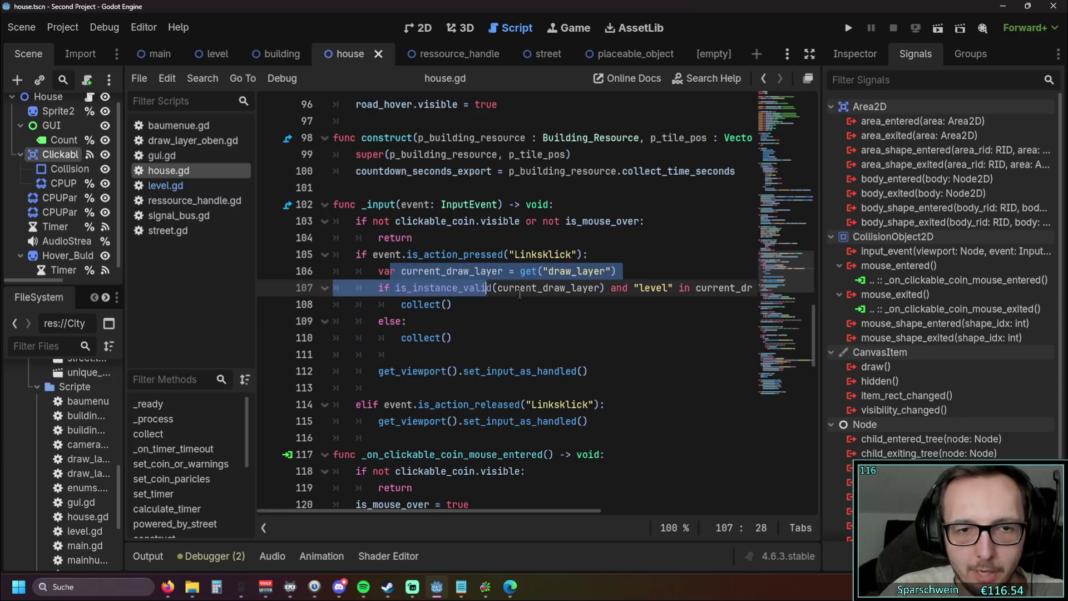
{"action": "left_click_drag", "start_coordinate": [401, 354], "coordinate": [388, 341]}
{"action": "left_click", "coordinate": [528, 334]}
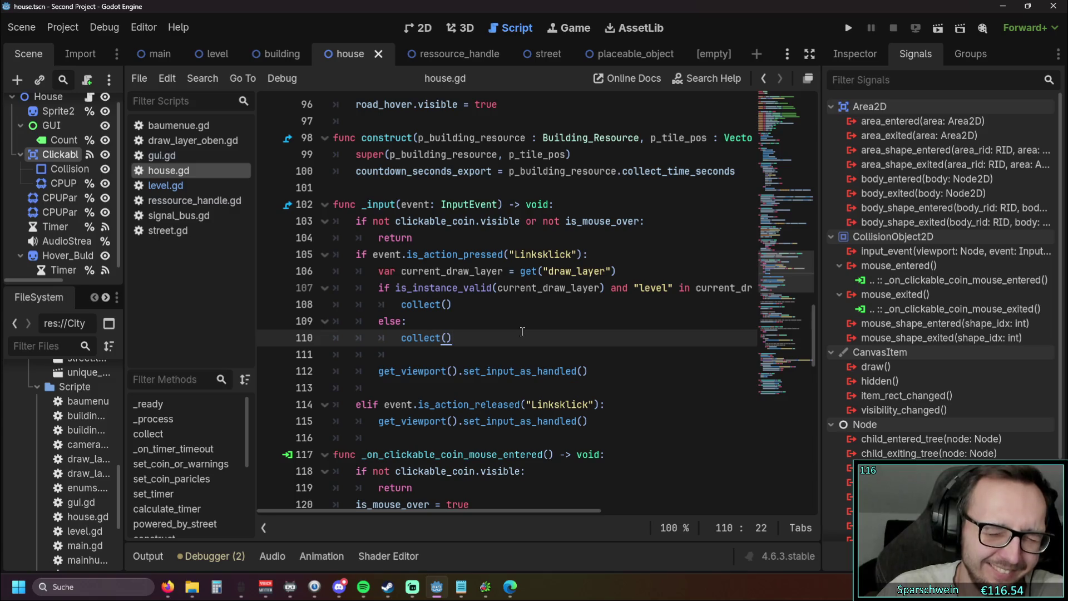
{"action": "left_click", "coordinate": [271, 339]}
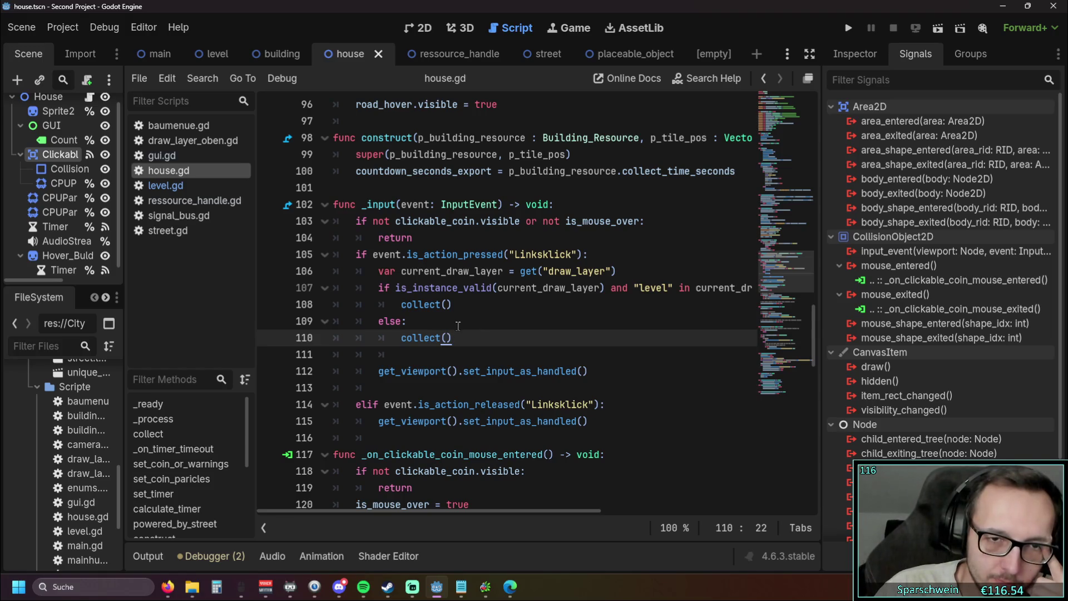
- Delete the draw-layer check and else branch, dedent collect(), save house.gd and run the game
{"action": "mouse_move", "coordinate": [422, 513]}
{"action": "left_mouse_down"}
{"action": "mouse_move", "coordinate": [483, 513]}
{"action": "mouse_move", "coordinate": [398, 511]}
{"action": "left_mouse_up"}
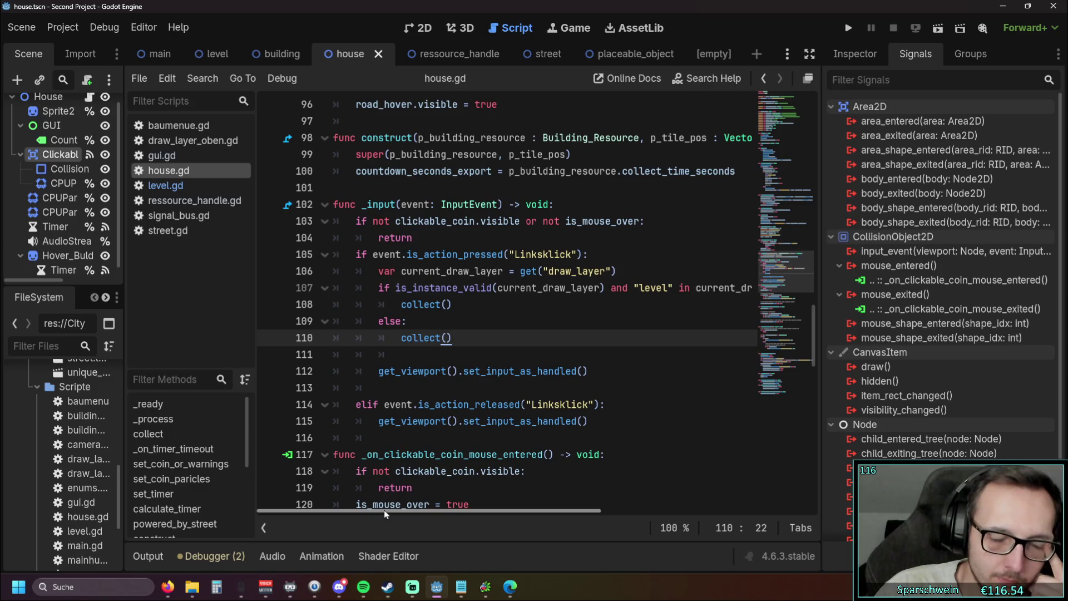
{"action": "left_click_drag", "start_coordinate": [410, 322], "coordinate": [285, 273]}
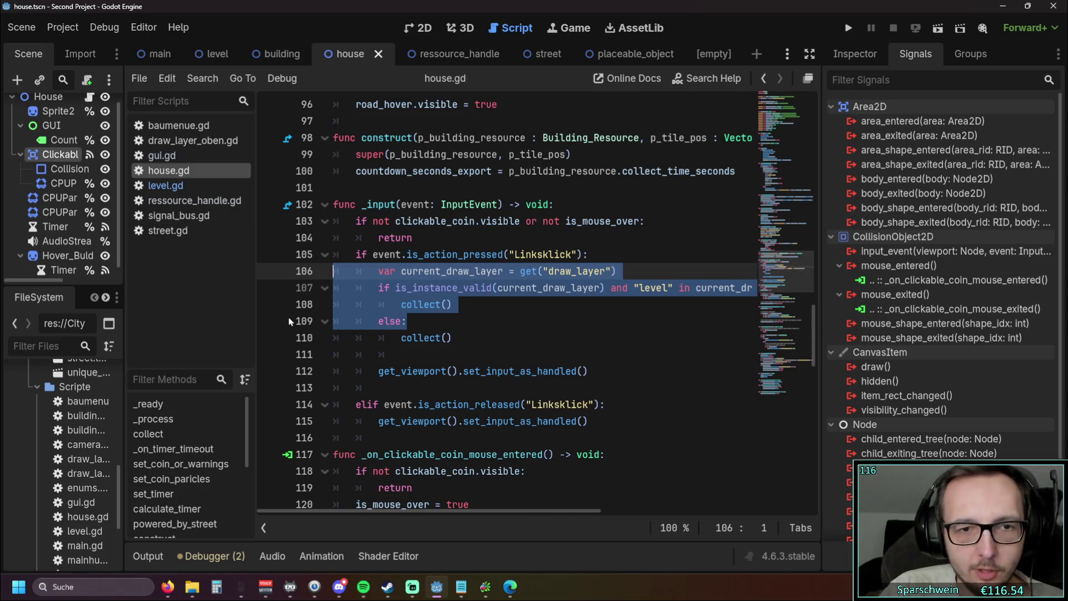
{"action": "key", "text": "BackSpace"}
{"action": "key", "text": "BackSpace"}
{"action": "key", "text": "Down"}
{"action": "key", "text": "shift+Tab"}
{"action": "key", "text": "Delete"}
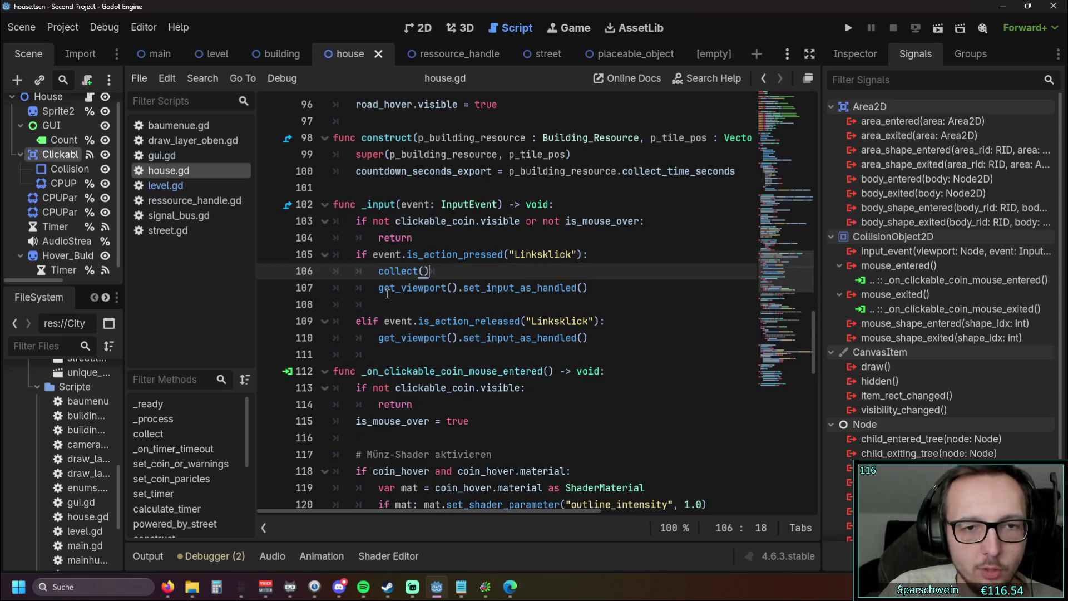
{"action": "left_click", "coordinate": [390, 305]}
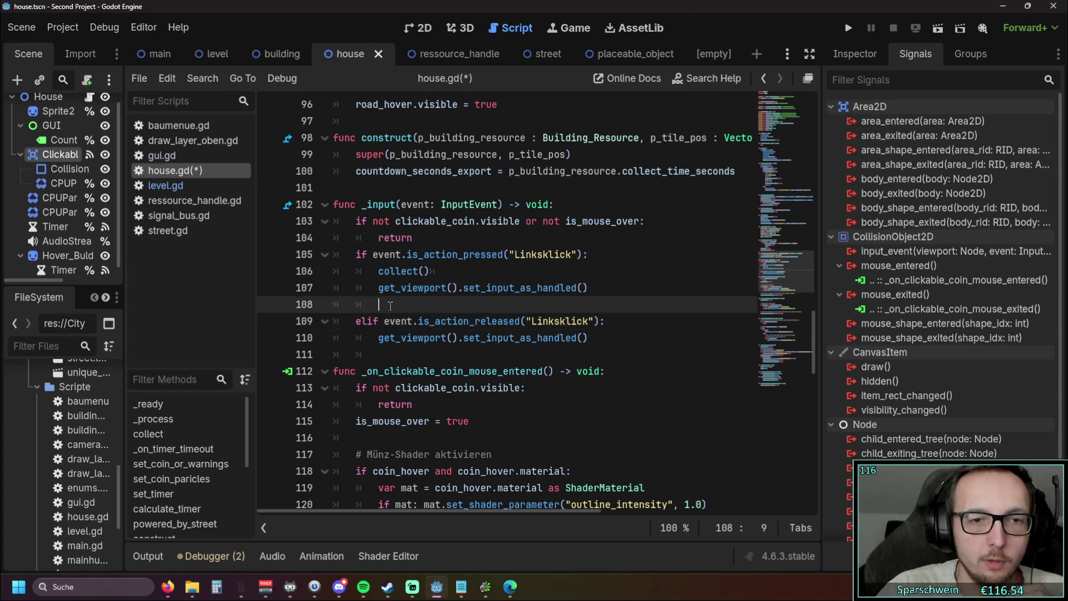
{"action": "key", "text": "BackSpace"}
{"action": "key", "text": "BackSpace"}
{"action": "key", "text": "BackSpace"}
{"action": "left_click", "coordinate": [637, 333]}
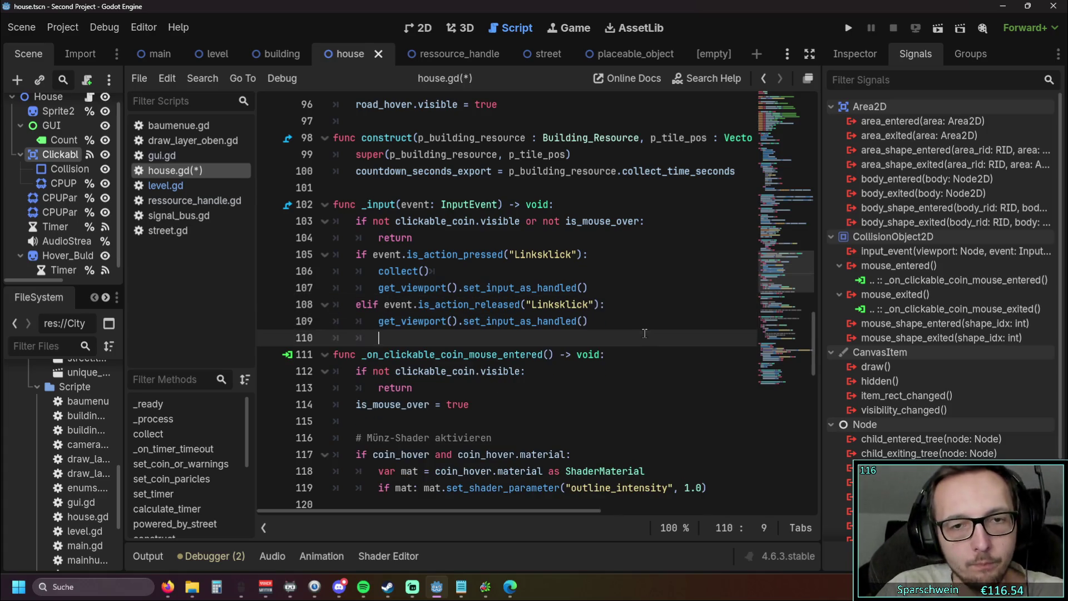
{"action": "key", "text": "ctrl+s"}
{"action": "left_click", "coordinate": [628, 327]}
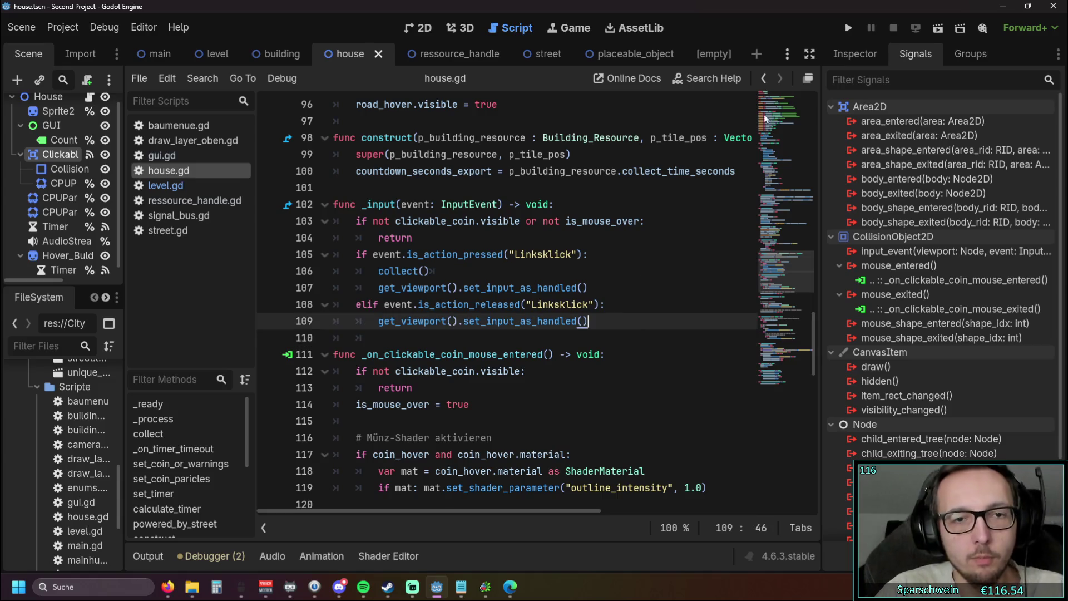
{"action": "left_click", "coordinate": [854, 29]}
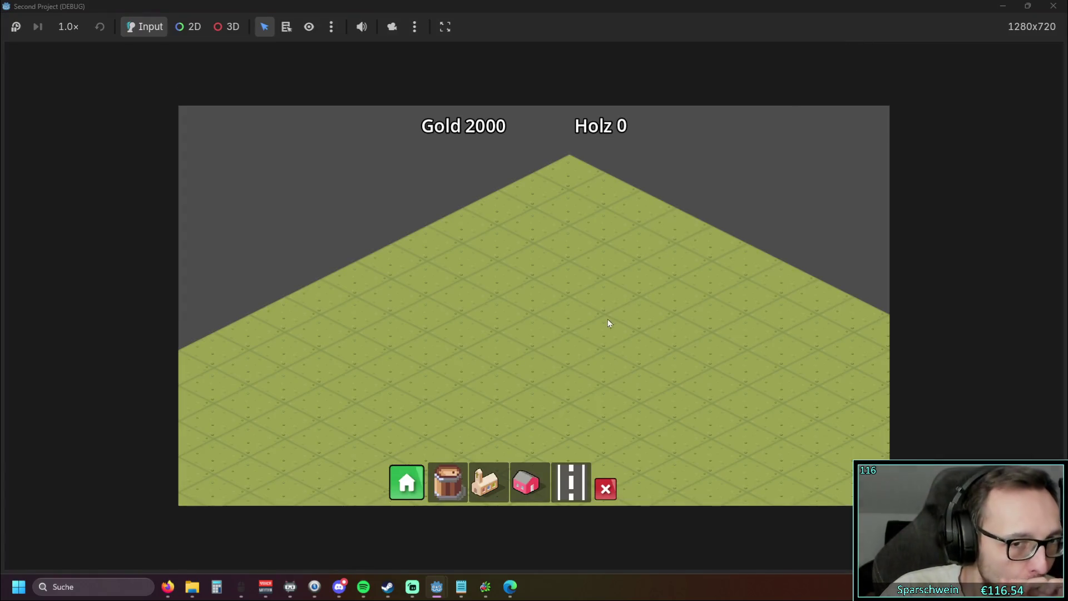
- Place a house on the centre tile, a road running up-right and a church
{"action": "left_click", "coordinate": [525, 482]}
{"action": "left_click", "coordinate": [545, 363]}
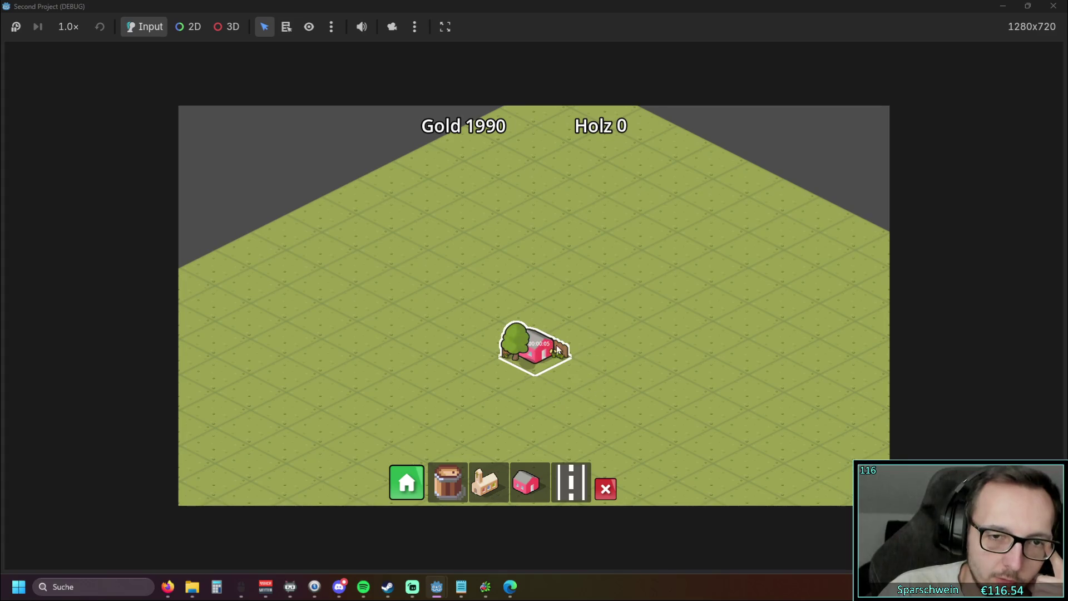
{"action": "scroll", "coordinate": [572, 334], "scroll_direction": "up", "scroll_amount": 1}
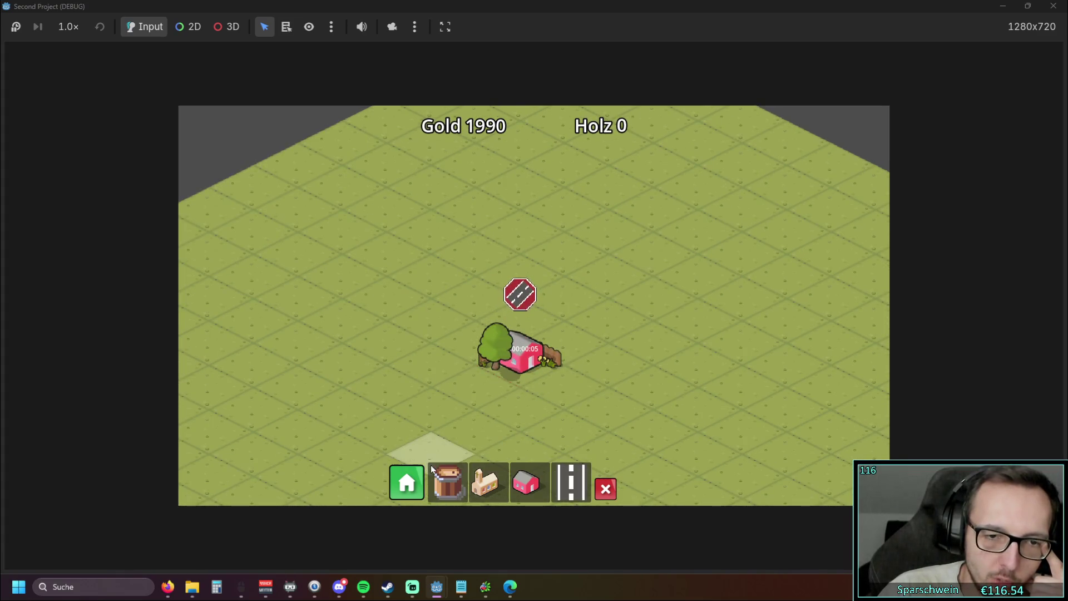
{"action": "left_click_drag", "start_coordinate": [428, 447], "coordinate": [630, 380]}
{"action": "left_click", "coordinate": [484, 481]}
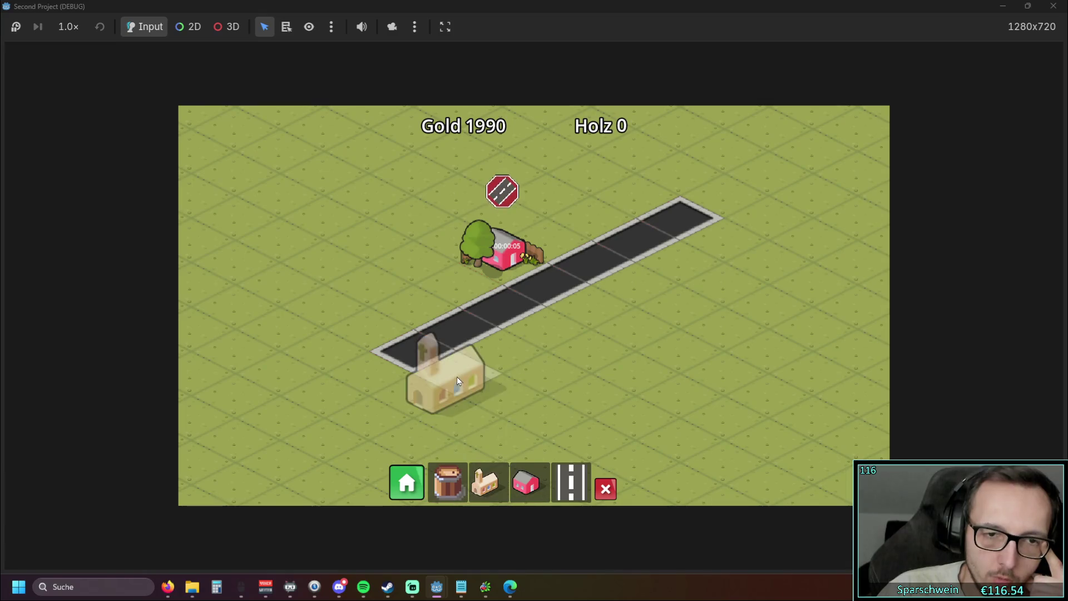
{"action": "left_click", "coordinate": [456, 376]}
{"action": "key", "text": "w"}
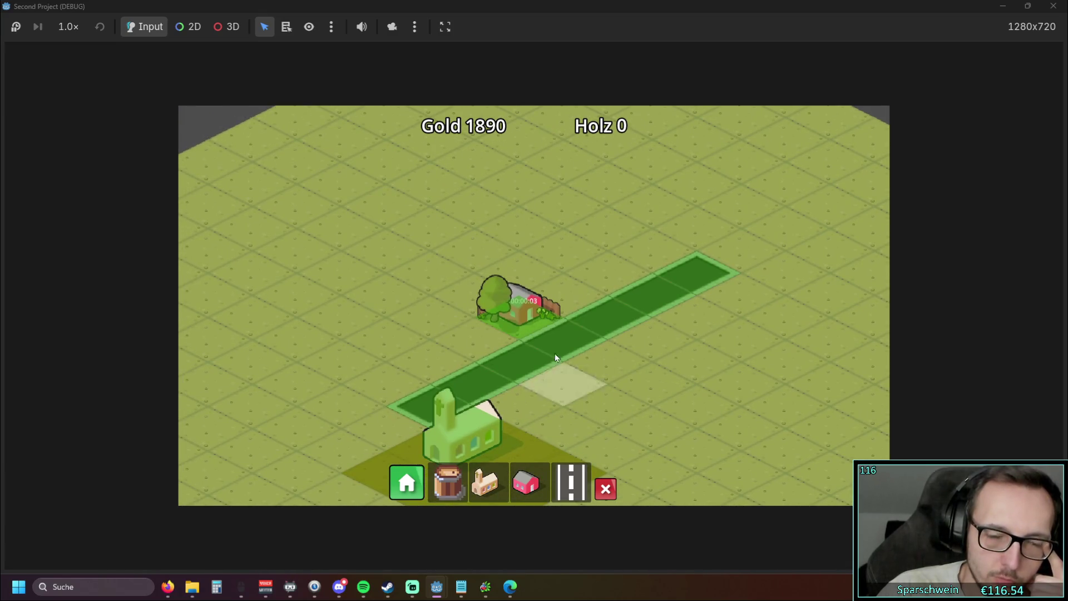
{"action": "scroll", "coordinate": [536, 297], "scroll_direction": "up", "scroll_amount": 1}
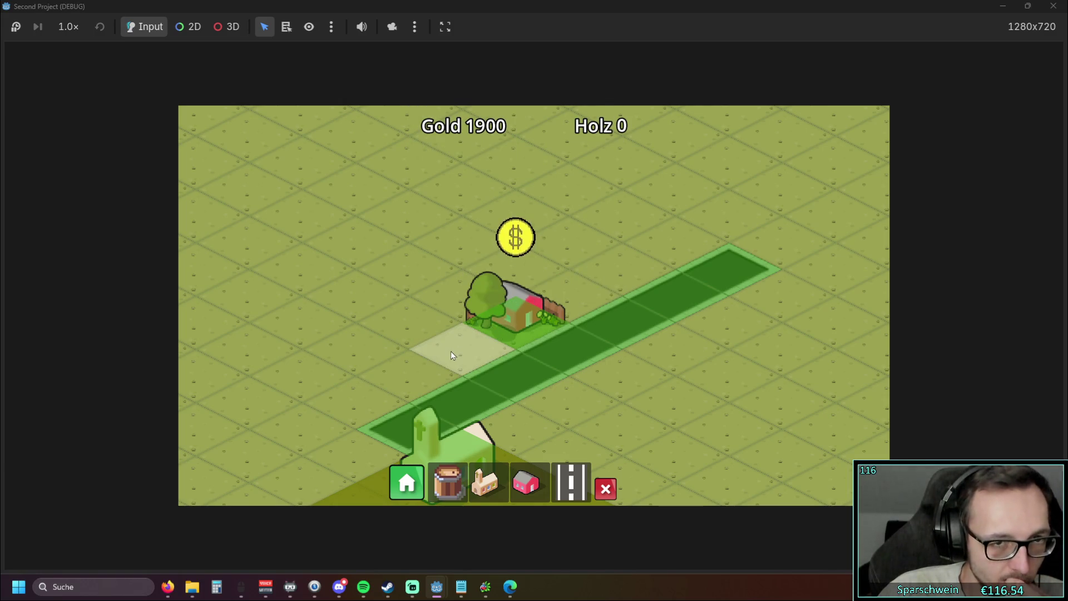
- Collect the house's coin twice, raising gold from 1900 to 1910, then close the game
{"action": "left_click", "coordinate": [492, 334]}
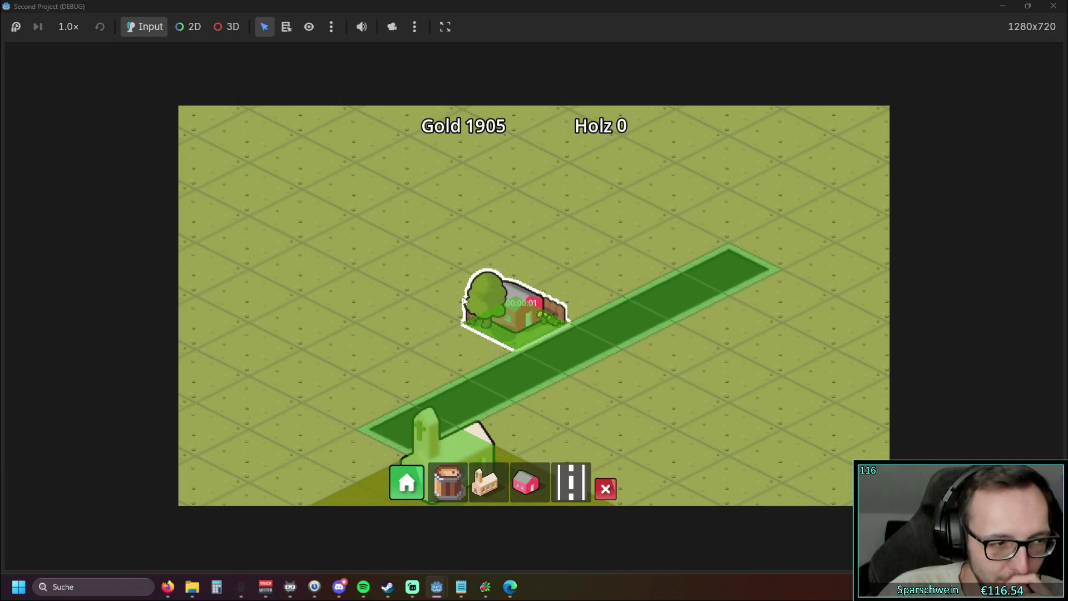
{"action": "left_click", "coordinate": [516, 241]}
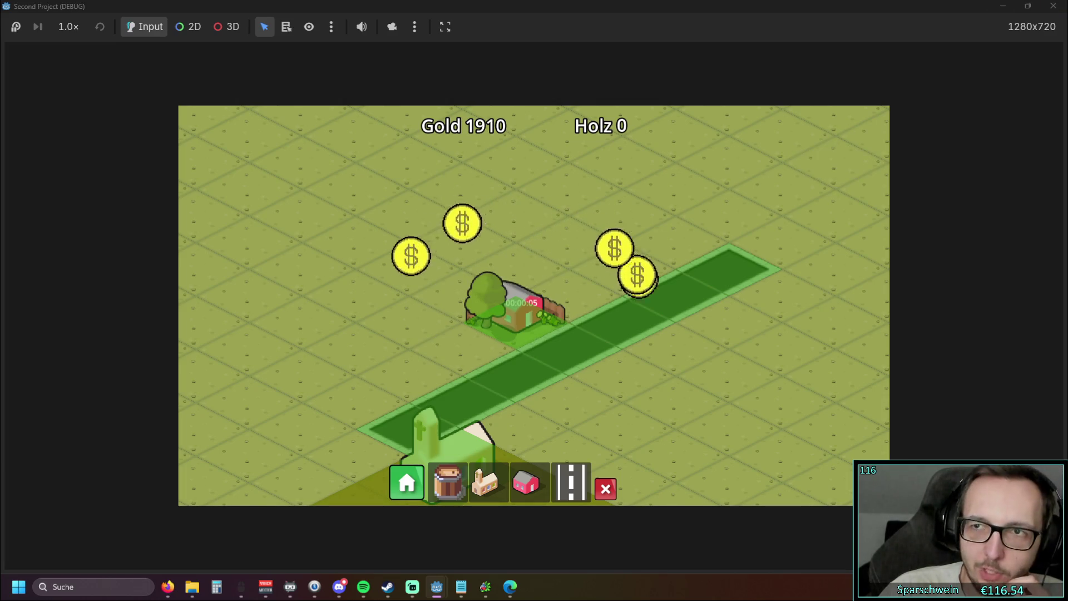
{"action": "left_click", "coordinate": [1063, 9]}
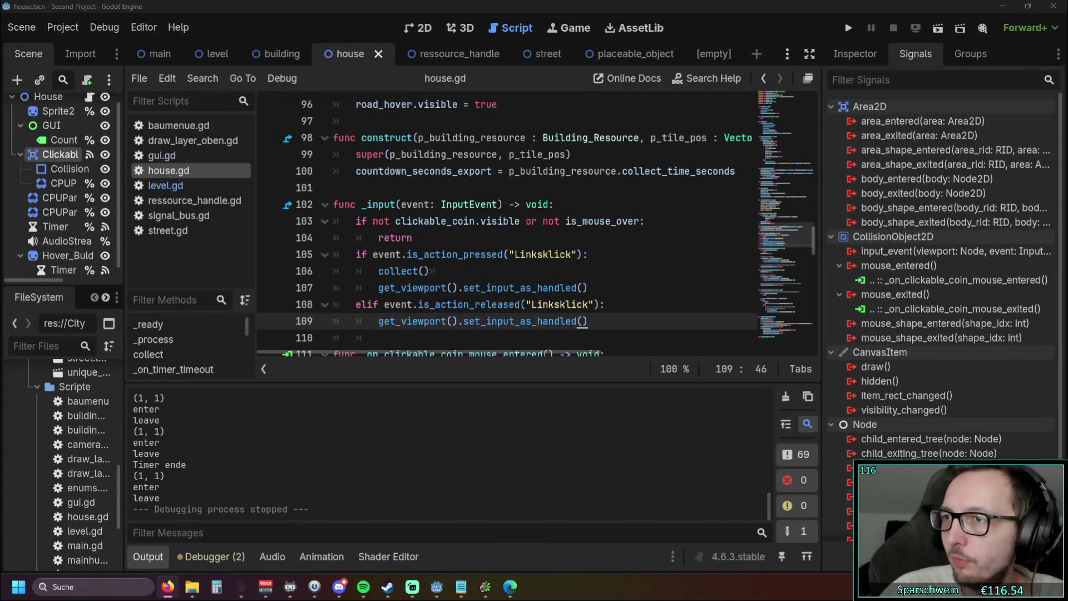
- Check the pressed/released lines 105 and 108, then delete the stray tab after collect() on line 106
{"action": "left_click", "coordinate": [600, 274]}
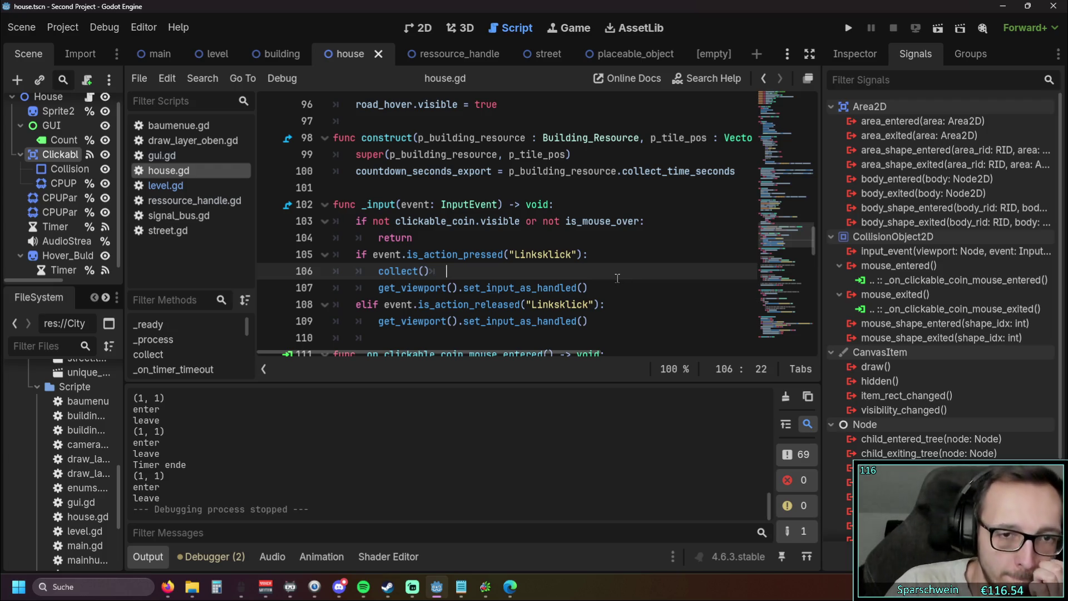
{"action": "scroll", "coordinate": [578, 295], "scroll_direction": "down", "scroll_amount": 2}
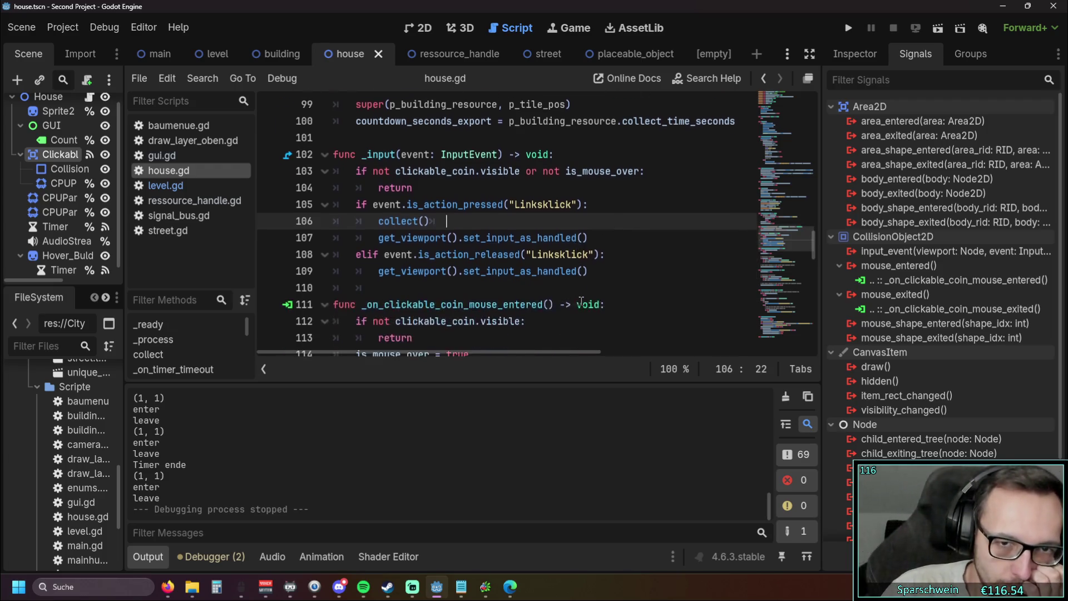
{"action": "scroll", "coordinate": [584, 299], "scroll_direction": "up", "scroll_amount": 2}
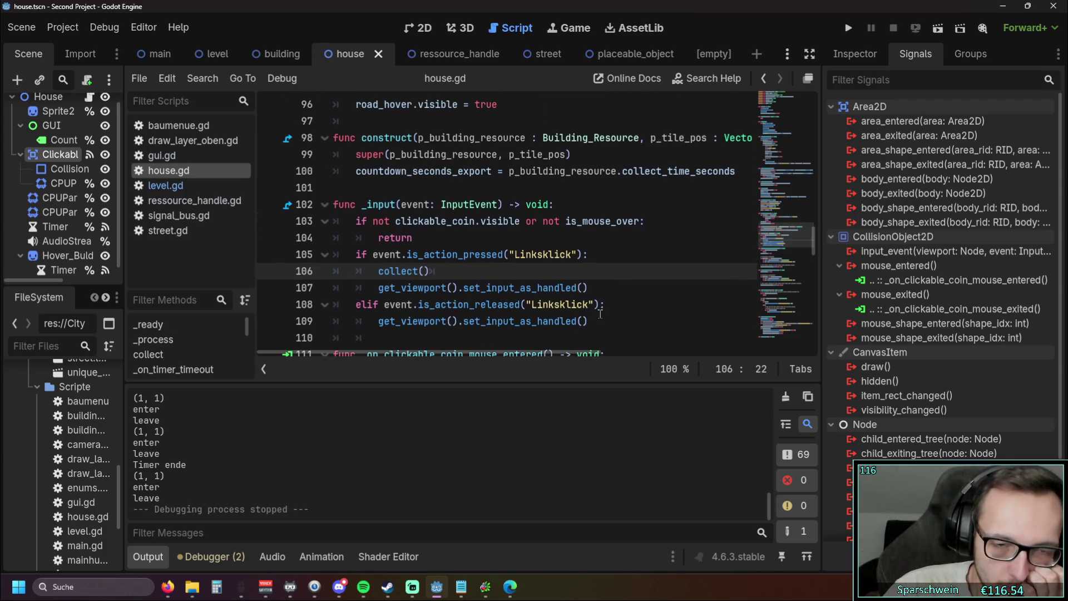
{"action": "left_click_drag", "start_coordinate": [592, 304], "coordinate": [356, 304]}
{"action": "left_click", "coordinate": [476, 304]}
{"action": "double_click", "coordinate": [477, 304]}
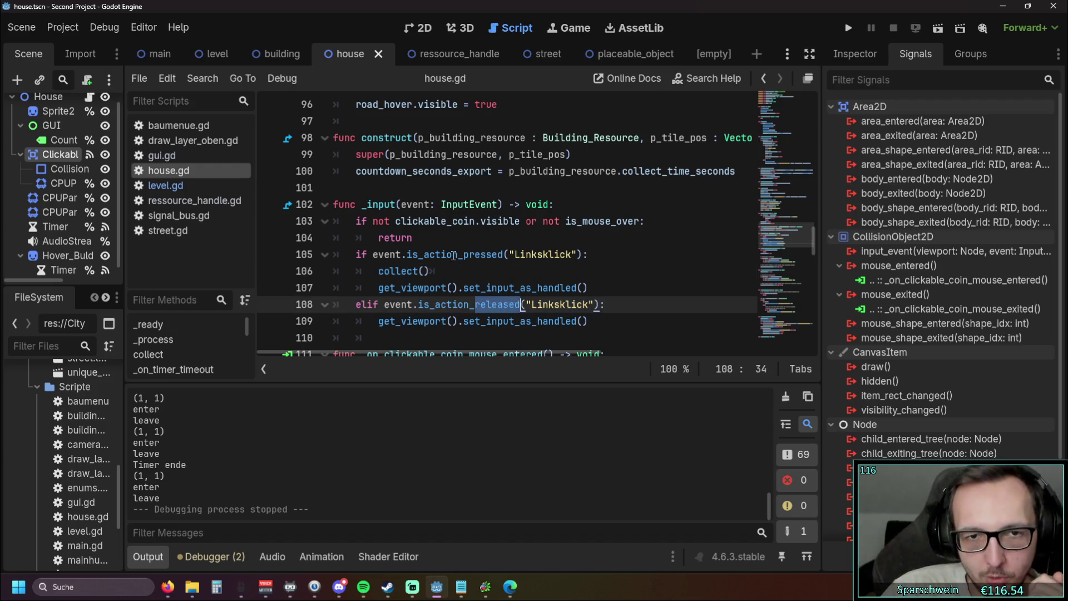
{"action": "double_click", "coordinate": [478, 255]}
{"action": "left_click", "coordinate": [623, 288]}
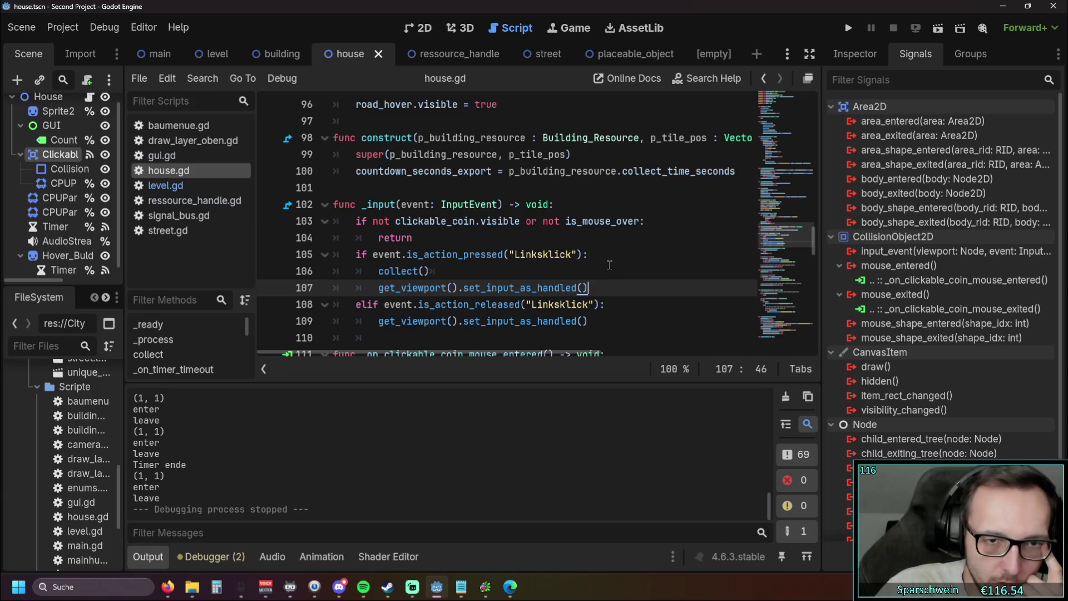
{"action": "left_click", "coordinate": [459, 271]}
{"action": "key", "text": "BackSpace"}
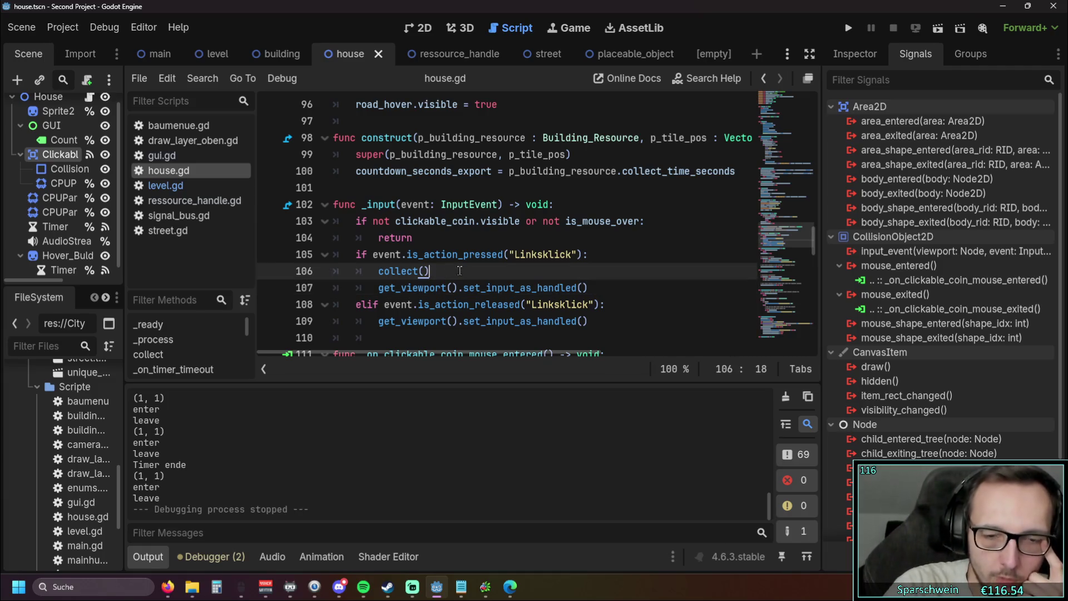
- Highlight every use of p_building_resource in construct(), then switch to the level.gd script
{"action": "scroll", "coordinate": [517, 277], "scroll_direction": "up", "scroll_amount": 1}
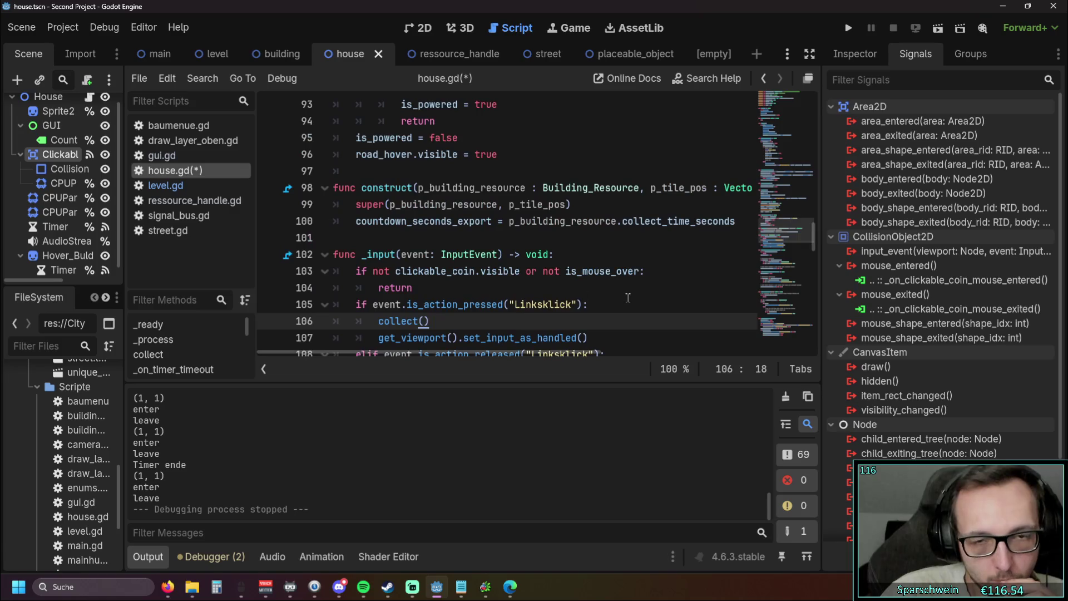
{"action": "scroll", "coordinate": [443, 352], "scroll_direction": "right", "scroll_amount": 2}
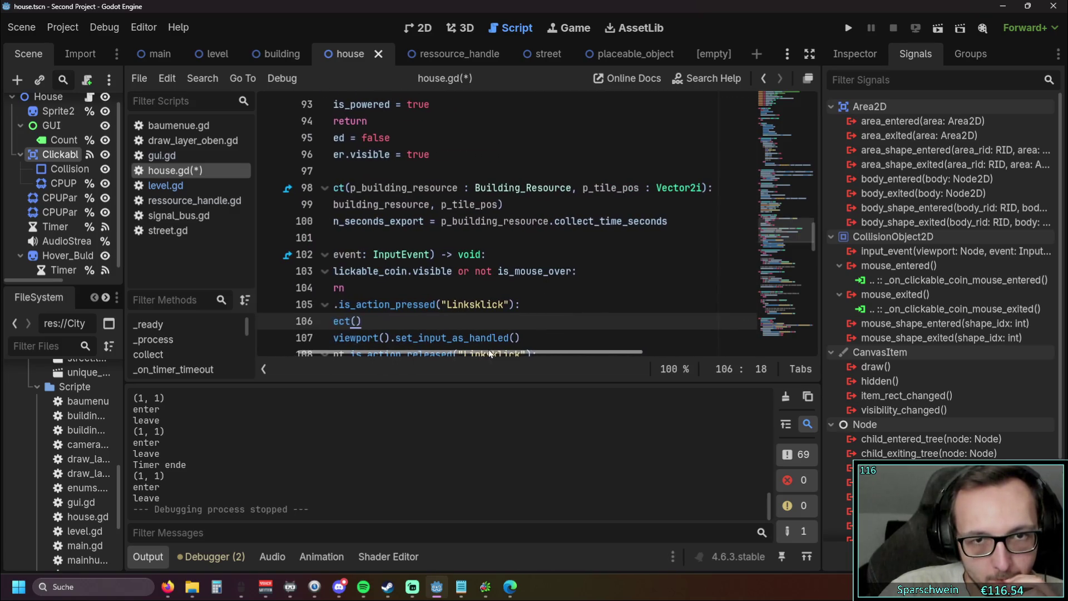
{"action": "scroll", "coordinate": [390, 350], "scroll_direction": "left", "scroll_amount": 2}
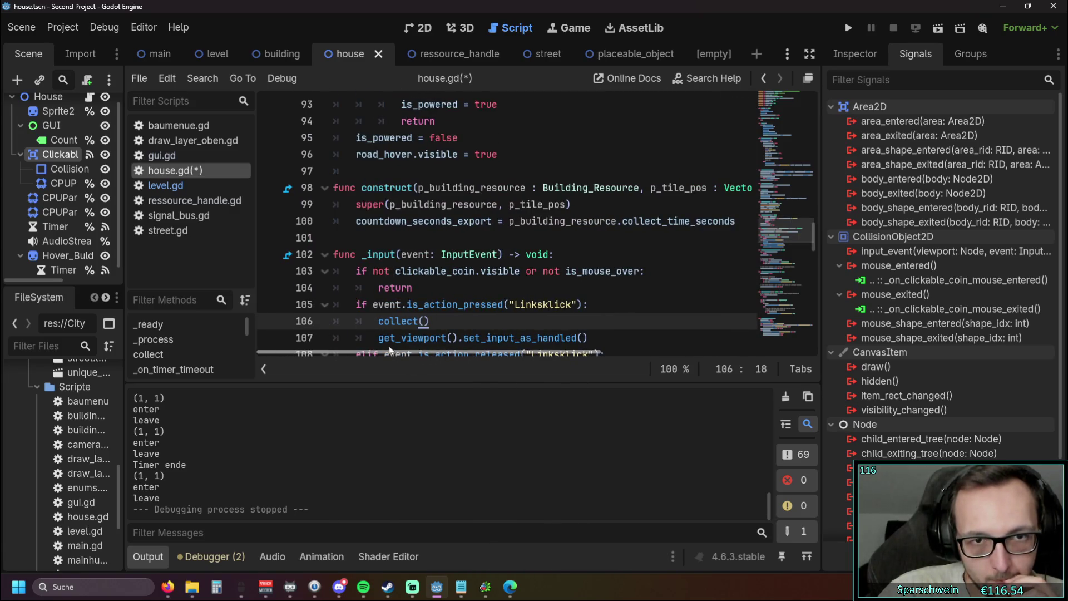
{"action": "scroll", "coordinate": [425, 237], "scroll_direction": "up", "scroll_amount": 1}
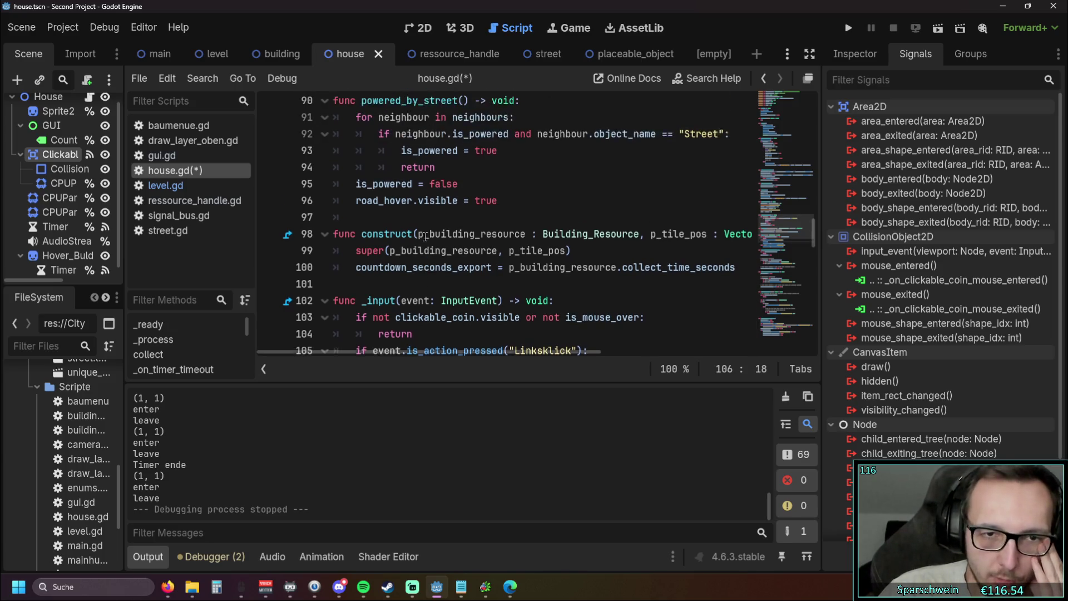
{"action": "left_click", "coordinate": [462, 237]}
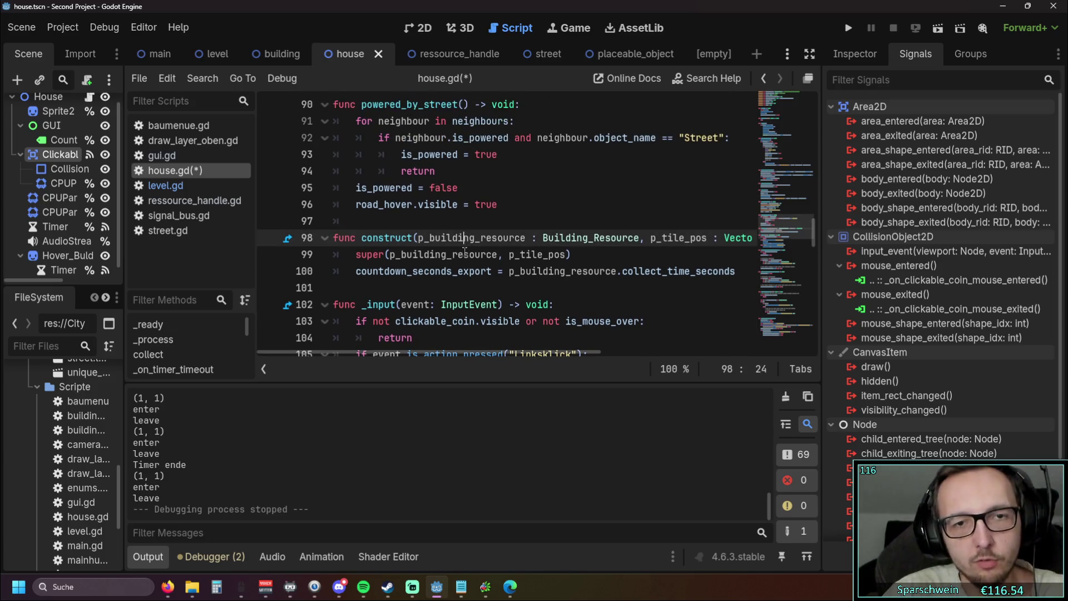
{"action": "left_click", "coordinate": [466, 287]}
{"action": "left_click", "coordinate": [458, 239]}
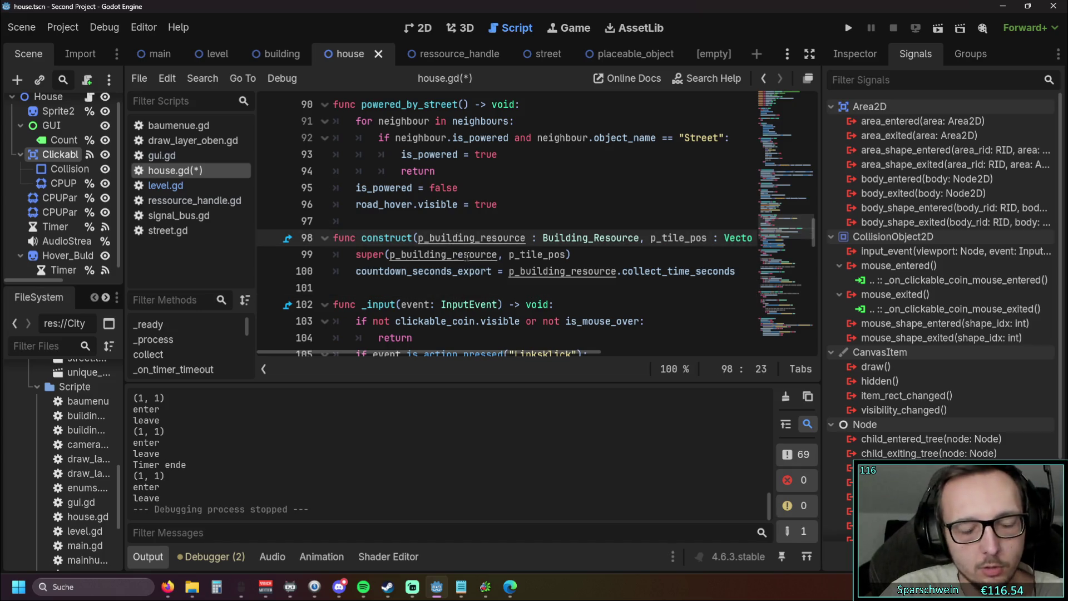
{"action": "scroll", "coordinate": [467, 255], "scroll_direction": "down", "scroll_amount": 1}
{"action": "left_click", "coordinate": [427, 285]}
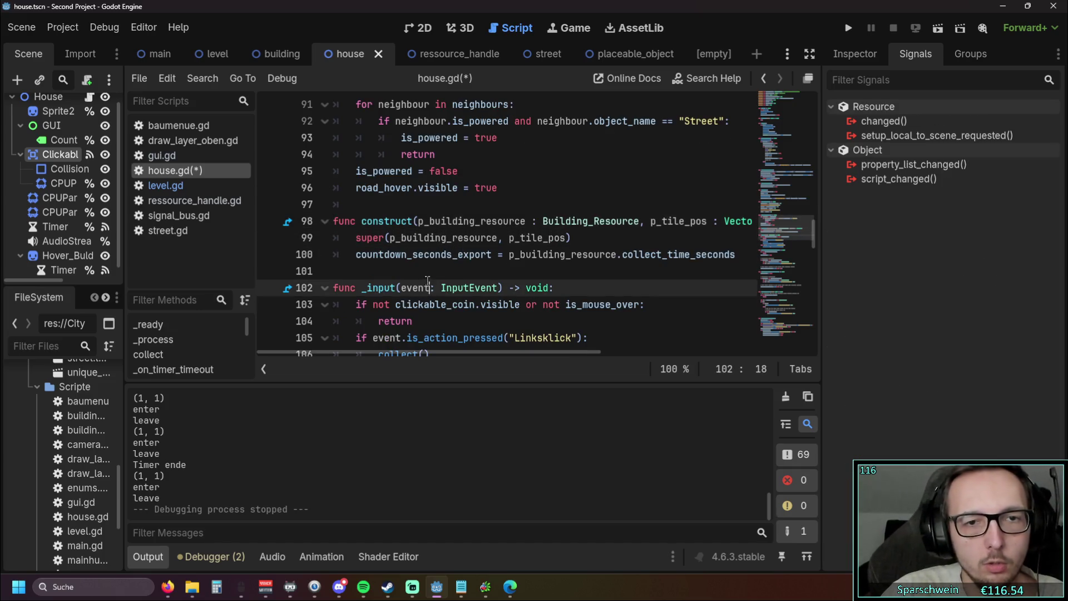
{"action": "left_click", "coordinate": [425, 271]}
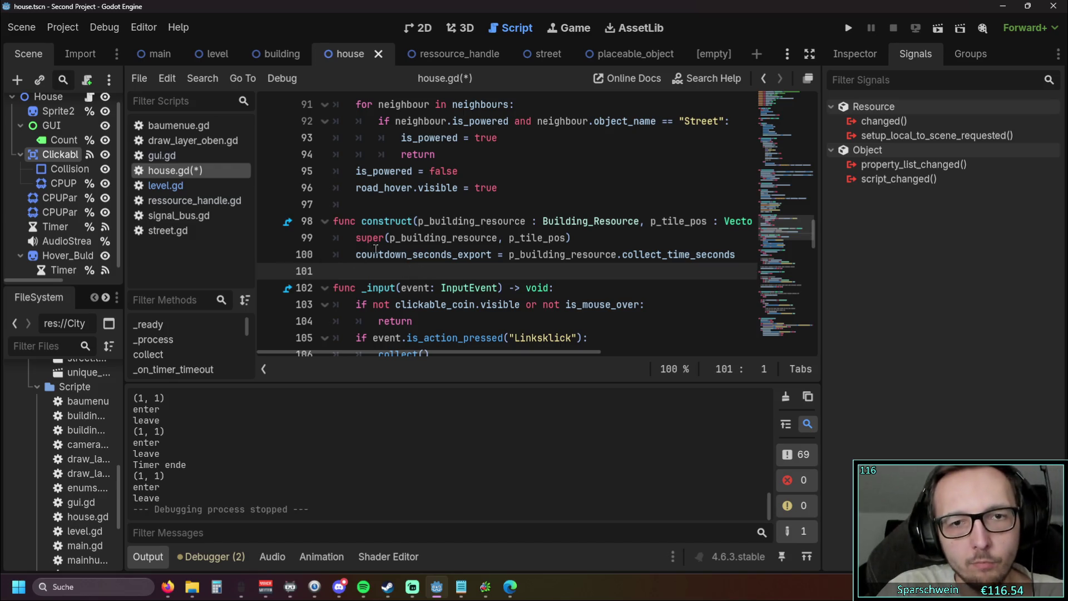
{"action": "mouse_move", "coordinate": [433, 242]}
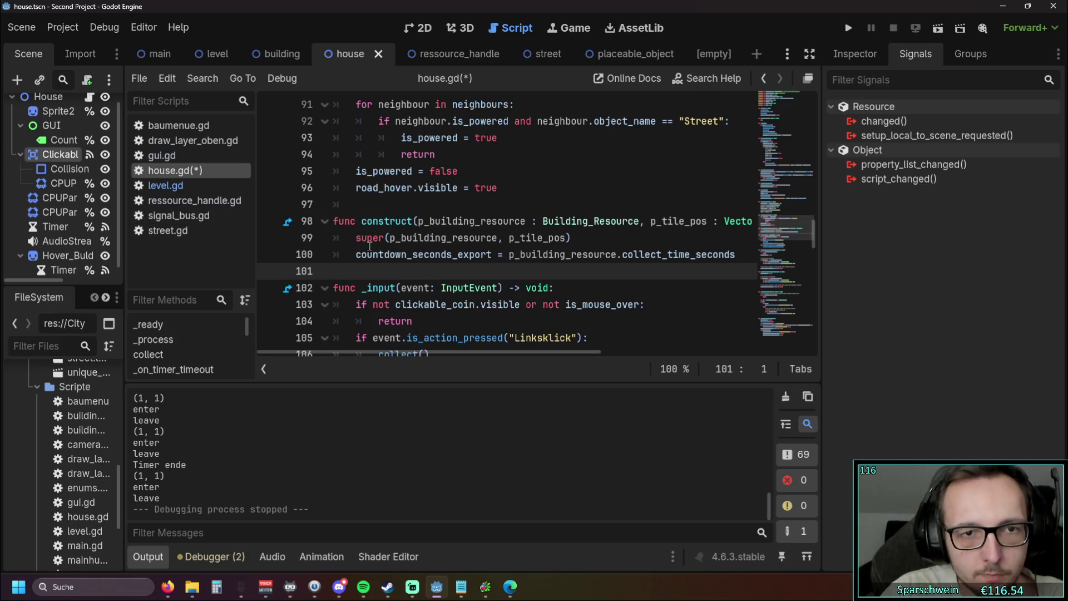
{"action": "left_click", "coordinate": [166, 185]}
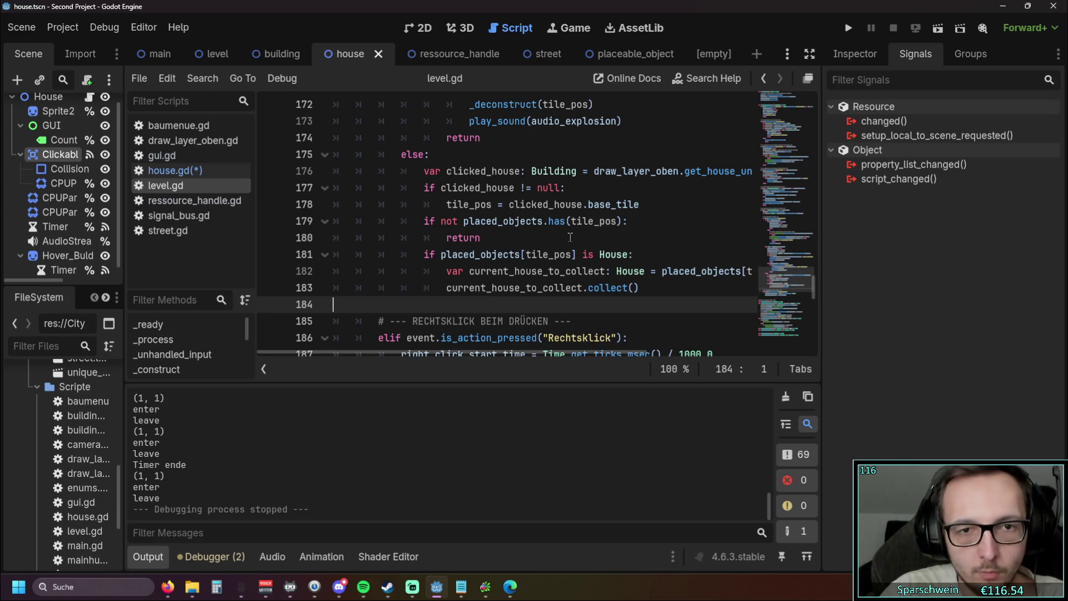
{"action": "scroll", "coordinate": [570, 238], "scroll_direction": "down", "scroll_amount": 2}
{"action": "scroll", "coordinate": [570, 238], "scroll_direction": "down", "scroll_amount": 6}
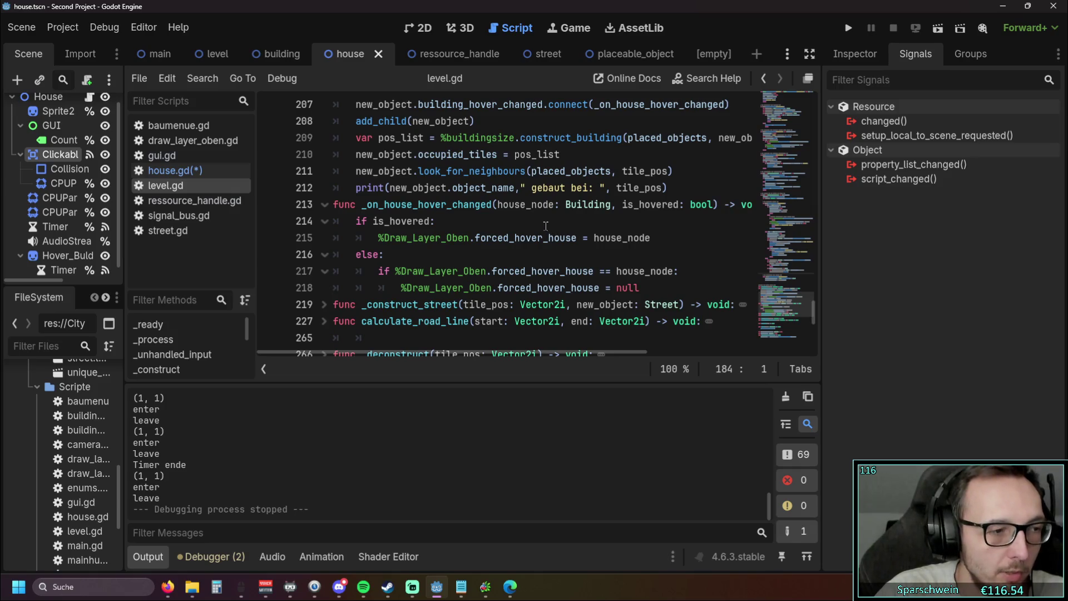
{"action": "scroll", "coordinate": [548, 229], "scroll_direction": "up", "scroll_amount": 2}
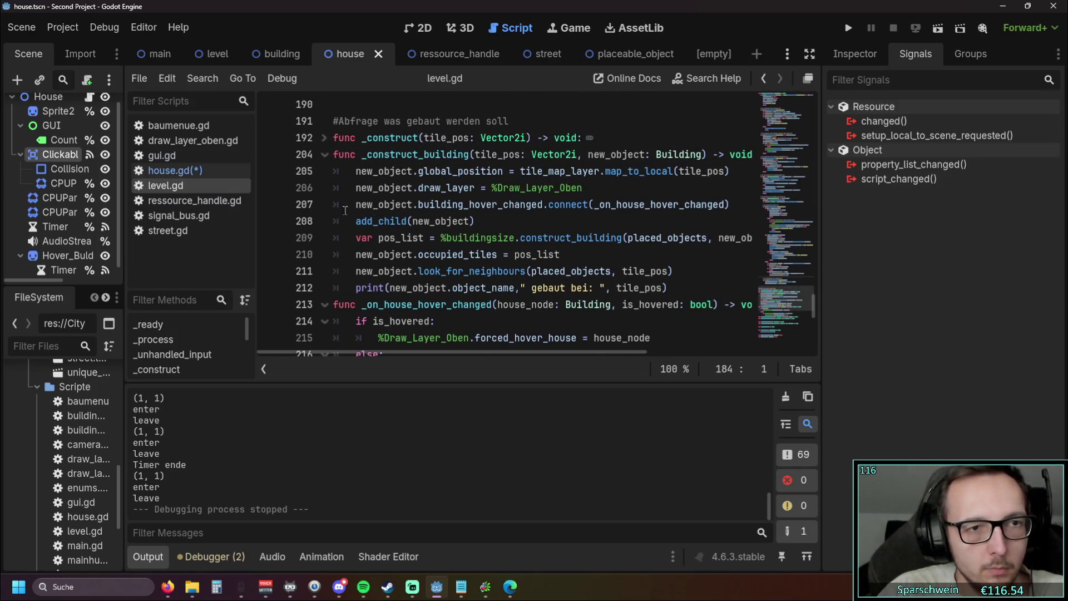
{"action": "scroll", "coordinate": [340, 204], "scroll_direction": "up", "scroll_amount": 2}
{"action": "scroll", "coordinate": [339, 203], "scroll_direction": "down", "scroll_amount": 2}
{"action": "left_click", "coordinate": [324, 154]}
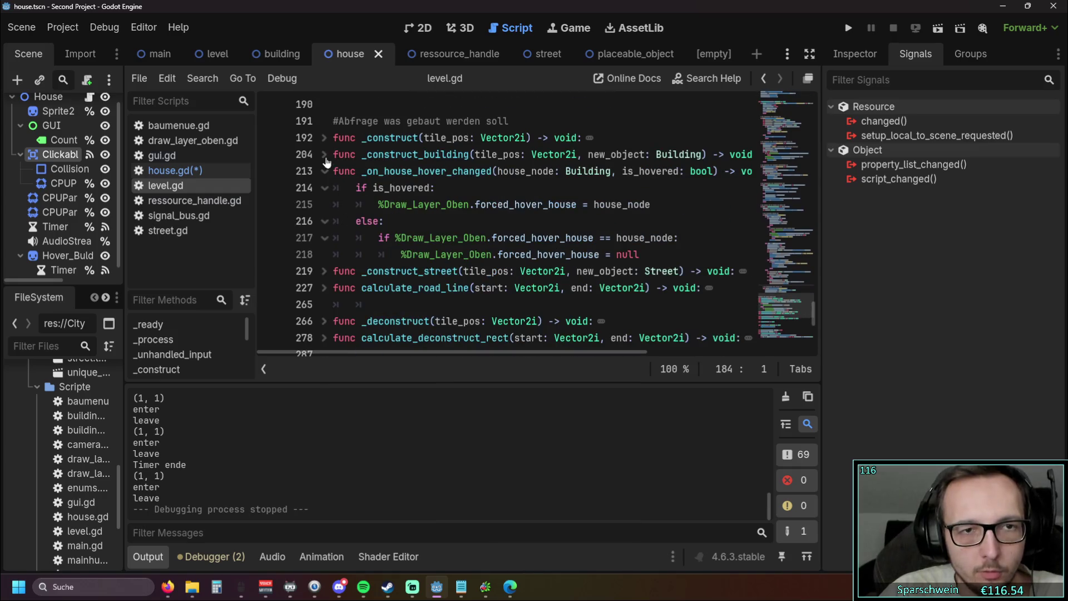
{"action": "left_click", "coordinate": [324, 137]}
{"action": "left_click", "coordinate": [324, 138]}
{"action": "left_click", "coordinate": [324, 171]}
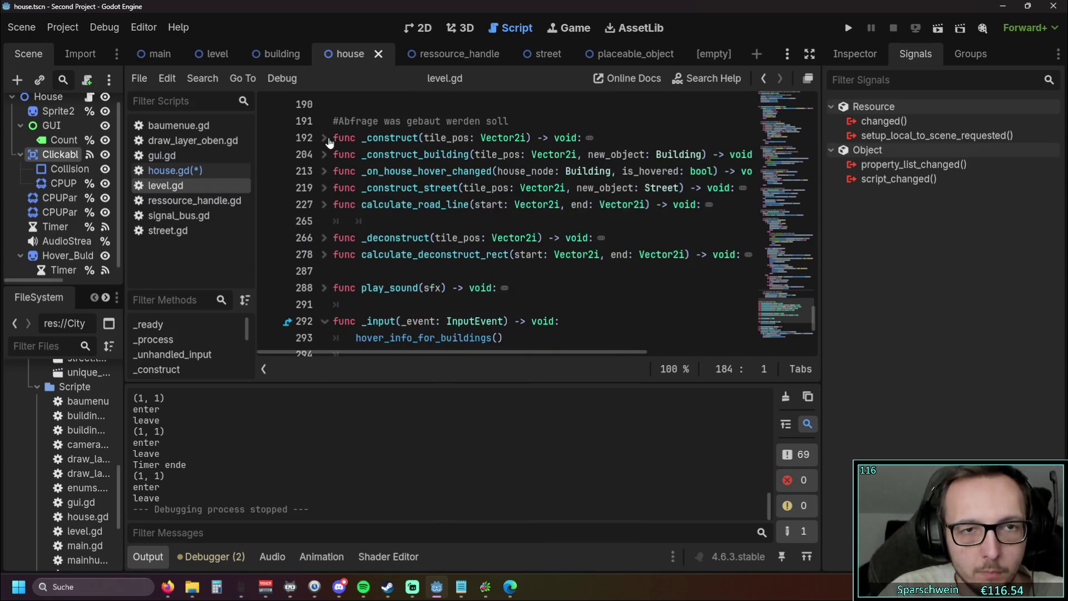
{"action": "left_click", "coordinate": [324, 137]}
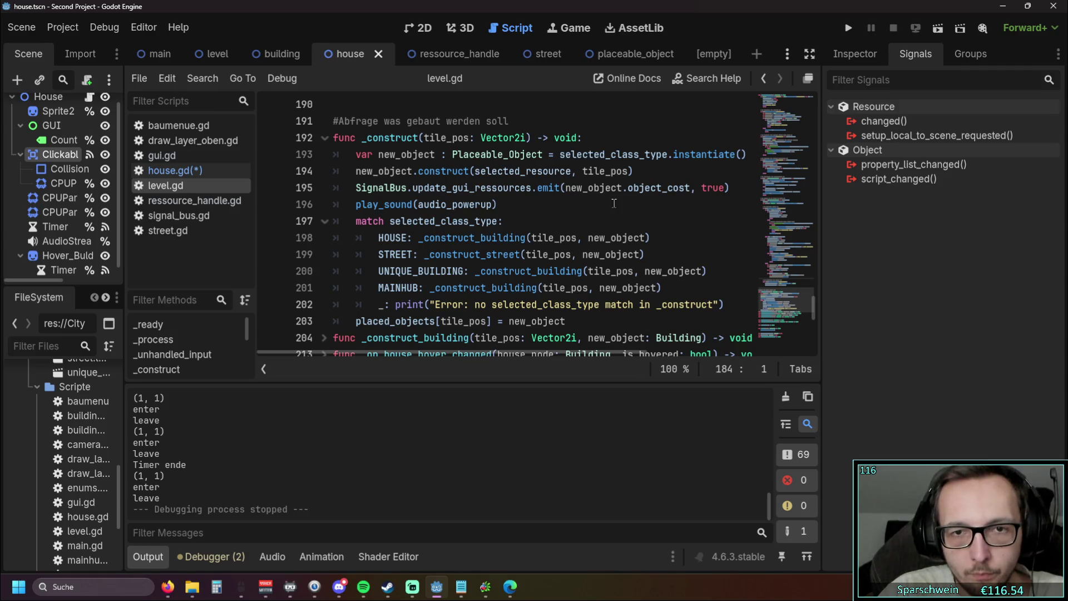
{"action": "left_click", "coordinate": [325, 138]}
{"action": "left_click", "coordinate": [324, 138]}
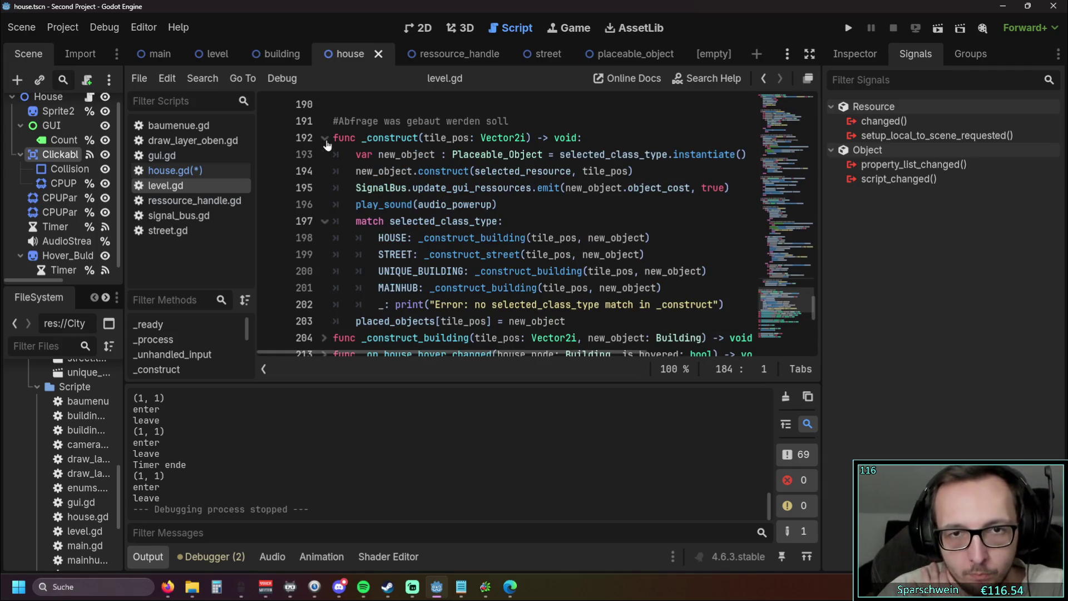
{"action": "left_click", "coordinate": [326, 140]}
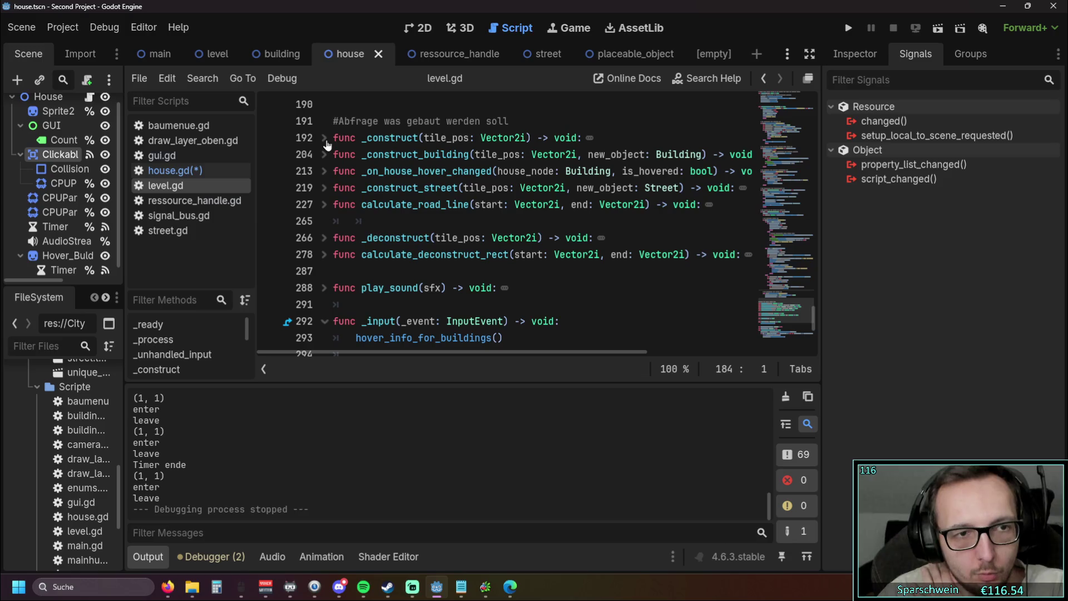
{"action": "left_click", "coordinate": [167, 200]}
{"action": "left_click", "coordinate": [167, 215]}
{"action": "left_click", "coordinate": [176, 173]}
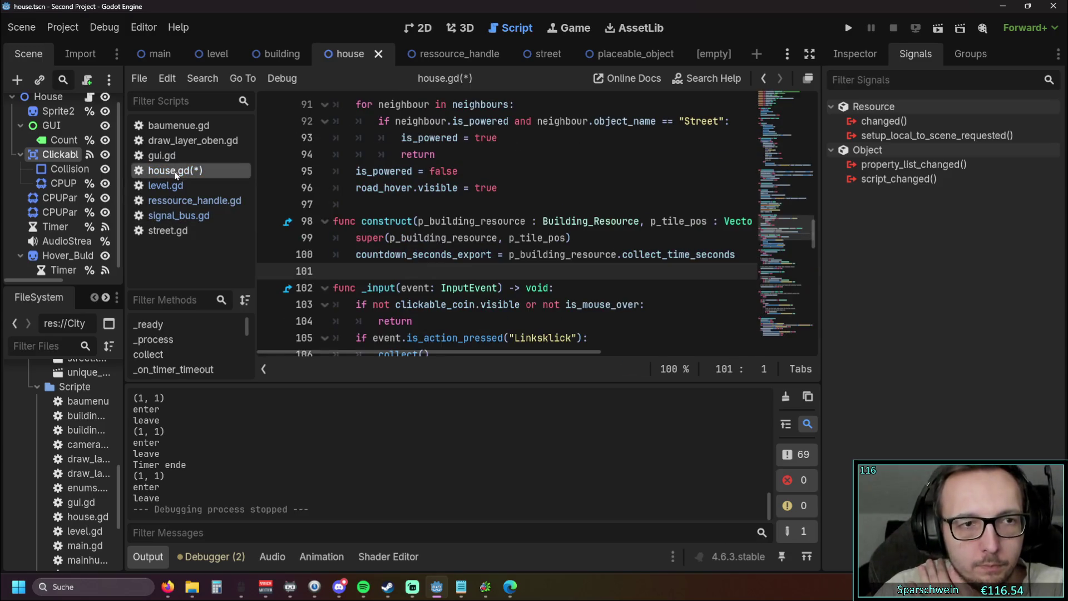
- Inspect p_building_resource and p_tile_pos in construct()'s parameters and its super call
{"action": "scroll", "coordinate": [622, 284], "scroll_direction": "down", "scroll_amount": 1}
{"action": "scroll", "coordinate": [622, 284], "scroll_direction": "up", "scroll_amount": 1}
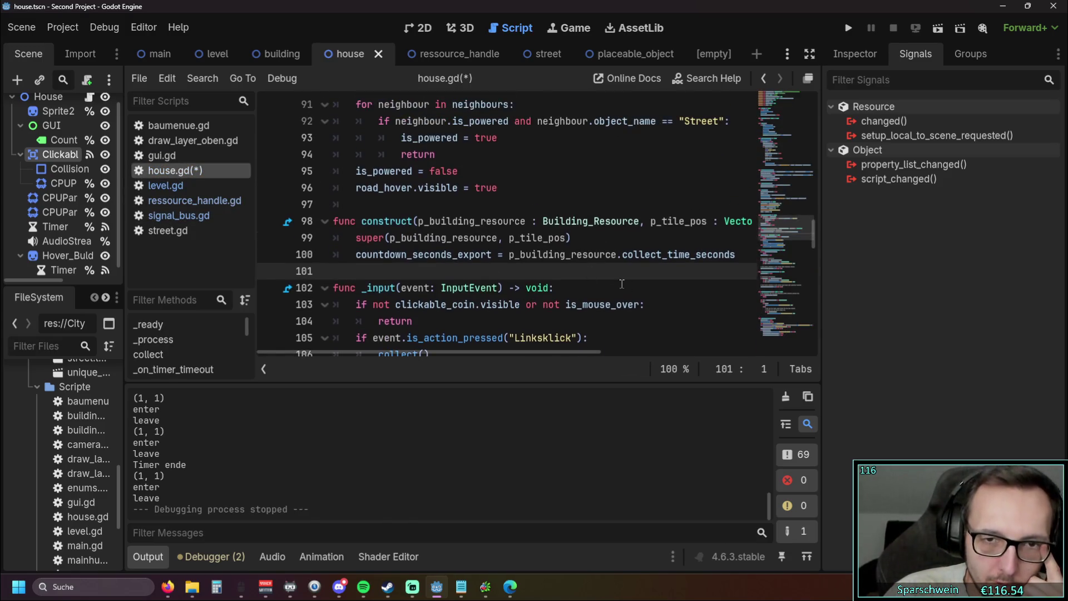
{"action": "left_click", "coordinate": [622, 283]}
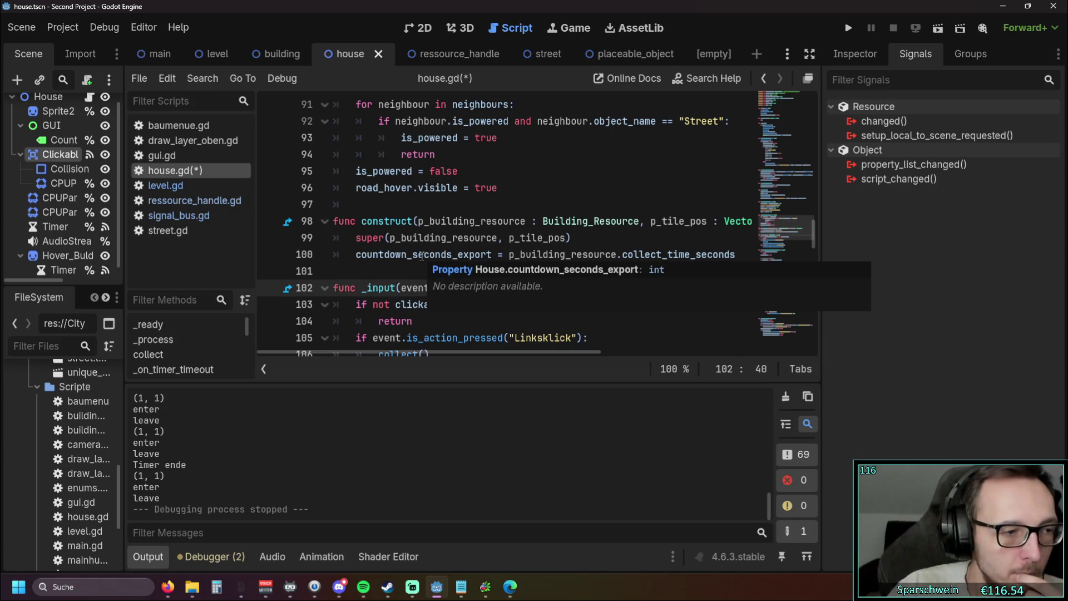
{"action": "left_click", "coordinate": [435, 221]}
{"action": "left_click", "coordinate": [434, 254]}
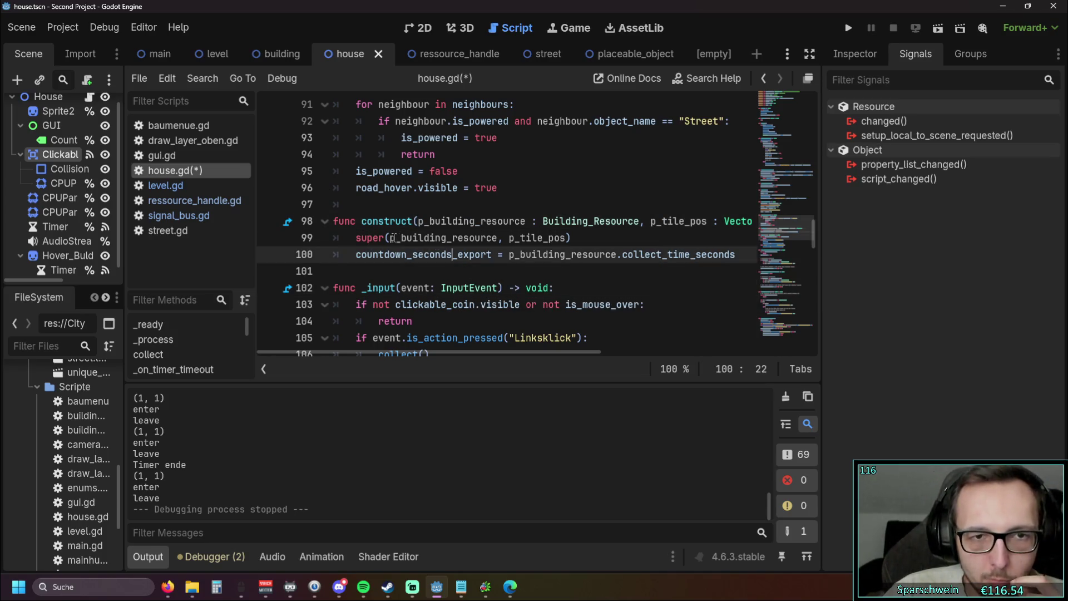
{"action": "left_click_drag", "start_coordinate": [390, 237], "coordinate": [503, 238]}
{"action": "left_click_drag", "start_coordinate": [413, 221], "coordinate": [531, 220]}
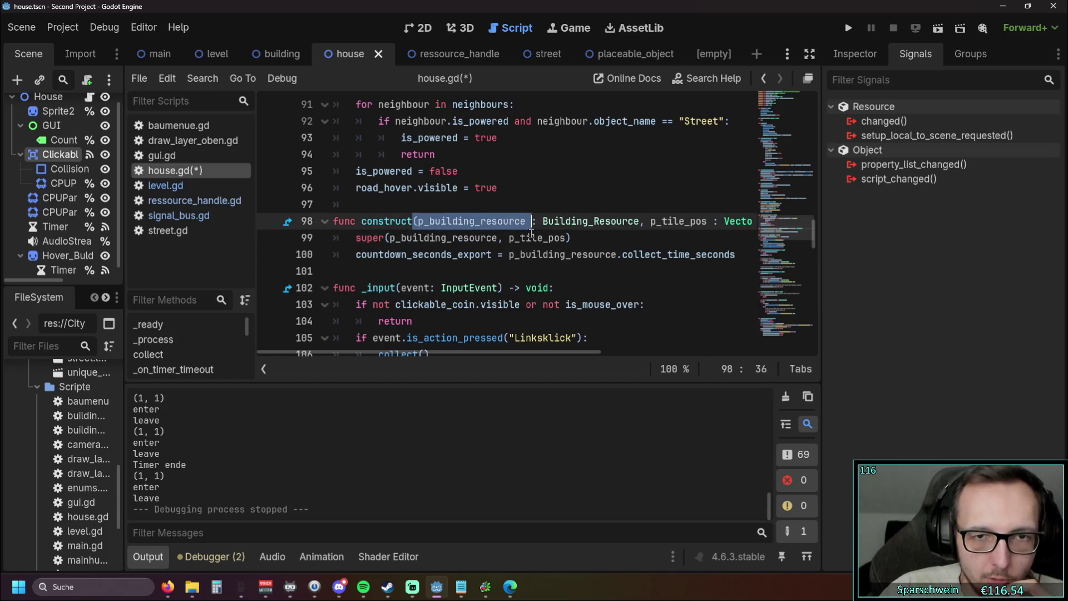
{"action": "left_click", "coordinate": [529, 273]}
{"action": "double_click", "coordinate": [550, 238]}
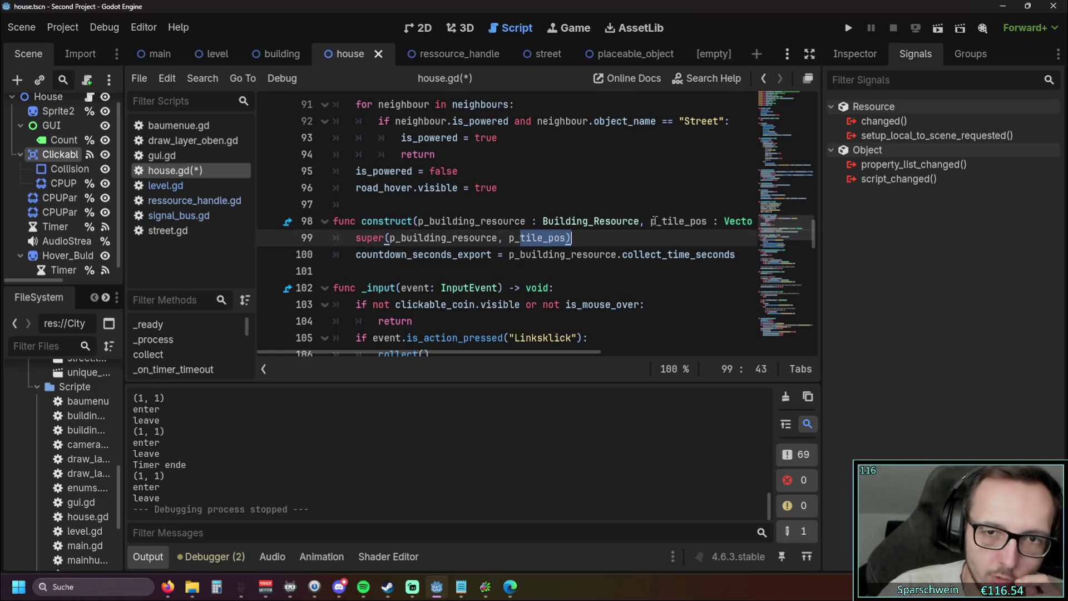
{"action": "left_click", "coordinate": [584, 221]}
{"action": "left_click", "coordinate": [611, 271]}
- Select is_mouse_over on line 103 and start a Ctrl+F search for it in house.gd
{"action": "scroll", "coordinate": [577, 289], "scroll_direction": "down", "scroll_amount": 2}
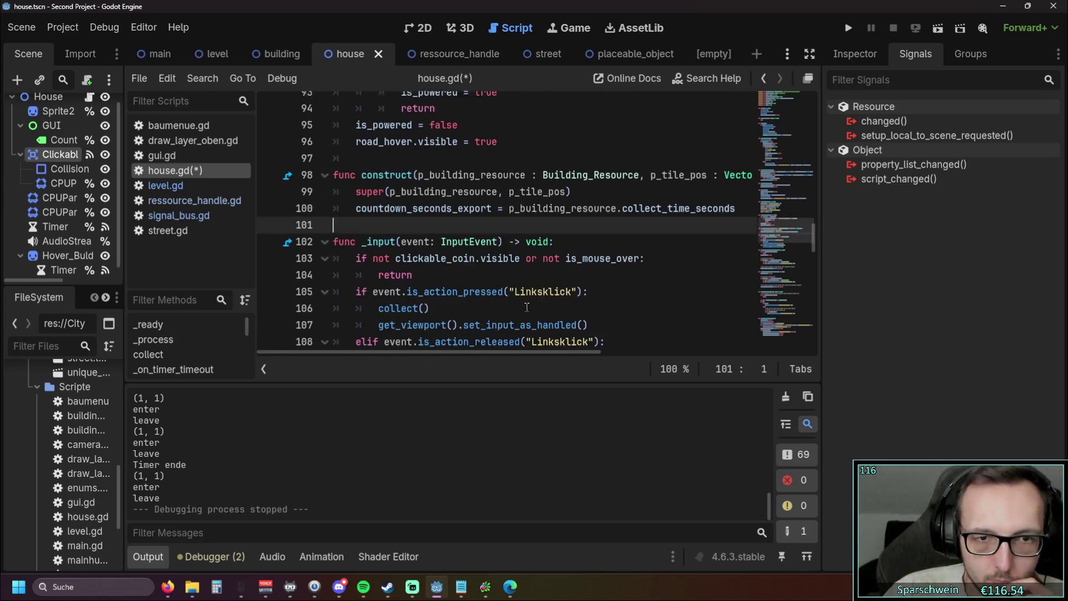
{"action": "scroll", "coordinate": [522, 299], "scroll_direction": "up", "scroll_amount": 2}
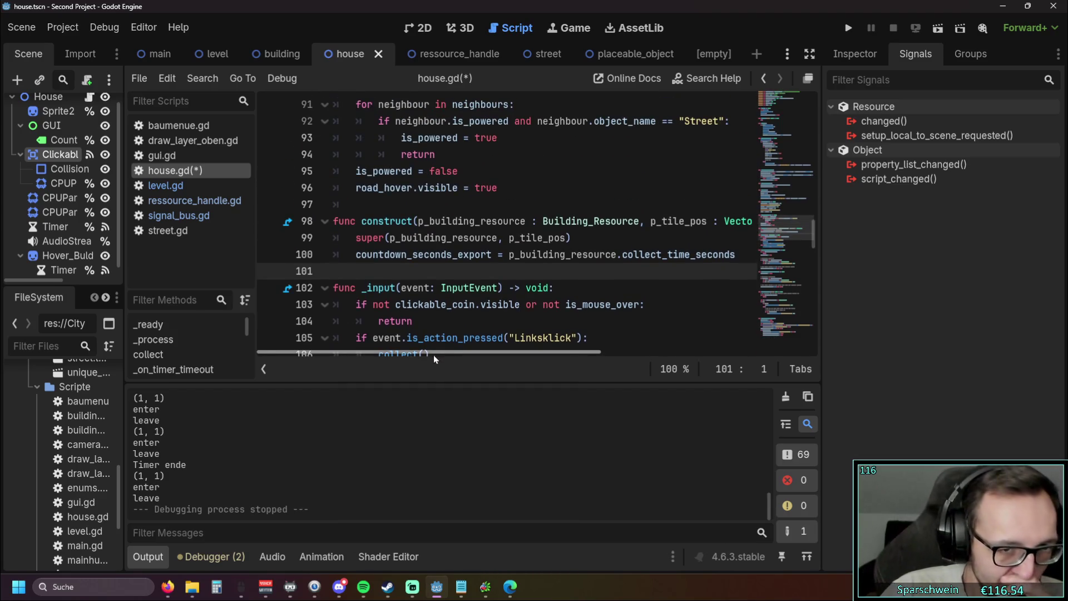
{"action": "scroll", "coordinate": [417, 323], "scroll_direction": "up", "scroll_amount": 1}
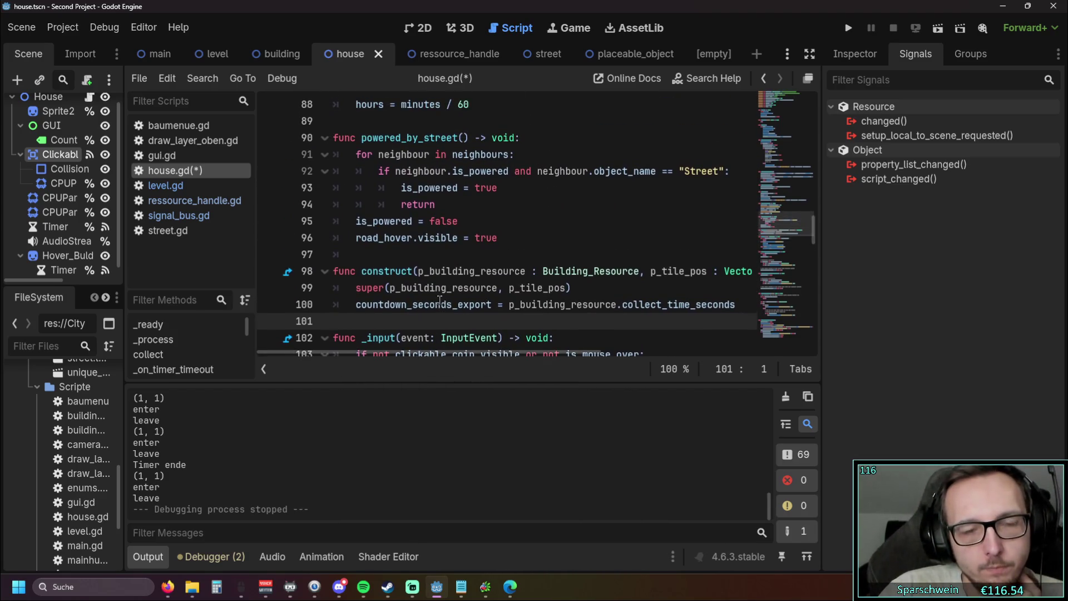
{"action": "scroll", "coordinate": [440, 303], "scroll_direction": "up", "scroll_amount": 1}
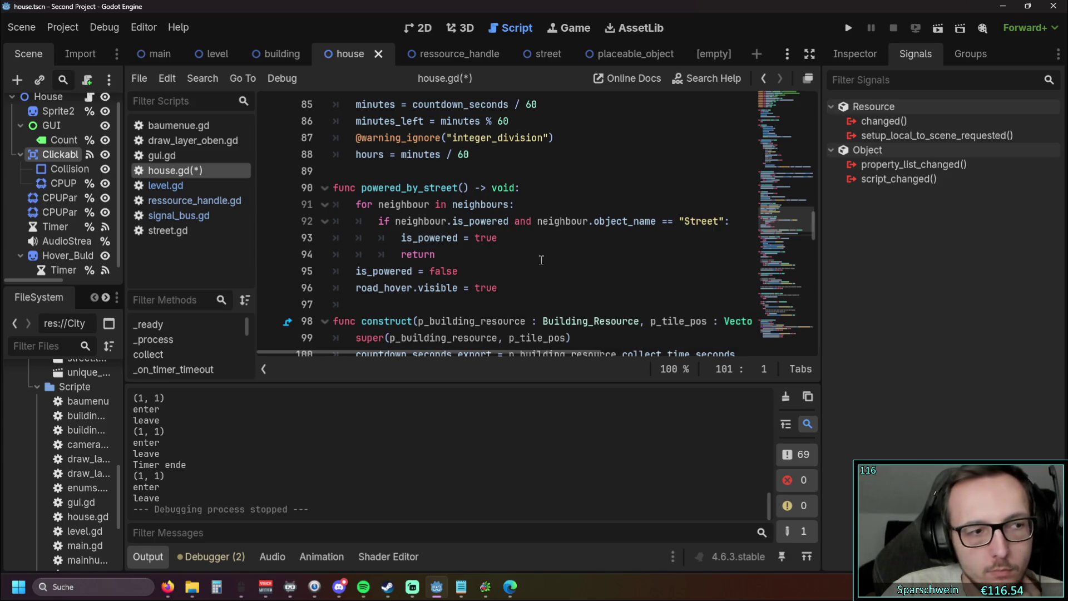
{"action": "scroll", "coordinate": [541, 259], "scroll_direction": "down", "scroll_amount": 3}
{"action": "scroll", "coordinate": [540, 260], "scroll_direction": "up", "scroll_amount": 1}
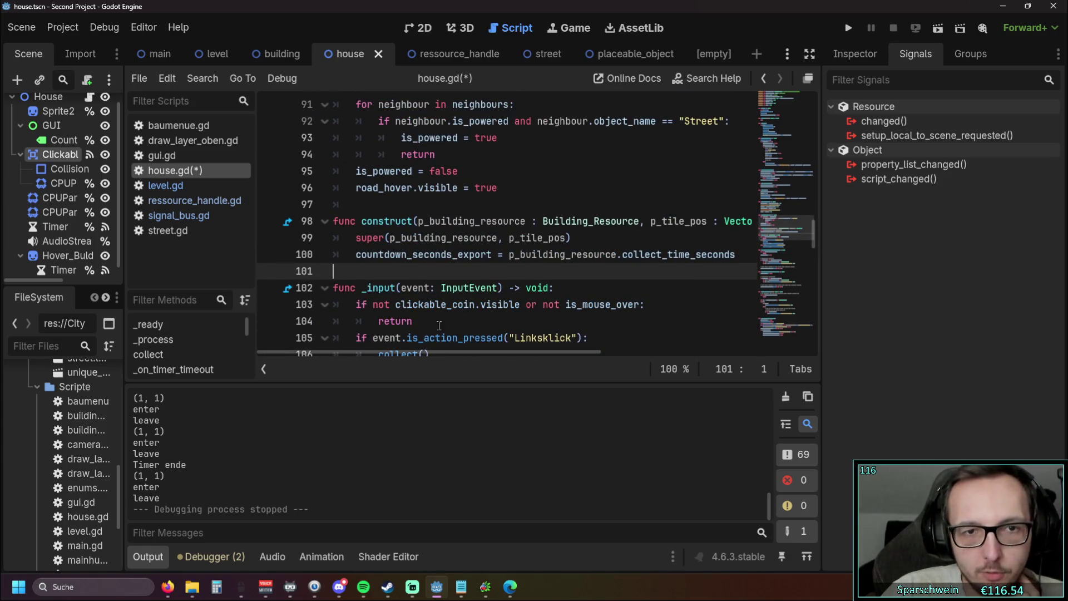
{"action": "mouse_move", "coordinate": [417, 351]}
{"action": "left_mouse_down"}
{"action": "mouse_move", "coordinate": [488, 352]}
{"action": "mouse_move", "coordinate": [408, 353]}
{"action": "left_mouse_up"}
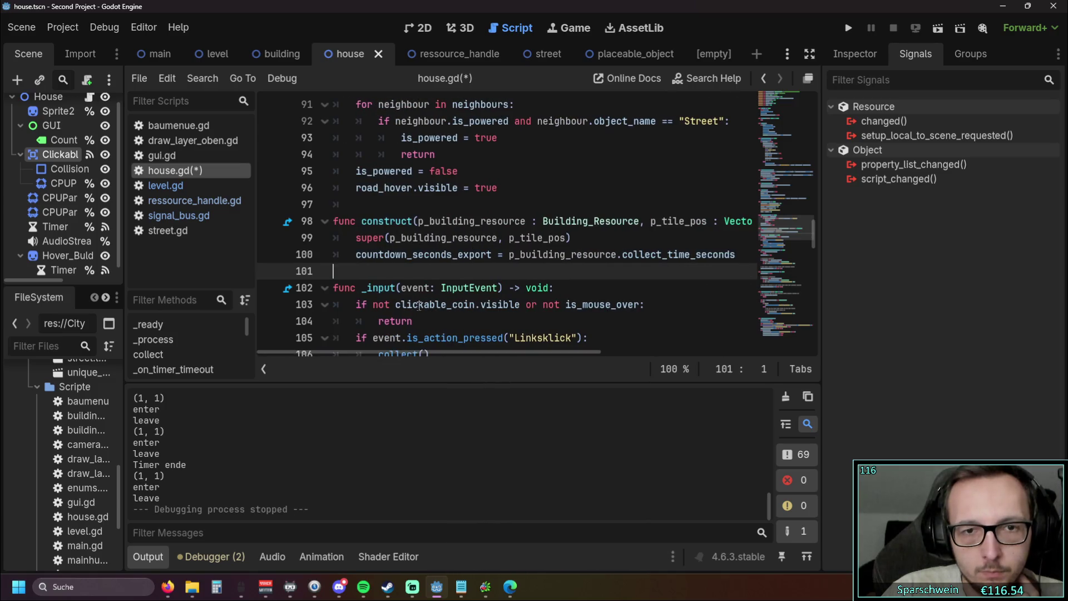
{"action": "scroll", "coordinate": [419, 306], "scroll_direction": "down", "scroll_amount": 3}
{"action": "scroll", "coordinate": [616, 246], "scroll_direction": "up", "scroll_amount": 1}
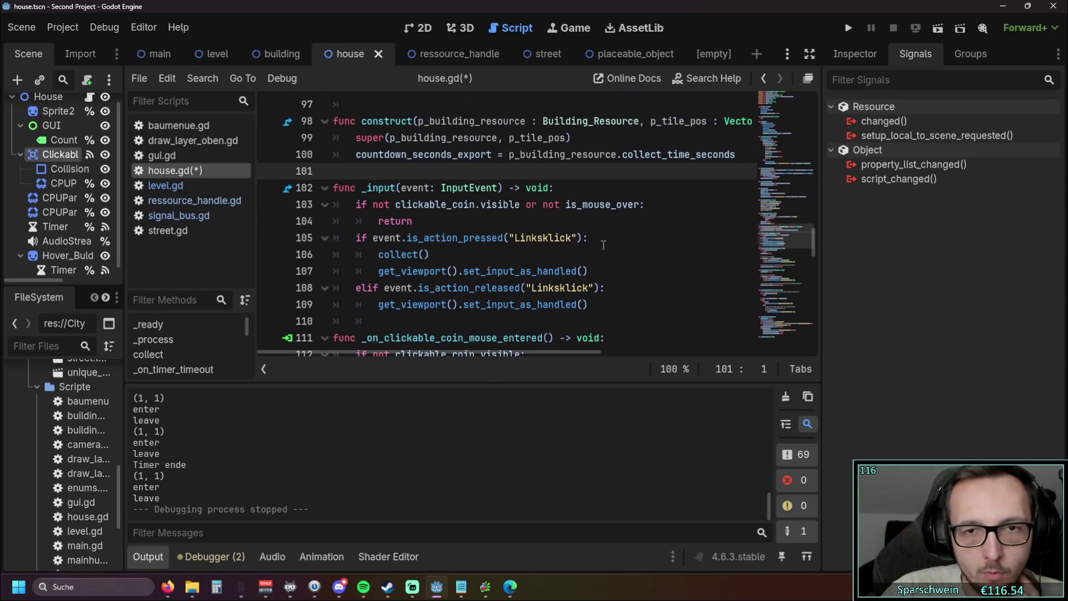
{"action": "left_click_drag", "start_coordinate": [567, 205], "coordinate": [639, 205]}
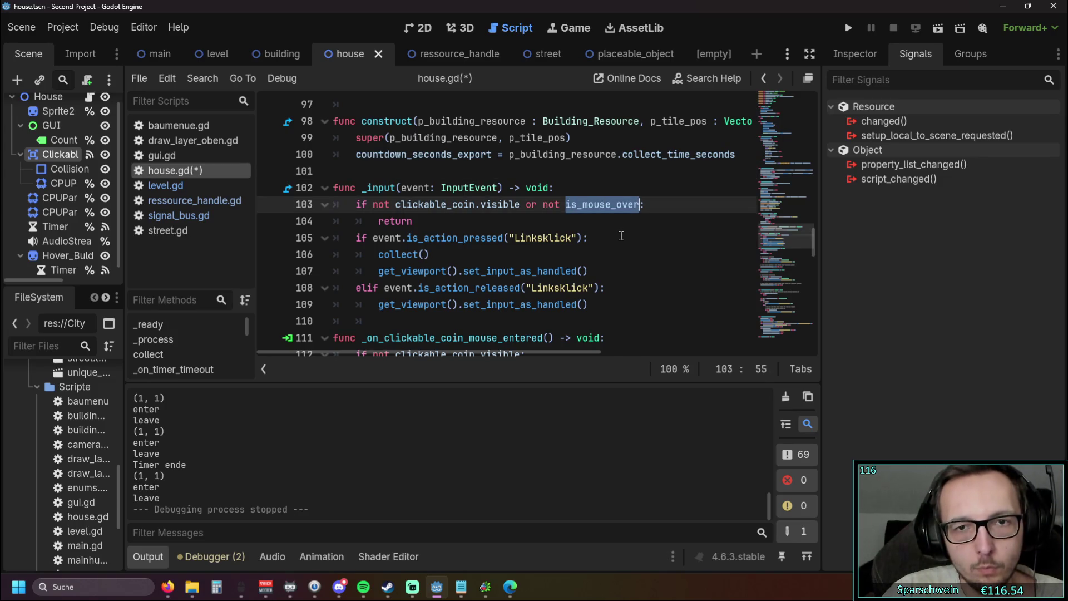
{"action": "key", "text": "ctrl+f"}
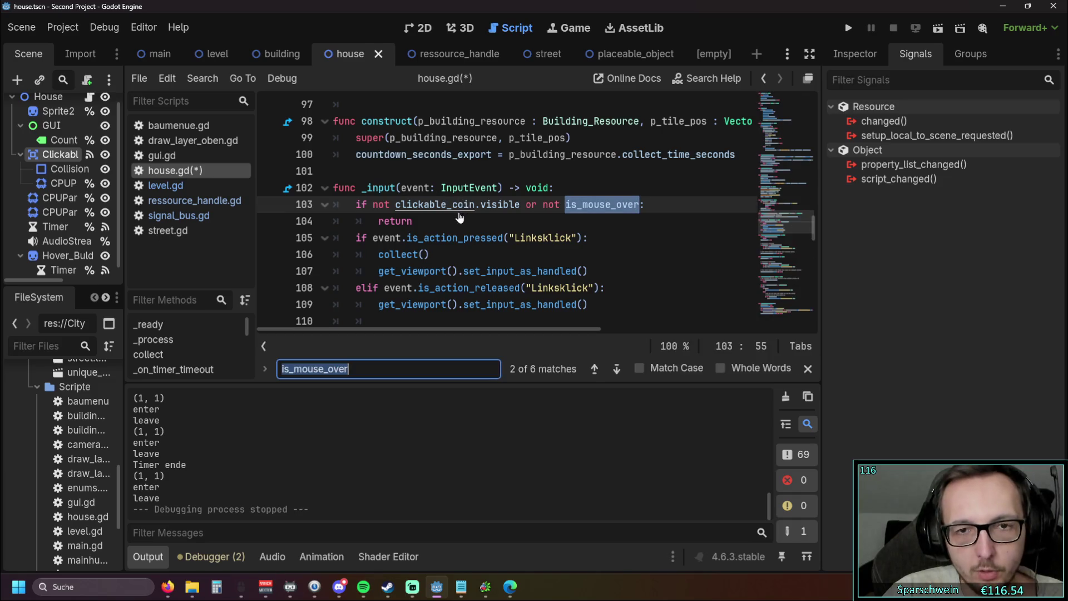
- Step through the is_mouse_over matches on lines 13, 103, 114, 125 and 148
{"action": "left_click", "coordinate": [589, 370]}
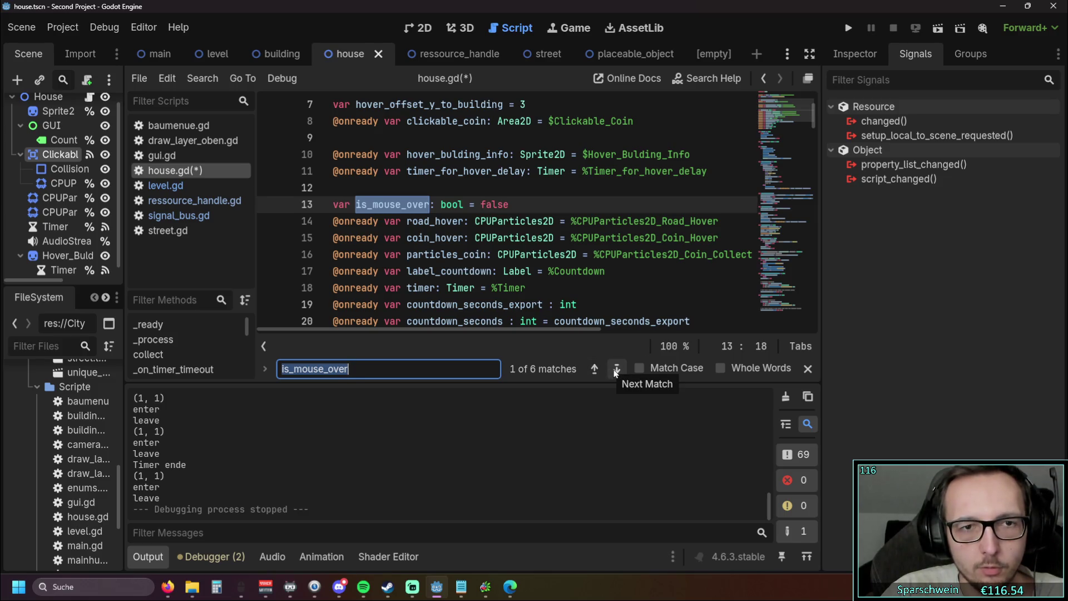
{"action": "left_click", "coordinate": [616, 369]}
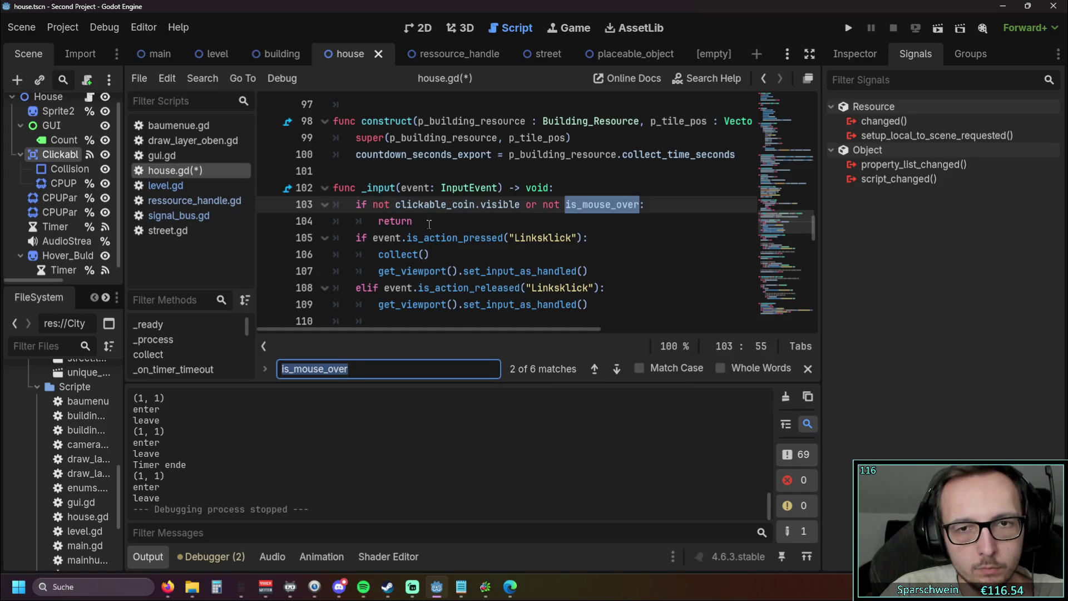
{"action": "left_click", "coordinate": [616, 369]}
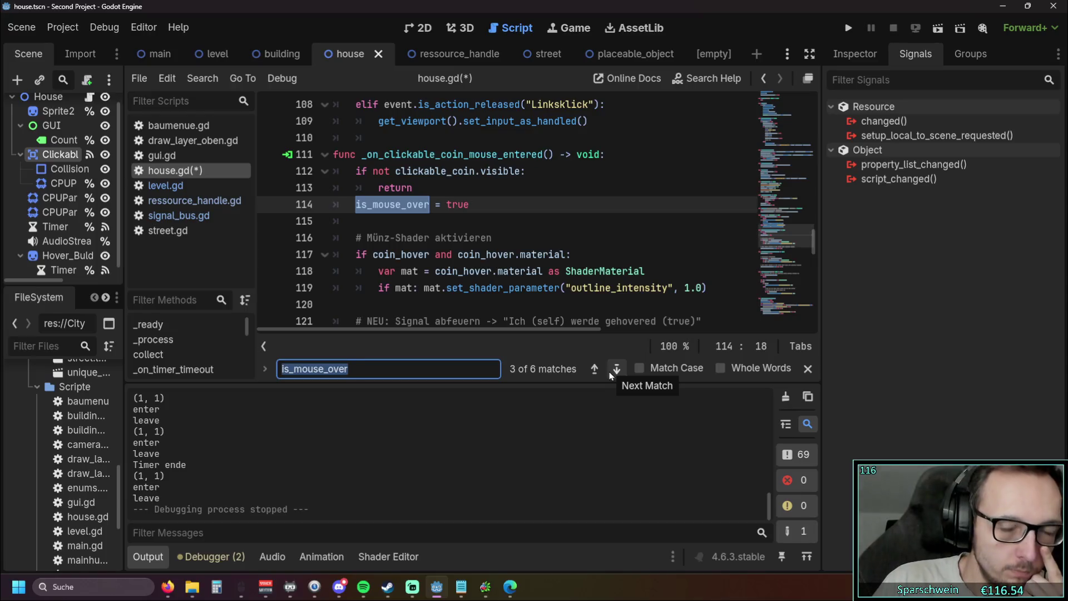
{"action": "left_click", "coordinate": [595, 369]}
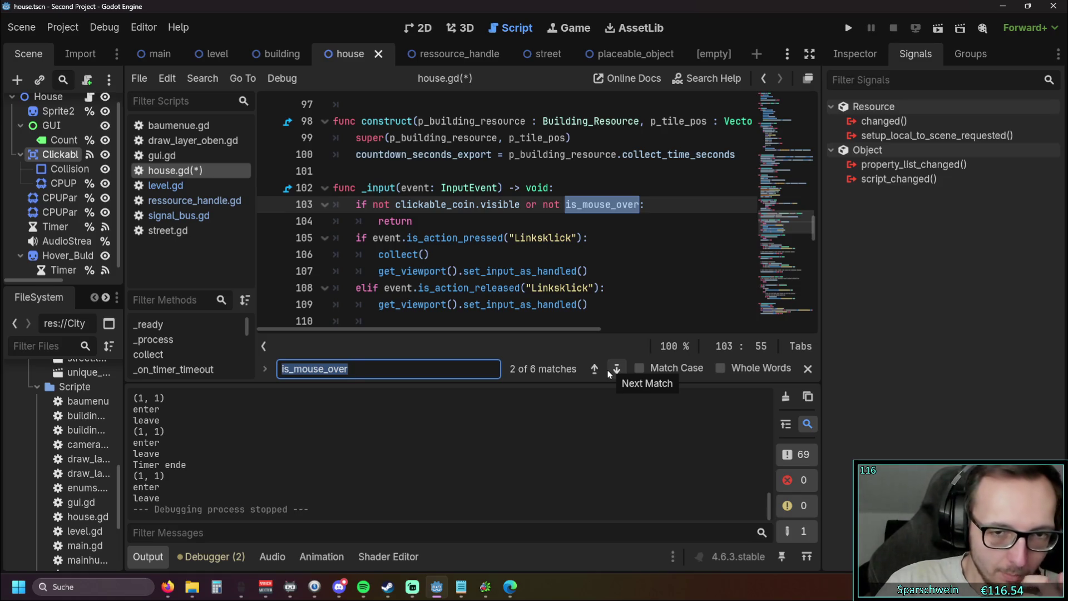
{"action": "left_click", "coordinate": [609, 373]}
{"action": "left_click", "coordinate": [609, 373]}
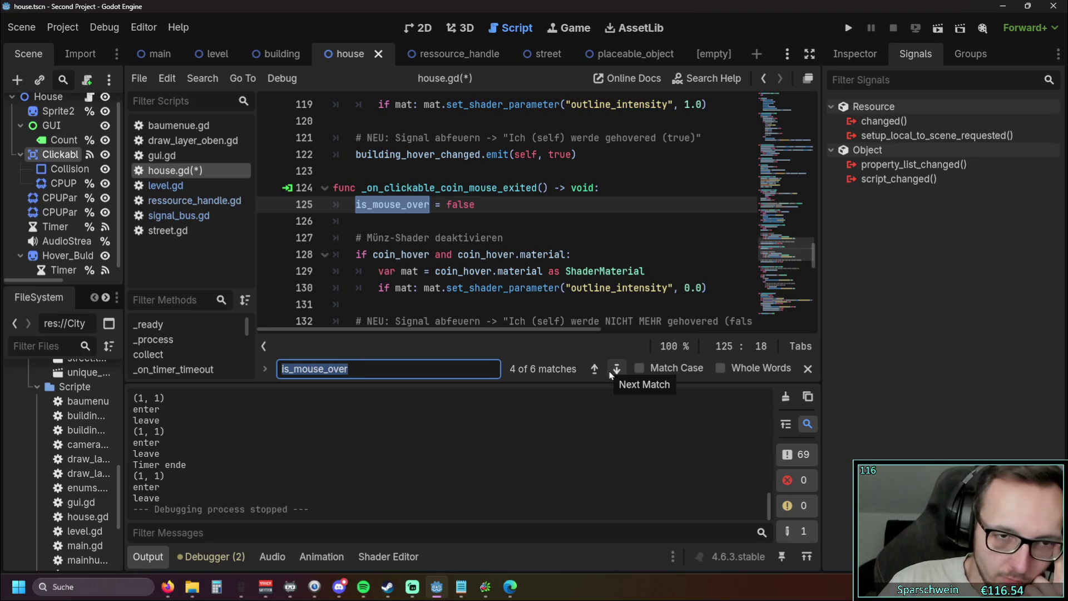
{"action": "left_click", "coordinate": [610, 371]}
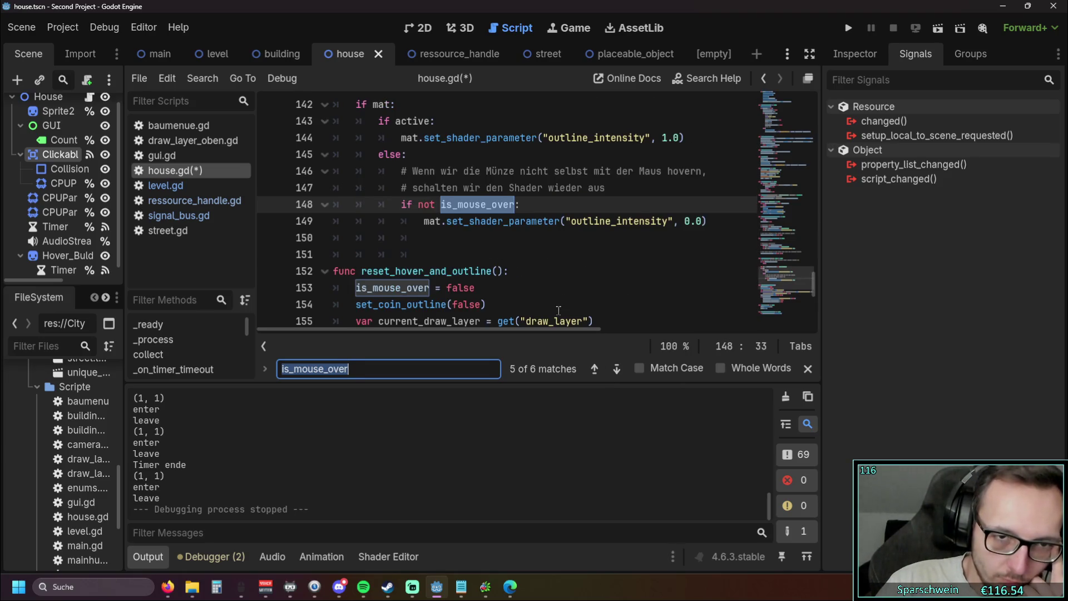
{"action": "scroll", "coordinate": [558, 309], "scroll_direction": "up", "scroll_amount": 1}
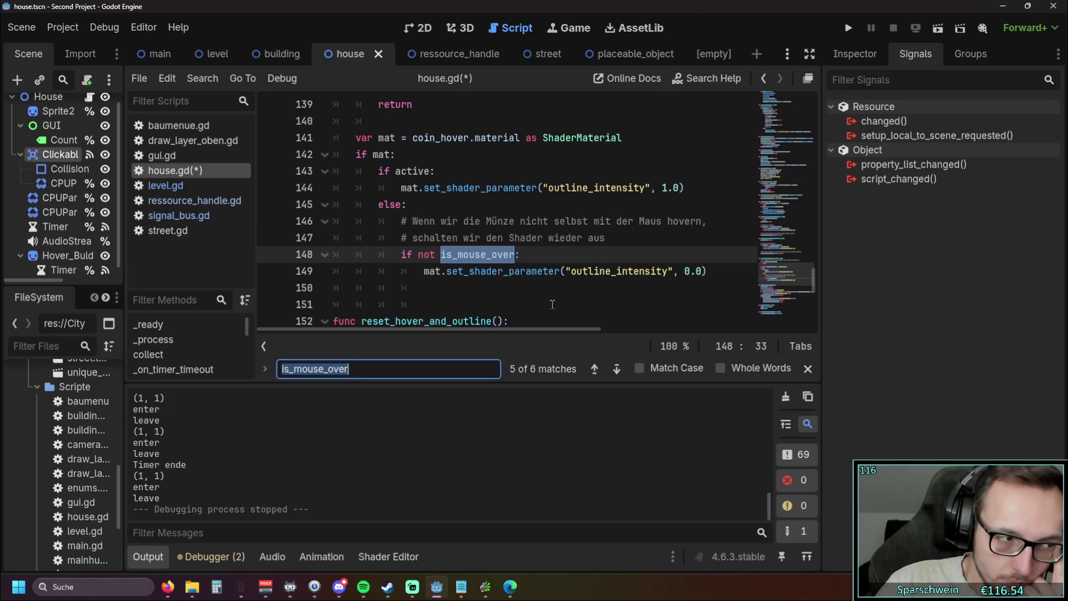
{"action": "scroll", "coordinate": [552, 304], "scroll_direction": "up", "scroll_amount": 1}
{"action": "scroll", "coordinate": [551, 303], "scroll_direction": "down", "scroll_amount": 1}
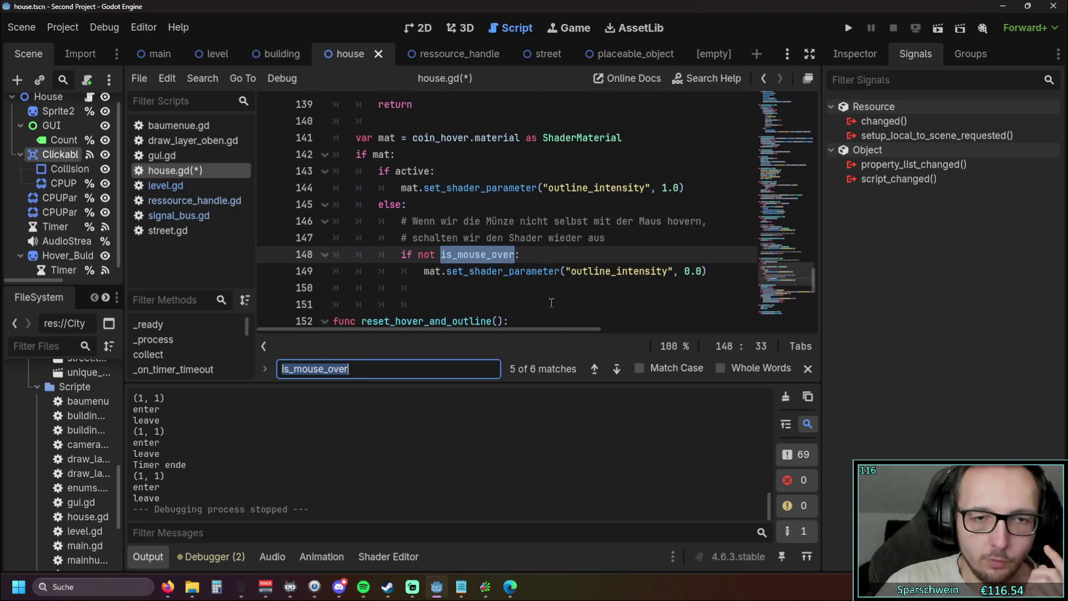
{"action": "scroll", "coordinate": [550, 302], "scroll_direction": "up", "scroll_amount": 1}
{"action": "scroll", "coordinate": [548, 300], "scroll_direction": "down", "scroll_amount": 1}
{"action": "scroll", "coordinate": [545, 296], "scroll_direction": "up", "scroll_amount": 1}
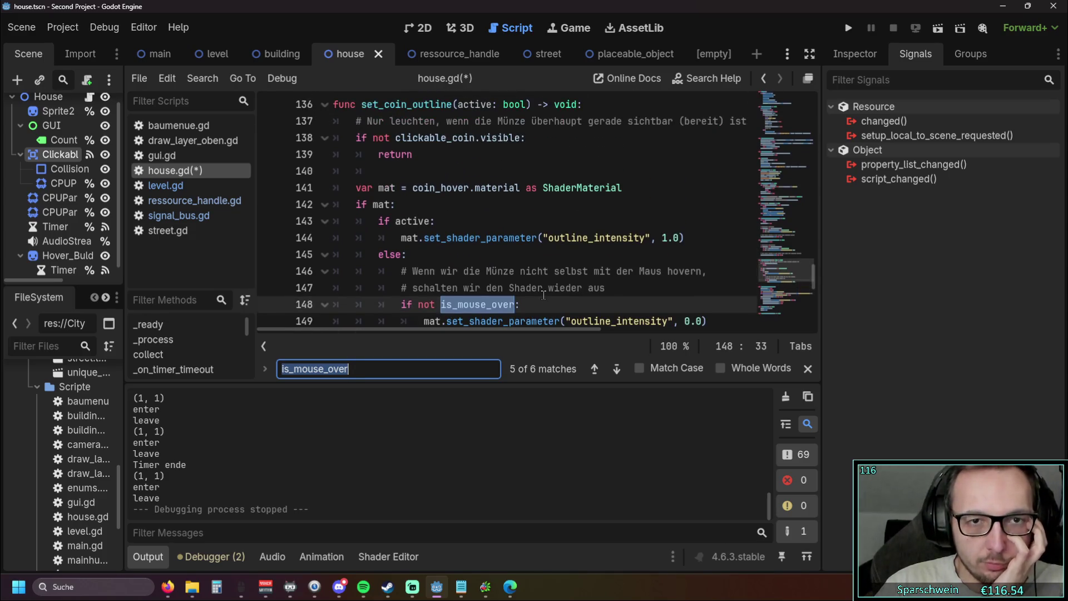
{"action": "mouse_move", "coordinate": [544, 295]}
{"action": "scroll", "coordinate": [529, 278], "scroll_direction": "down", "scroll_amount": 1}
{"action": "scroll", "coordinate": [502, 259], "scroll_direction": "up", "scroll_amount": 1}
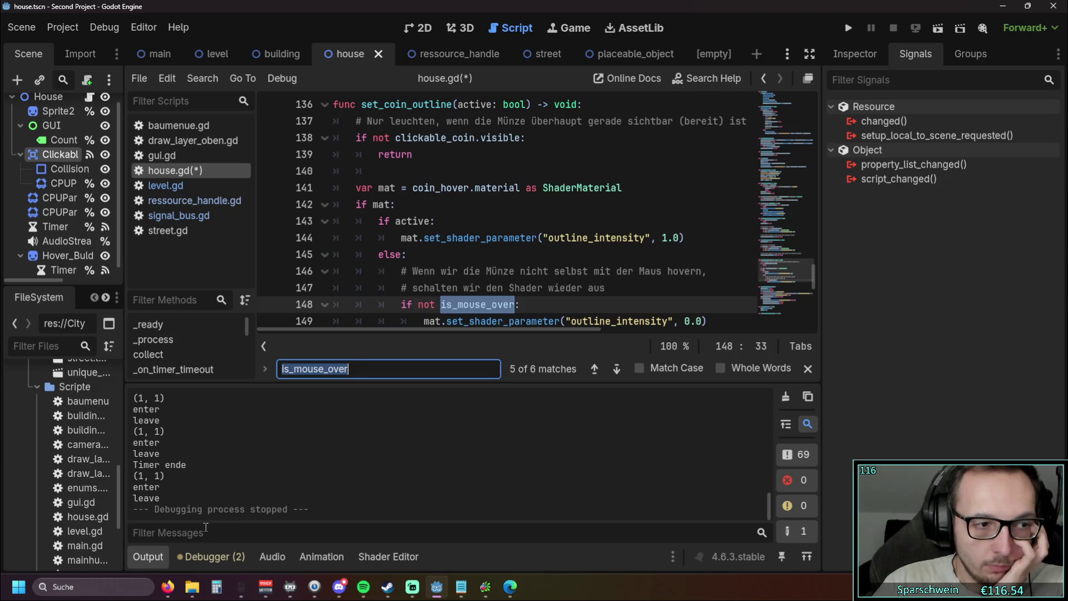
- Hide the output log and revisit the is_mouse_over matches from line 13 through line 148
{"action": "left_click", "coordinate": [148, 556]}
{"action": "scroll", "coordinate": [495, 363], "scroll_direction": "up", "scroll_amount": 1}
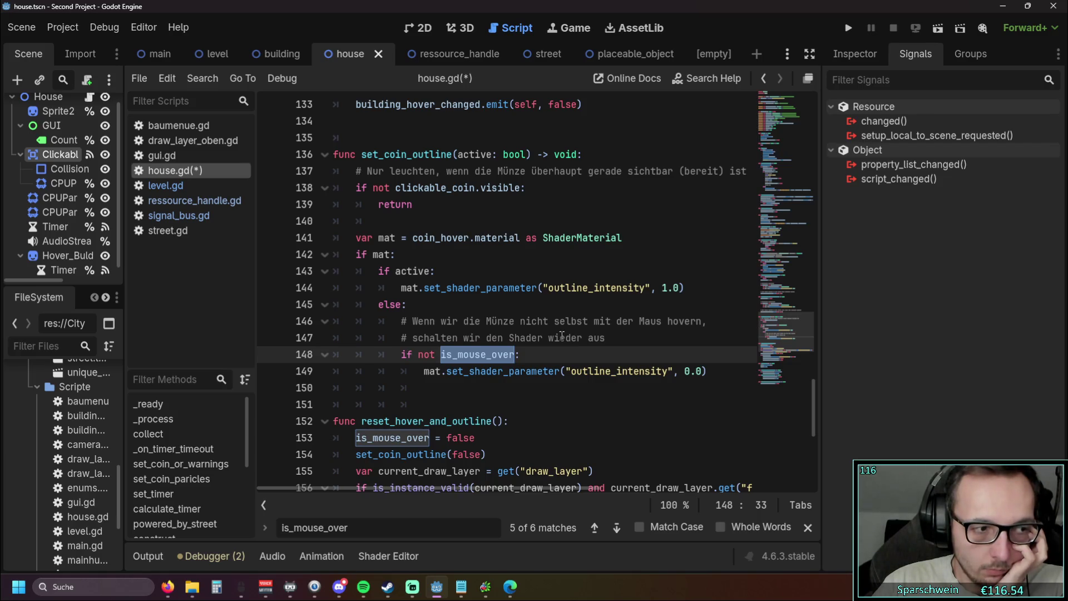
{"action": "left_click", "coordinate": [595, 527]}
{"action": "left_click", "coordinate": [594, 527]}
{"action": "left_click", "coordinate": [595, 527]}
{"action": "left_click", "coordinate": [594, 527]}
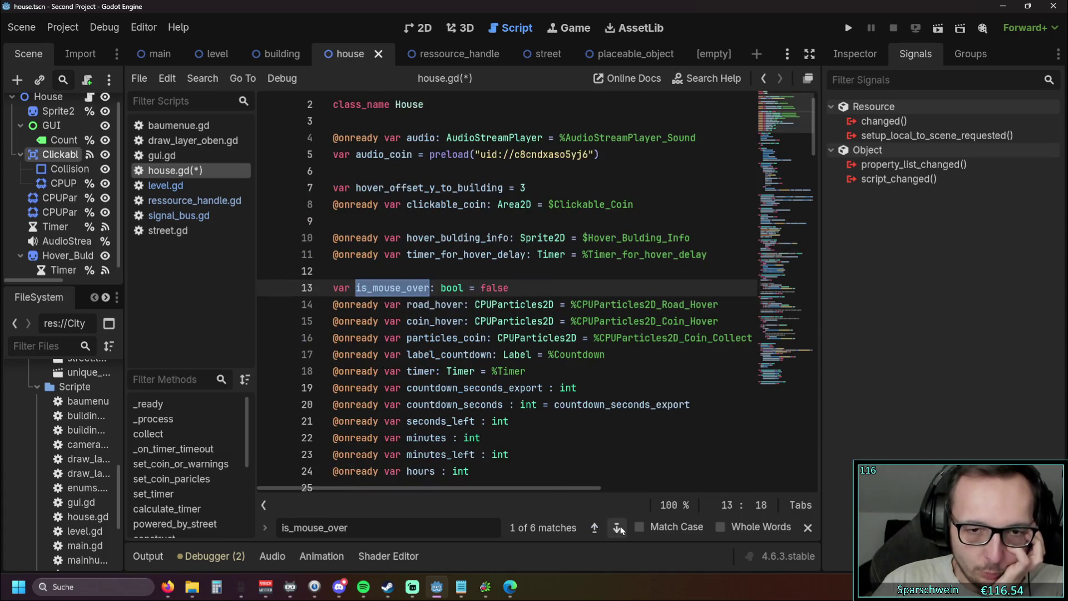
{"action": "left_click", "coordinate": [617, 530]}
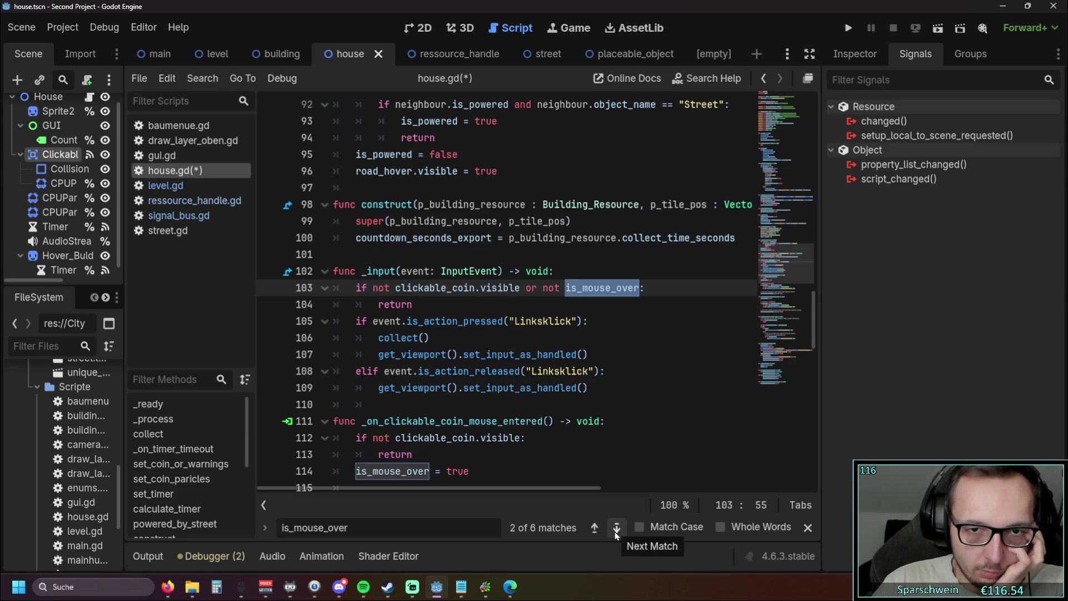
{"action": "left_click", "coordinate": [617, 529]}
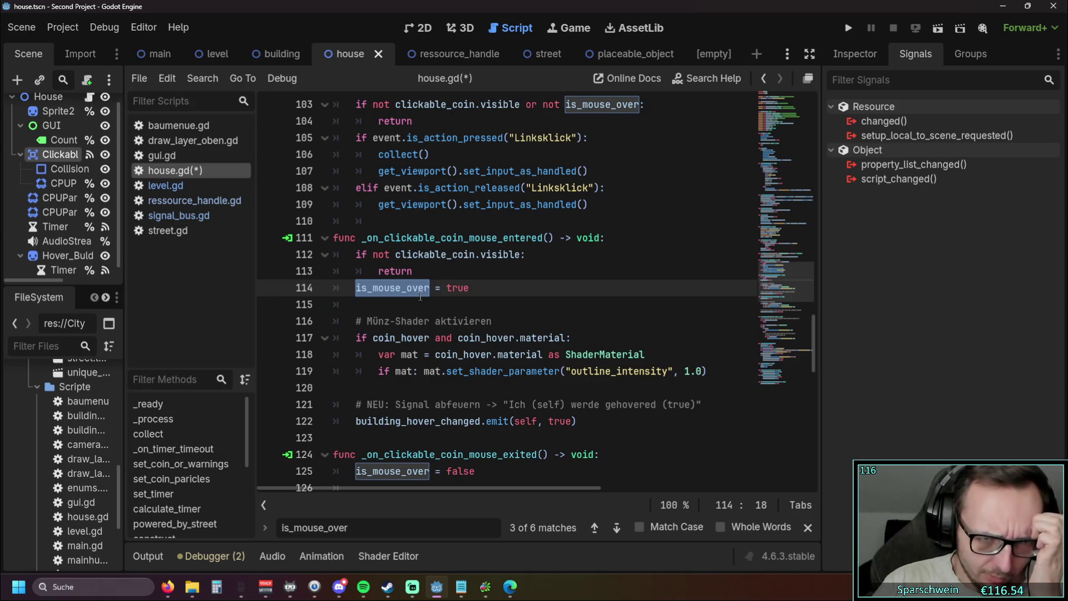
{"action": "left_click", "coordinate": [616, 527]}
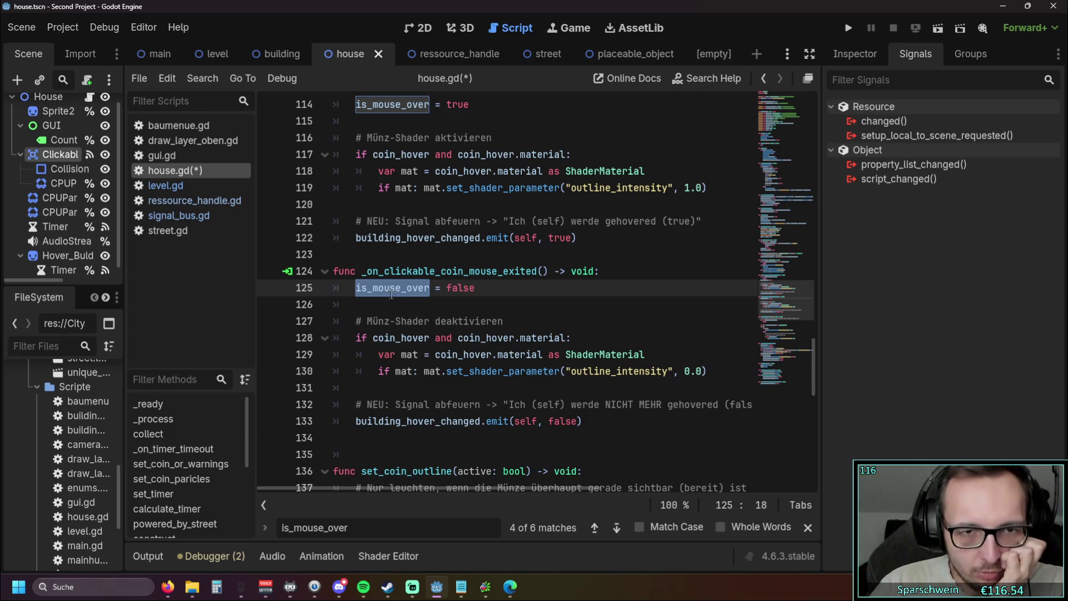
{"action": "scroll", "coordinate": [445, 316], "scroll_direction": "down", "scroll_amount": 1}
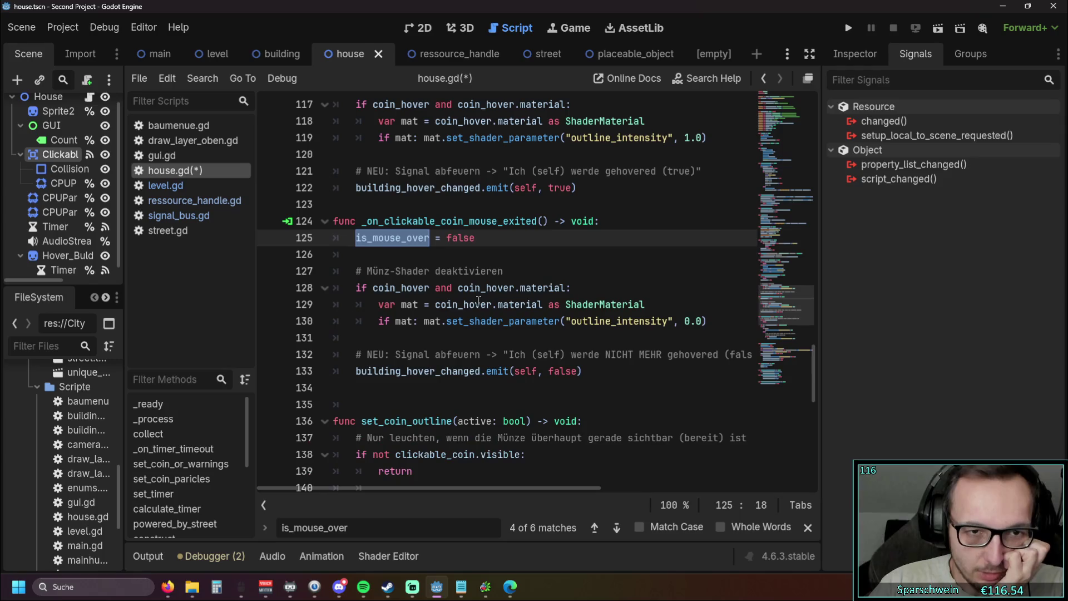
{"action": "left_click", "coordinate": [614, 529]}
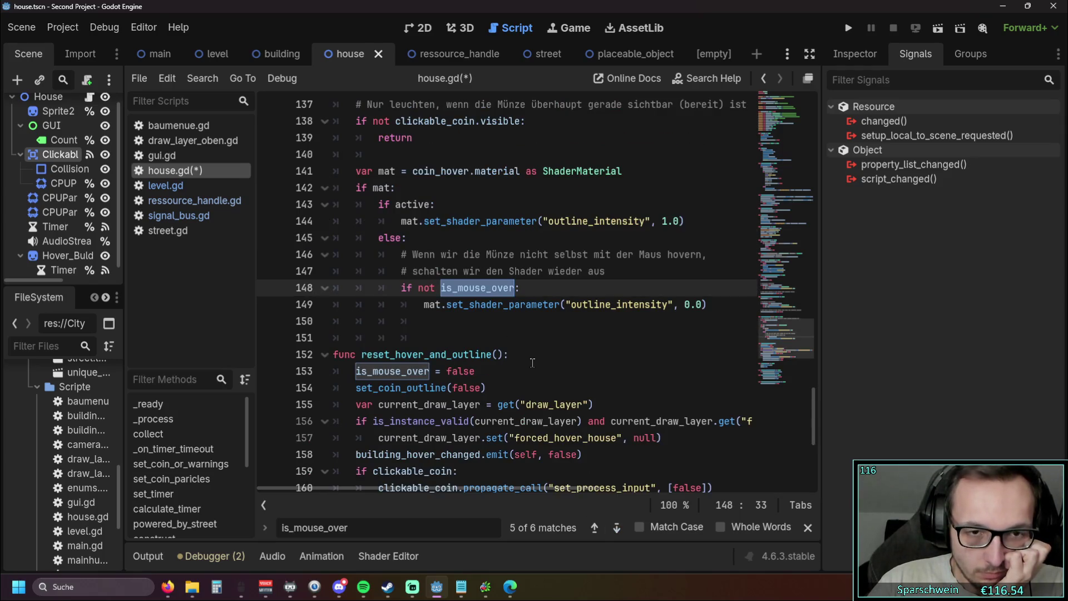
{"action": "scroll", "coordinate": [532, 362], "scroll_direction": "up", "scroll_amount": 1}
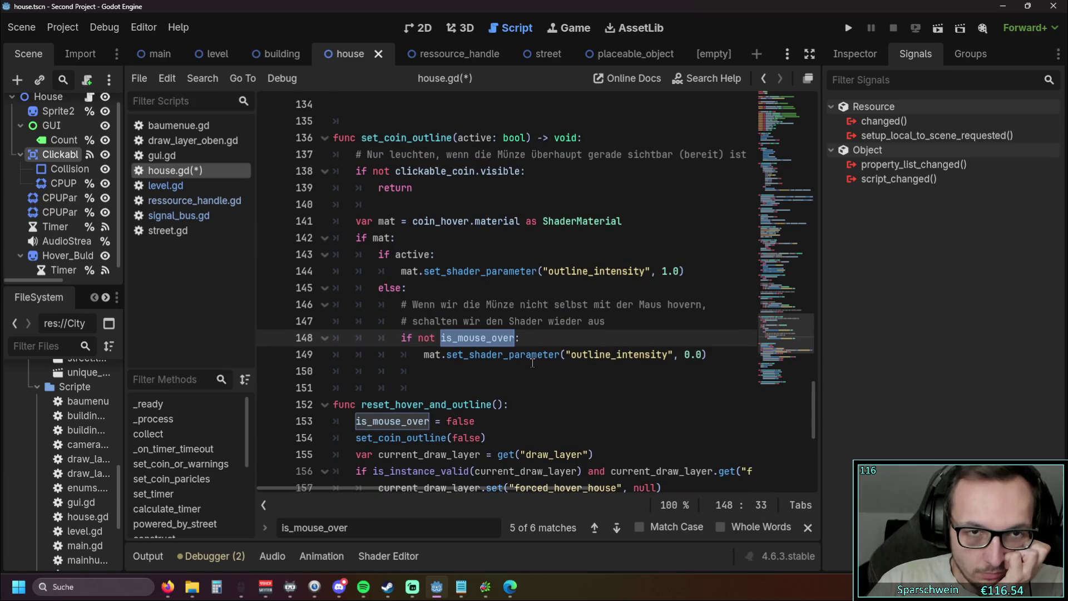
{"action": "scroll", "coordinate": [532, 362], "scroll_direction": "down", "scroll_amount": 1}
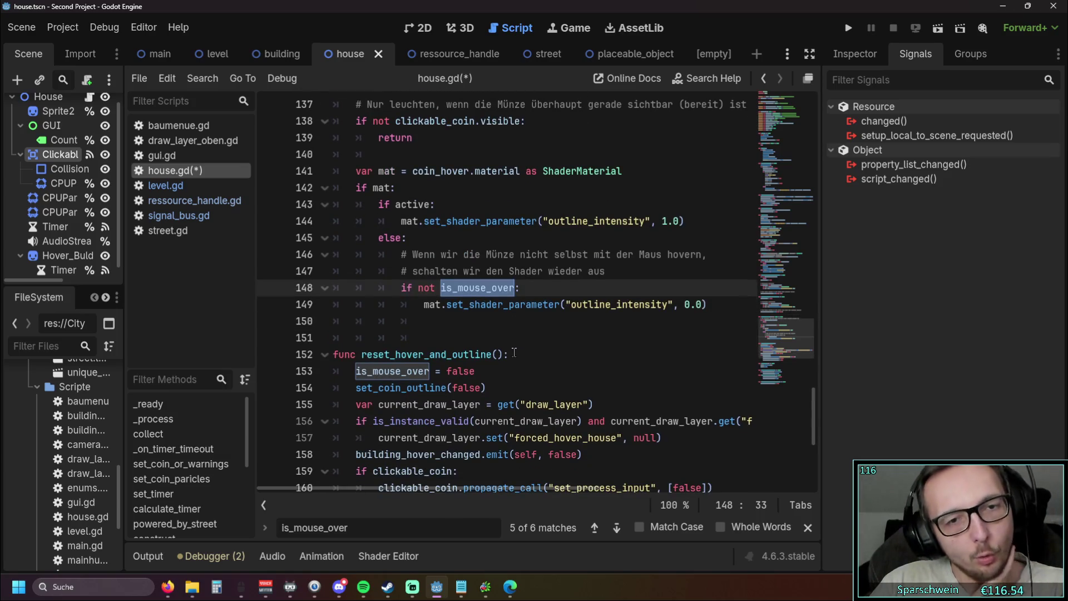
{"action": "scroll", "coordinate": [514, 352], "scroll_direction": "up", "scroll_amount": 1}
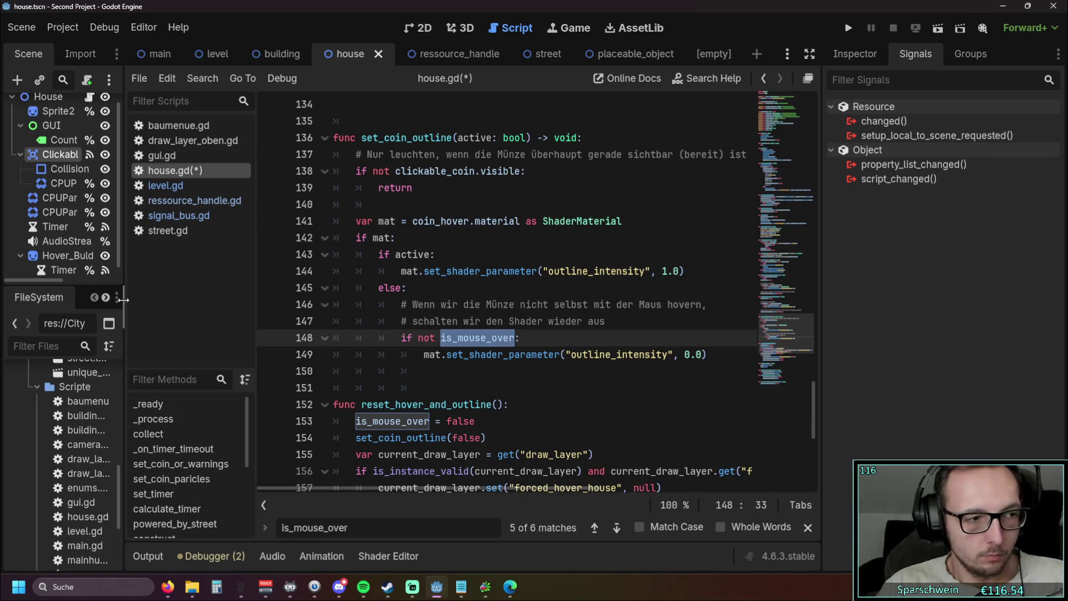
{"action": "mouse_move", "coordinate": [122, 300]}
{"action": "left_mouse_down"}
{"action": "mouse_move", "coordinate": [185, 299]}
{"action": "mouse_move", "coordinate": [123, 299]}
{"action": "left_mouse_up"}
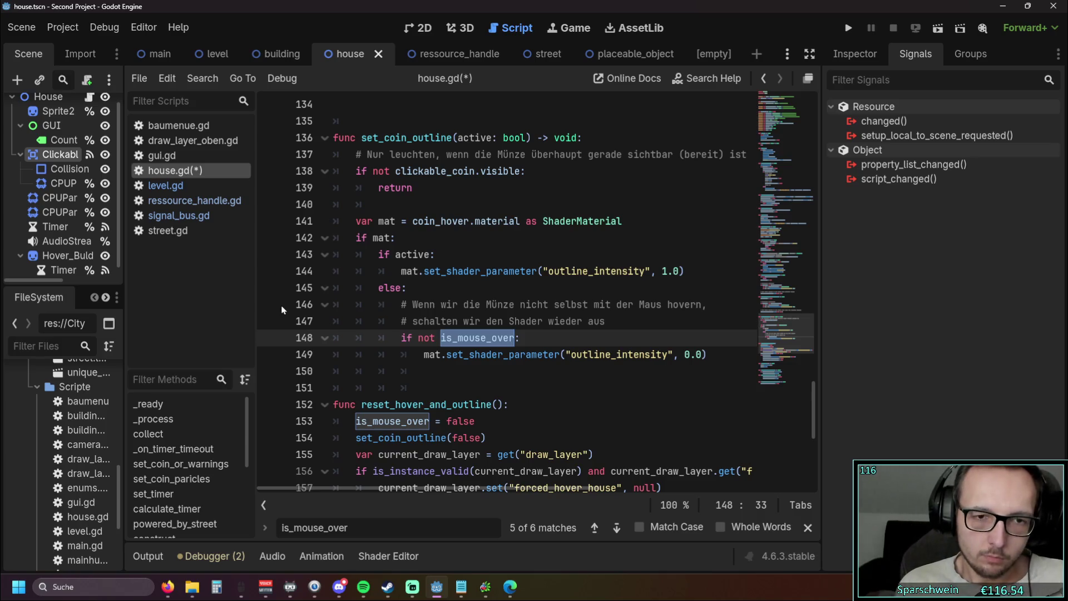
{"action": "scroll", "coordinate": [511, 300], "scroll_direction": "down", "scroll_amount": 4}
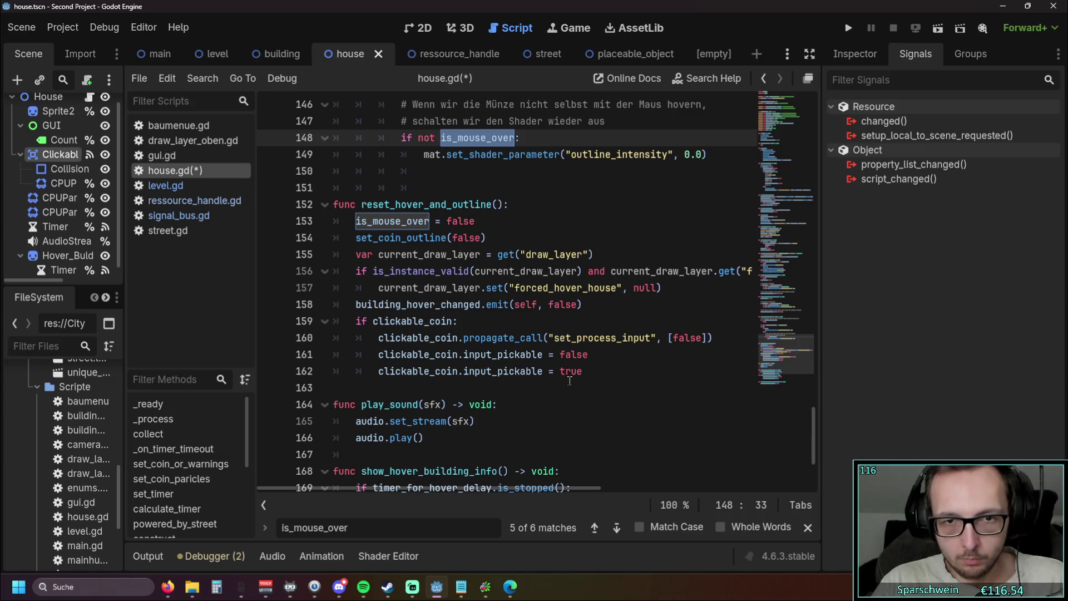
{"action": "scroll", "coordinate": [571, 380], "scroll_direction": "up", "scroll_amount": 1}
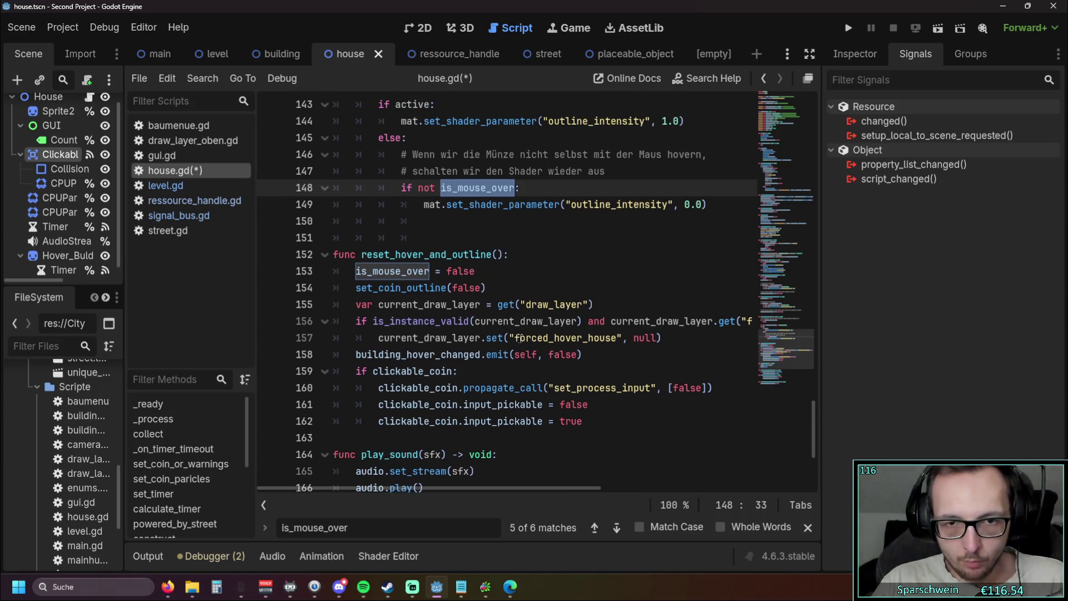
{"action": "left_click_drag", "start_coordinate": [514, 338], "coordinate": [555, 337]}
{"action": "left_click", "coordinate": [622, 357]}
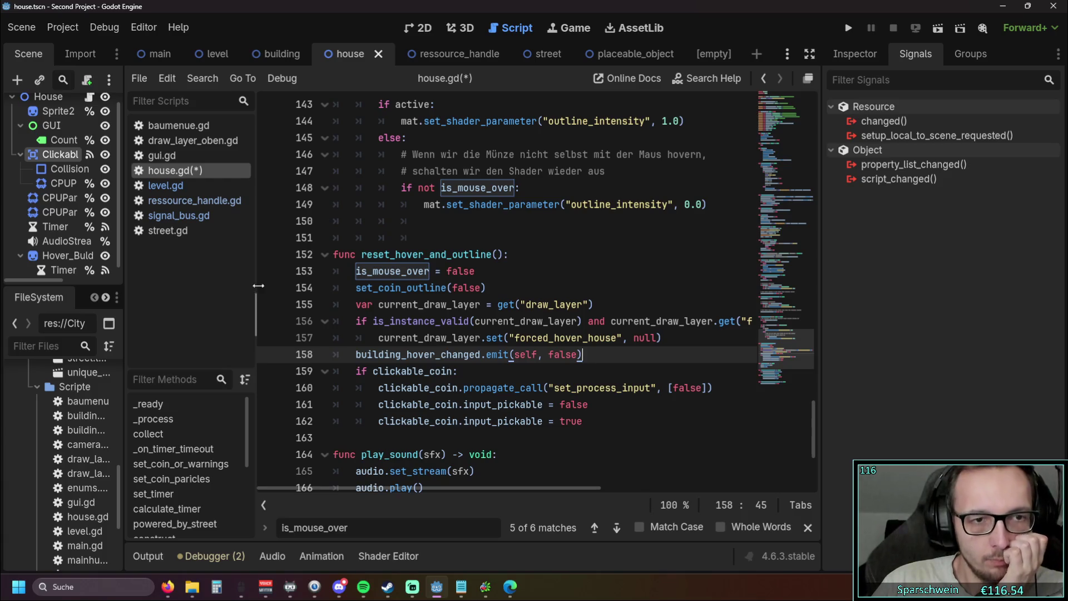
{"action": "mouse_move", "coordinate": [257, 287]}
{"action": "left_mouse_down"}
{"action": "mouse_move", "coordinate": [295, 291]}
{"action": "mouse_move", "coordinate": [263, 291]}
{"action": "left_mouse_up"}
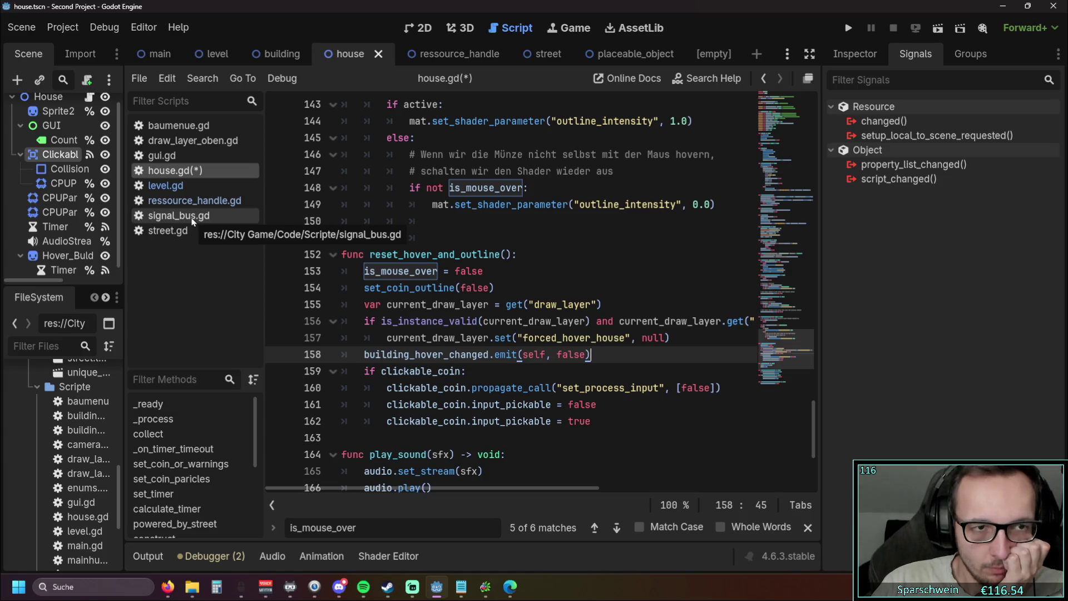
{"action": "scroll", "coordinate": [539, 334], "scroll_direction": "up", "scroll_amount": 2}
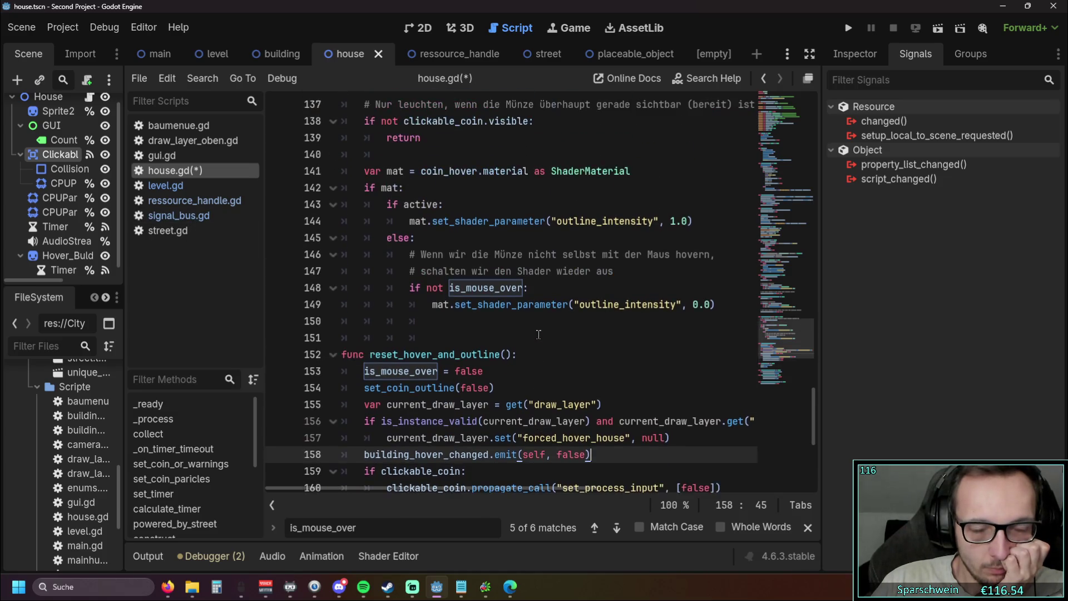
{"action": "scroll", "coordinate": [538, 334], "scroll_direction": "down", "scroll_amount": 4}
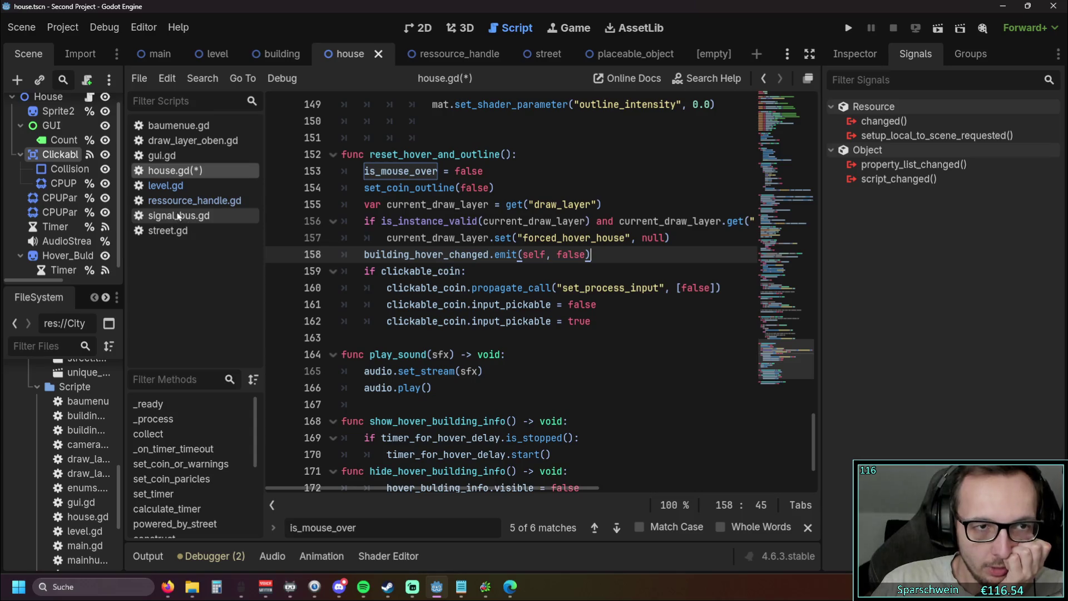
{"action": "left_click", "coordinate": [191, 185]}
- Collapse the hover_info_for_buildings and _construct functions in level.gd
{"action": "scroll", "coordinate": [533, 327], "scroll_direction": "down", "scroll_amount": 2}
{"action": "scroll", "coordinate": [533, 327], "scroll_direction": "down", "scroll_amount": 2}
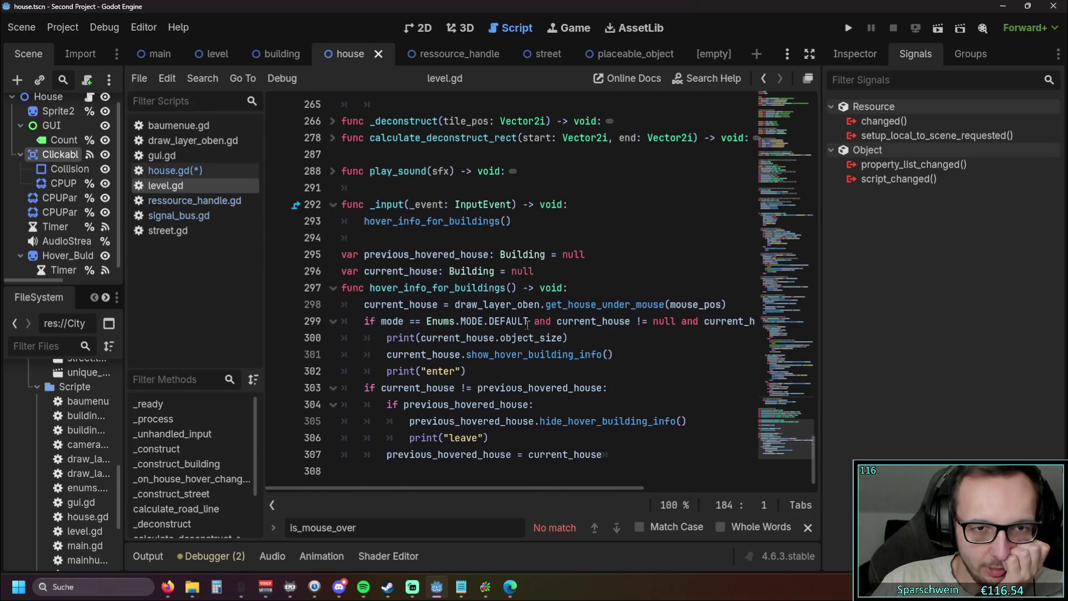
{"action": "scroll", "coordinate": [533, 327], "scroll_direction": "up", "scroll_amount": 1}
{"action": "scroll", "coordinate": [346, 261], "scroll_direction": "down", "scroll_amount": 1}
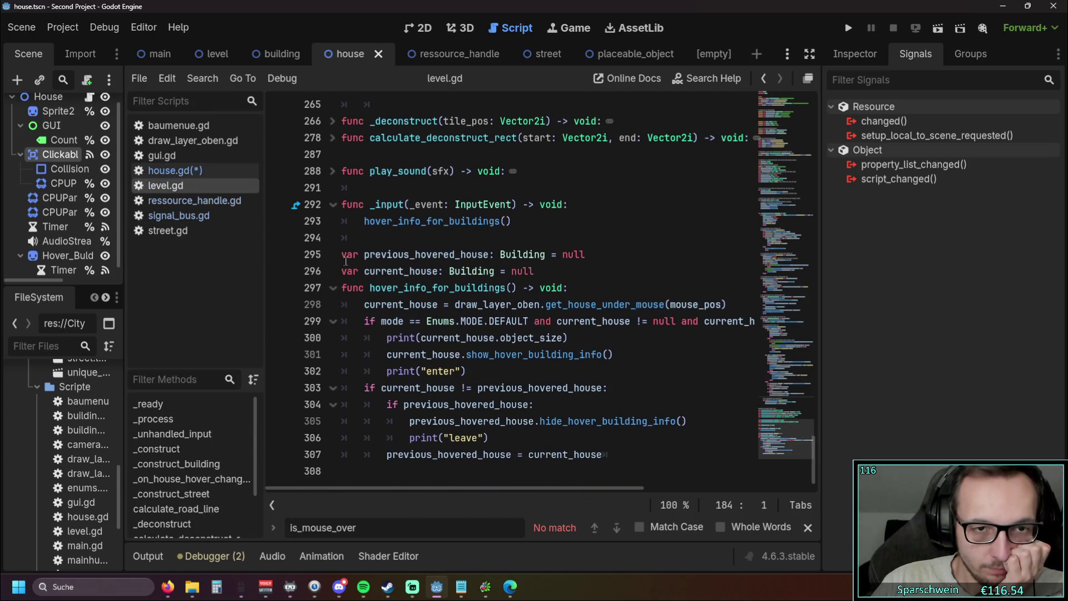
{"action": "left_click", "coordinate": [333, 288]}
{"action": "left_click", "coordinate": [333, 288]}
{"action": "left_click", "coordinate": [333, 289]}
{"action": "scroll", "coordinate": [342, 256], "scroll_direction": "up", "scroll_amount": 5}
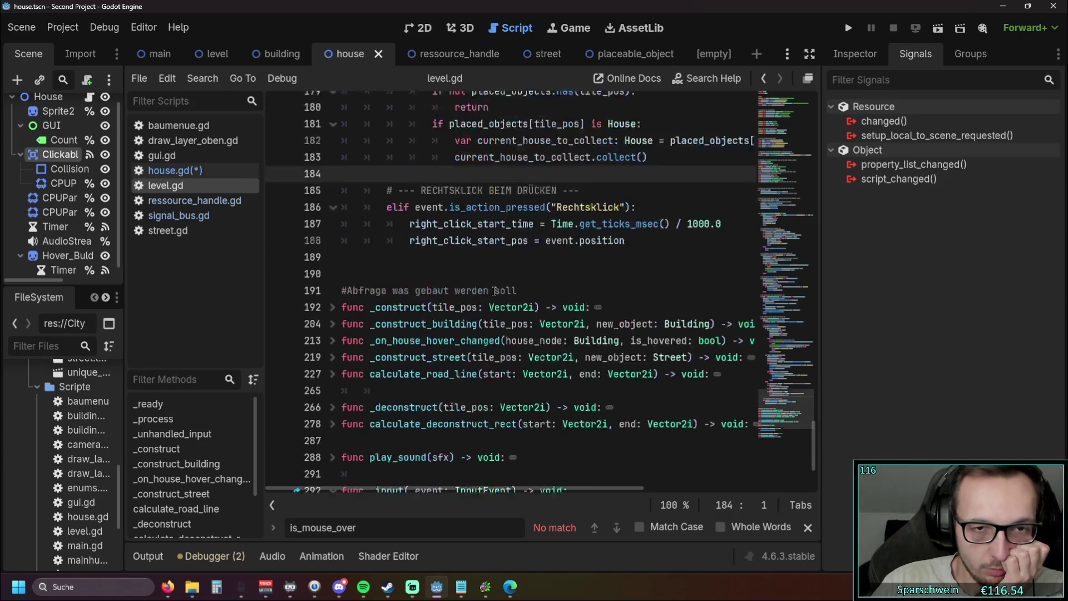
{"action": "scroll", "coordinate": [345, 209], "scroll_direction": "down", "scroll_amount": 2}
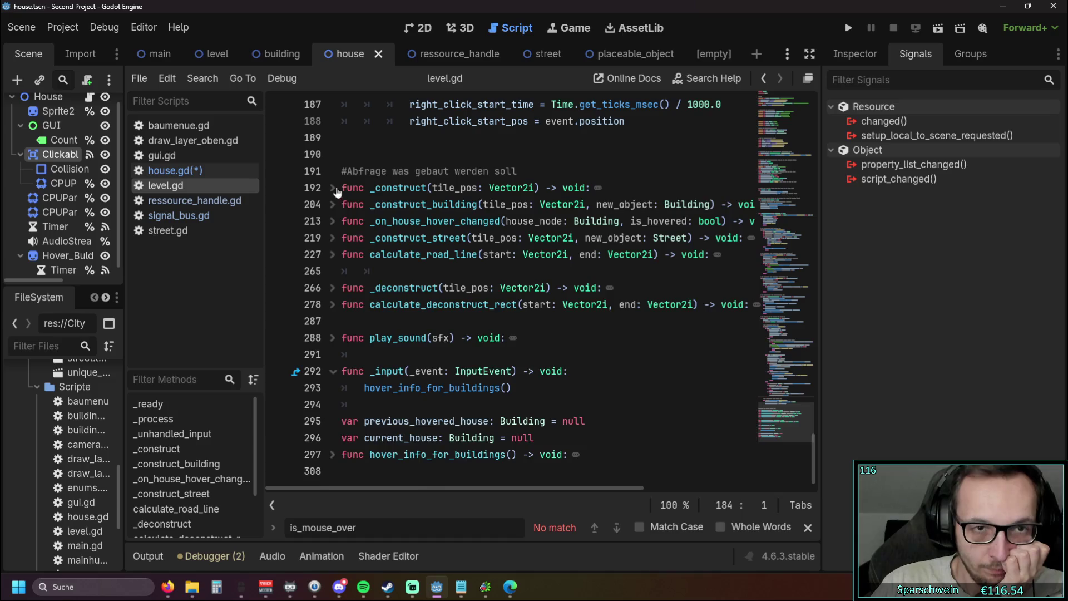
{"action": "left_click", "coordinate": [333, 188]}
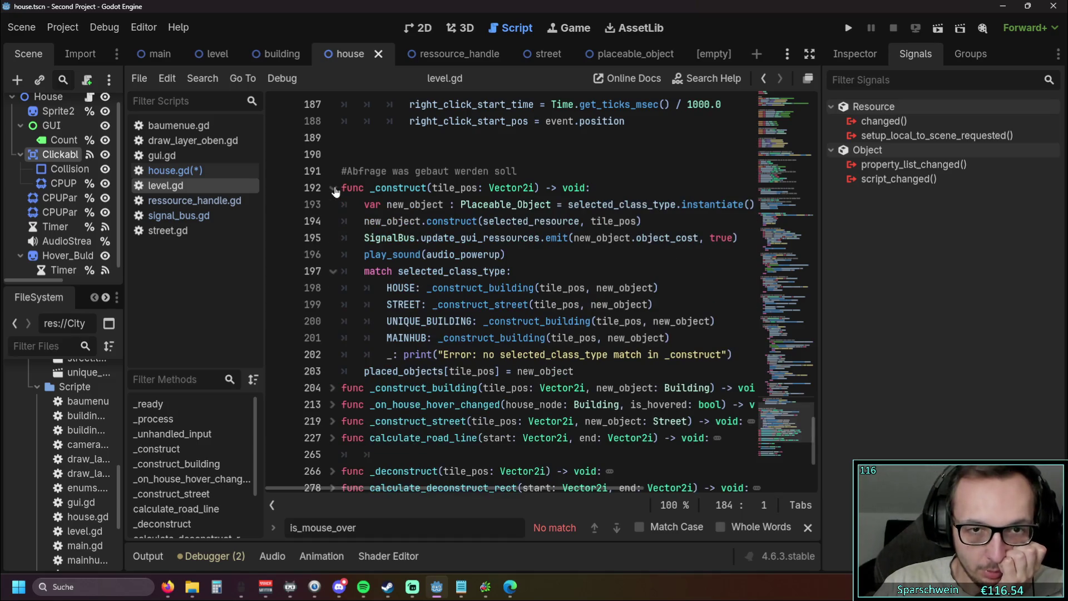
{"action": "left_click", "coordinate": [333, 188]}
- Expand _construct_building and _on_house_hover_changed, and narrow the script list to widen the code
{"action": "left_click", "coordinate": [332, 205]}
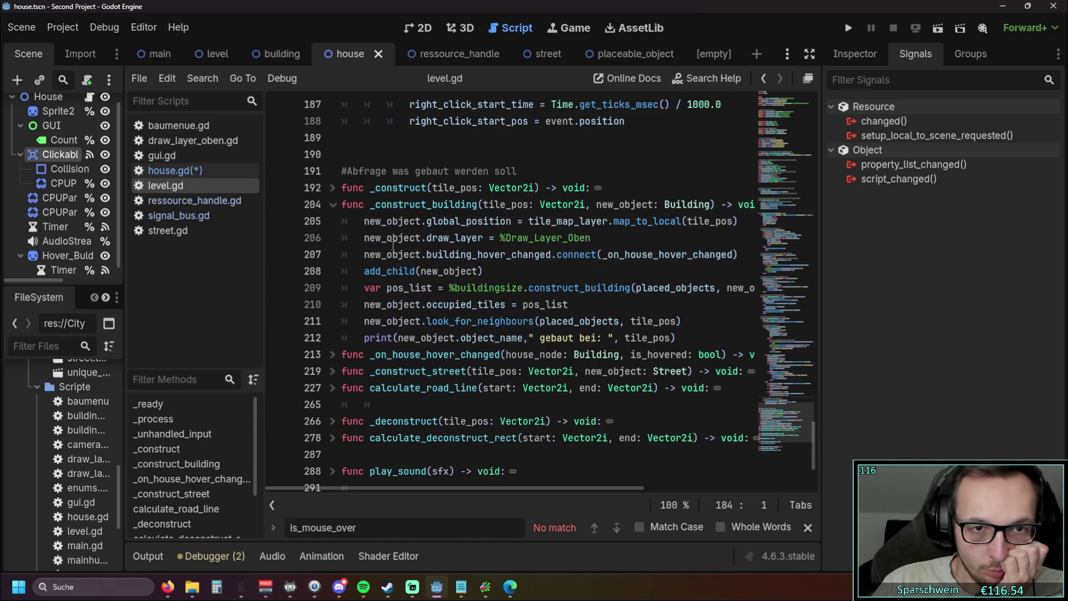
{"action": "left_click_drag", "start_coordinate": [433, 486], "coordinate": [457, 489]}
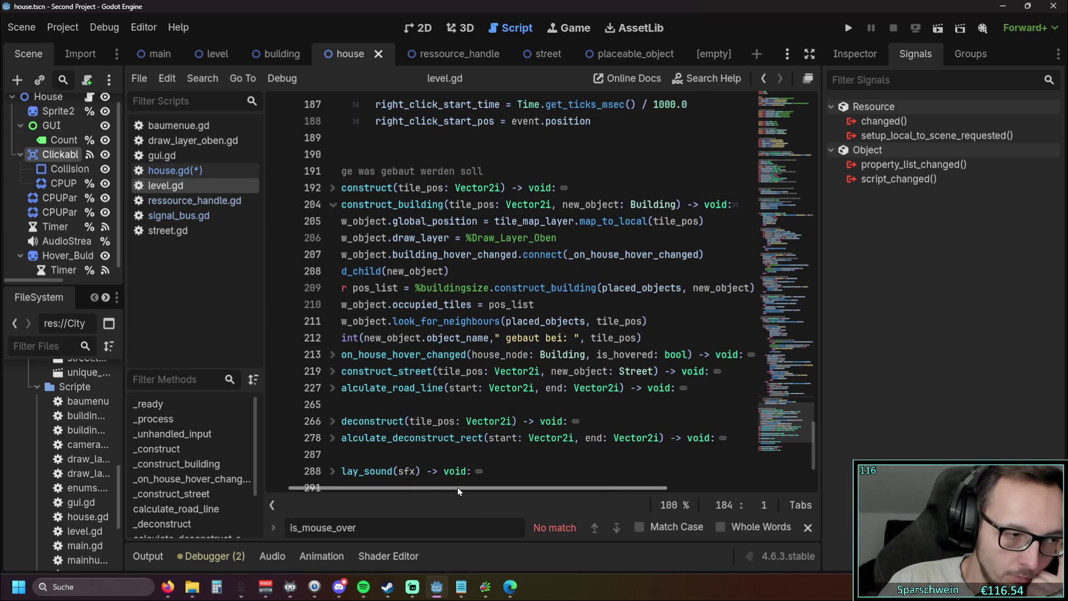
{"action": "left_click_drag", "start_coordinate": [457, 487], "coordinate": [426, 486]}
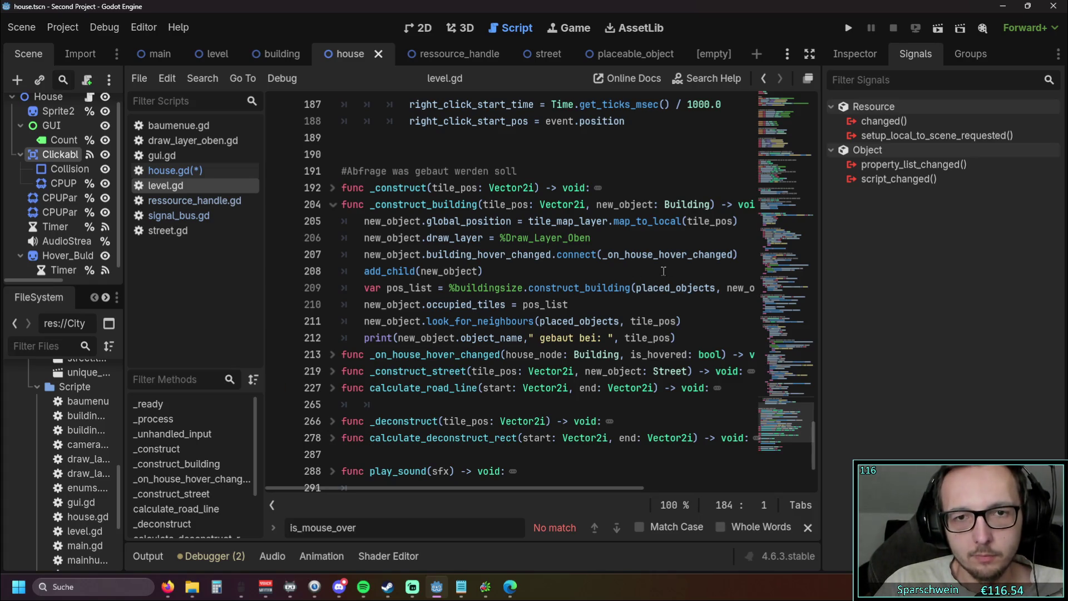
{"action": "left_click", "coordinate": [332, 355]}
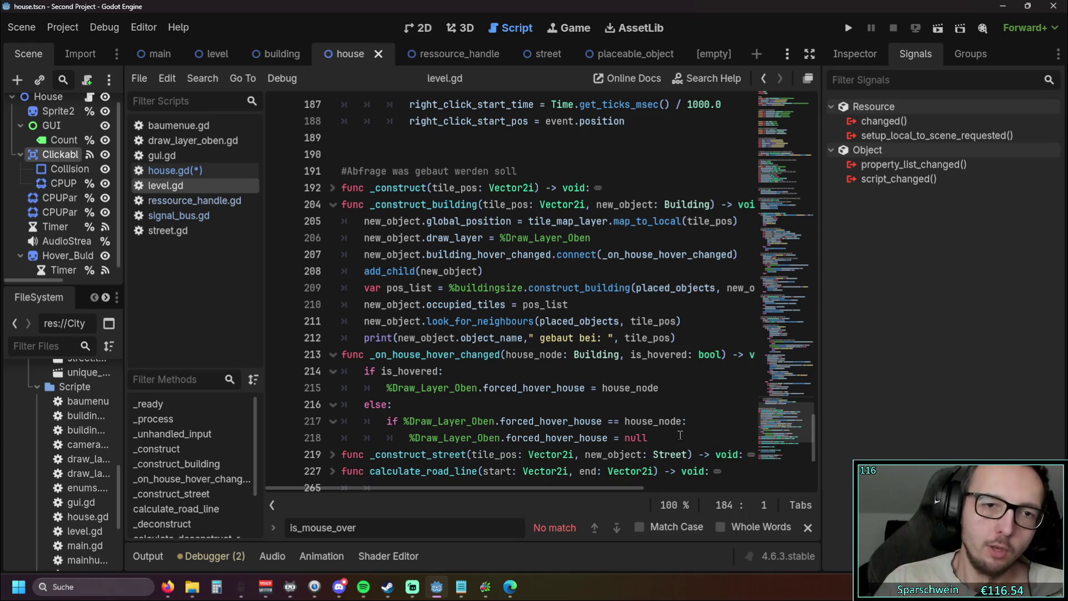
{"action": "scroll", "coordinate": [581, 245], "scroll_direction": "down", "scroll_amount": 1}
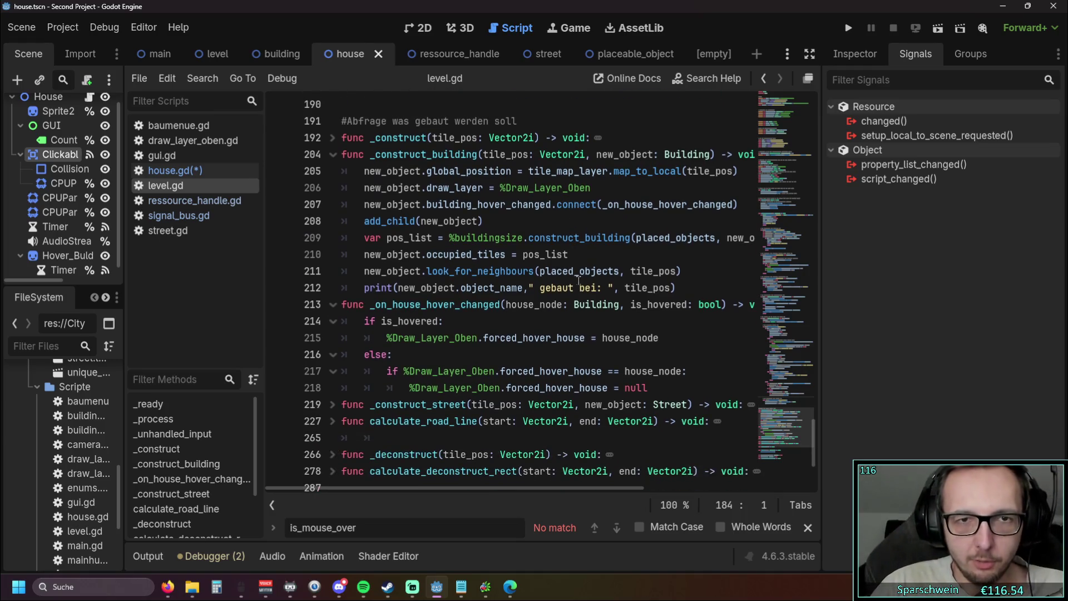
{"action": "left_click_drag", "start_coordinate": [264, 312], "coordinate": [164, 315]}
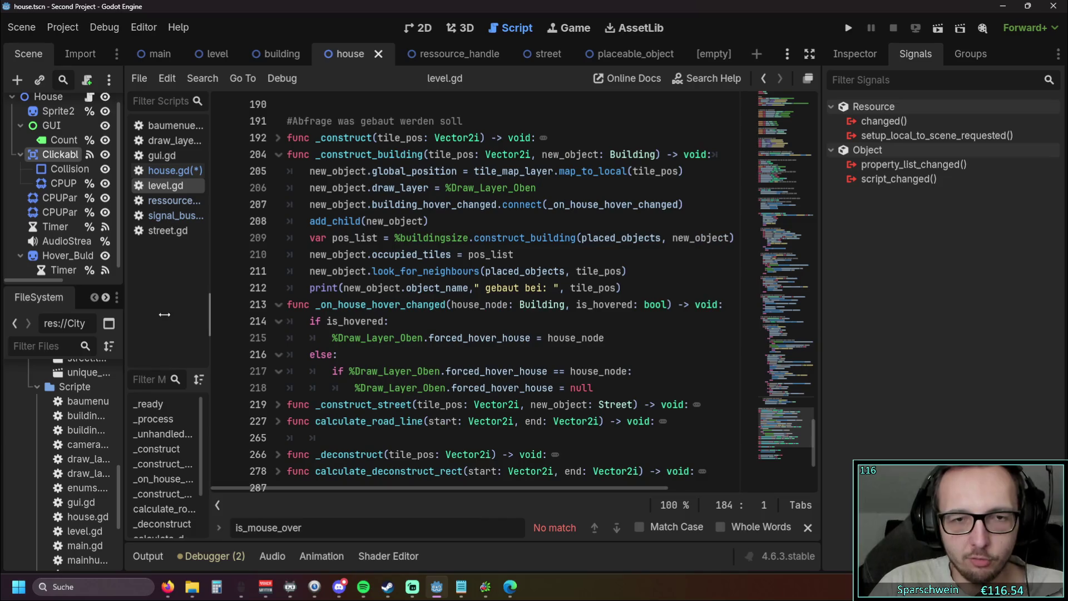
- Append a dot to the ends of lines 207, 206 and 213 in level.gd
{"action": "left_click_drag", "start_coordinate": [682, 206], "coordinate": [259, 194]}
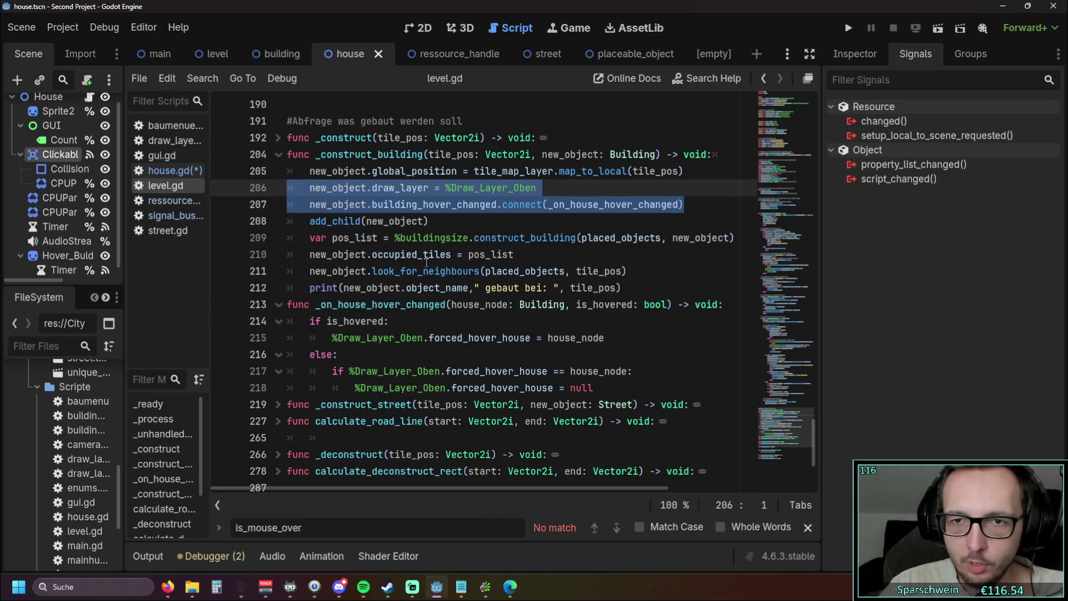
{"action": "left_click", "coordinate": [685, 204]}
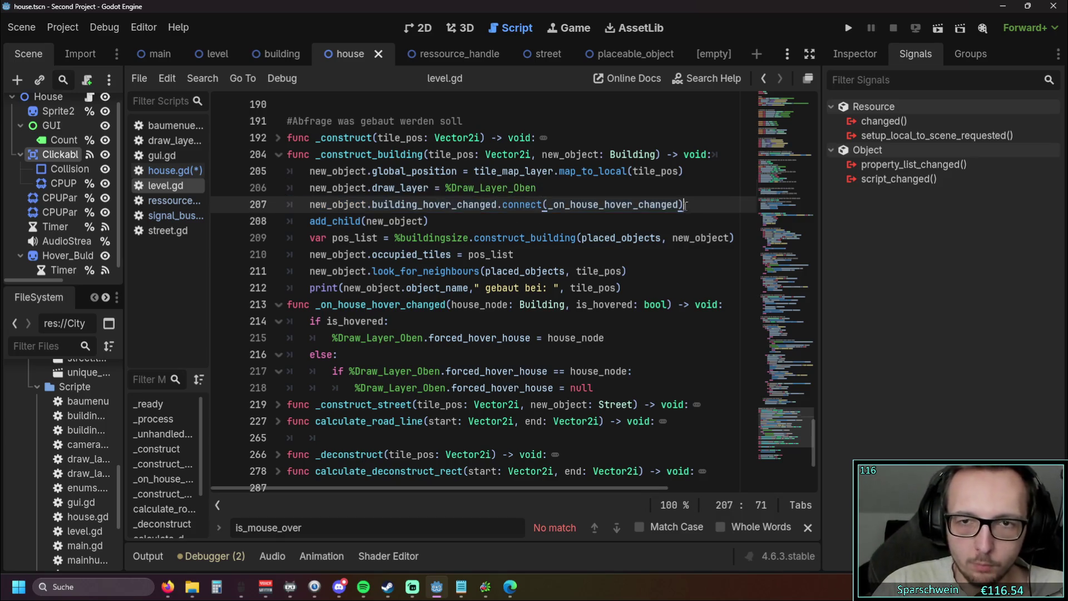
{"action": "type", "text": "."}
{"action": "left_click", "coordinate": [561, 193]}
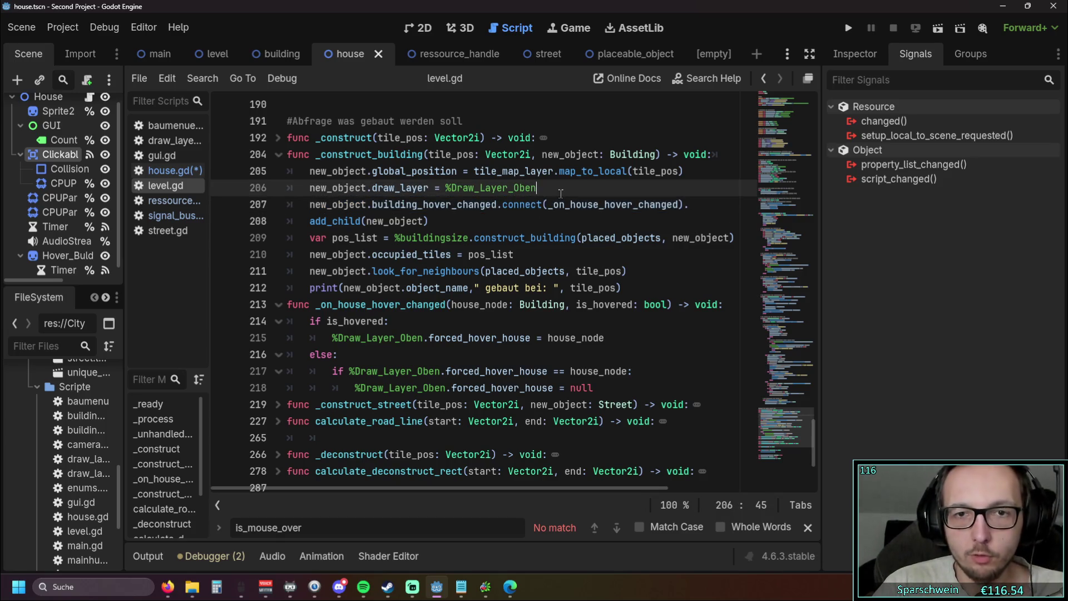
{"action": "type", "text": "."}
{"action": "left_click", "coordinate": [507, 220]}
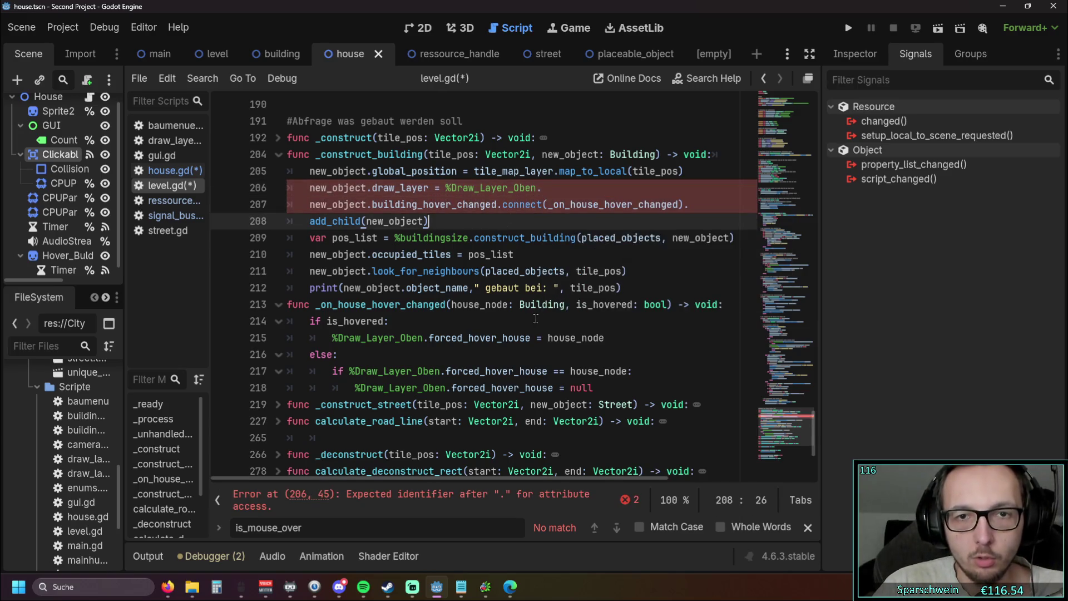
{"action": "left_click", "coordinate": [578, 337]}
{"action": "left_click", "coordinate": [728, 306]}
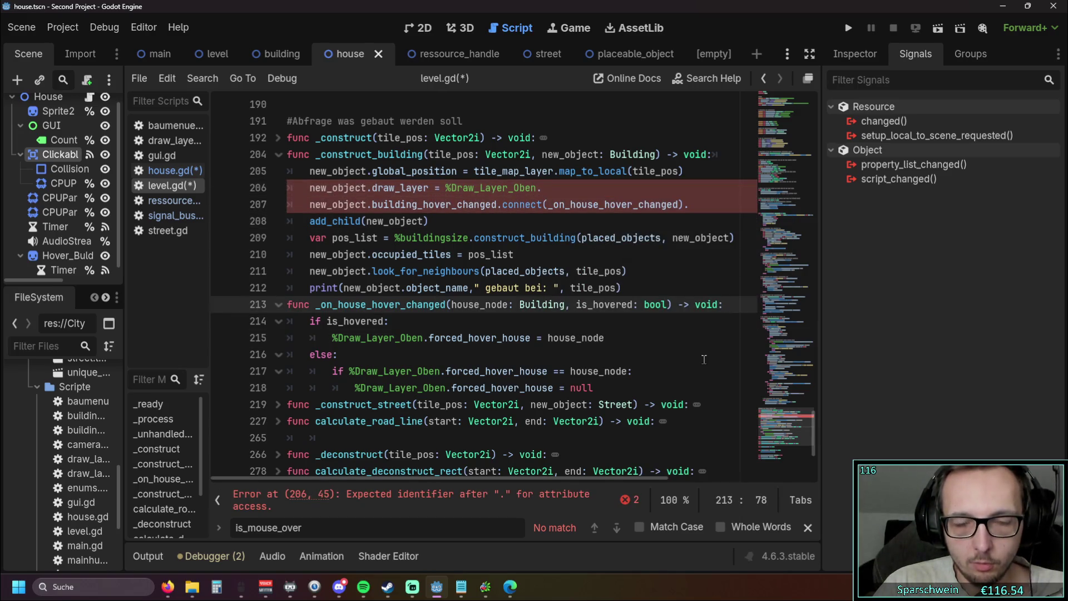
{"action": "type", "text": "."}
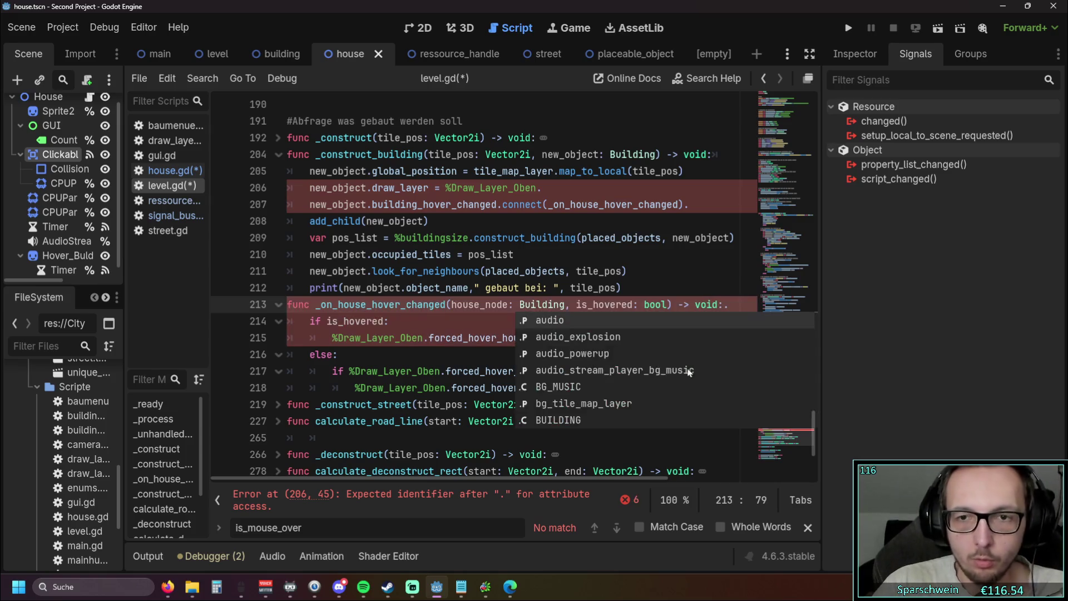
- Add and then remove a stray dot after the else on line 216, ending on empty line 265
{"action": "left_click", "coordinate": [406, 370]}
{"action": "left_click", "coordinate": [623, 392]}
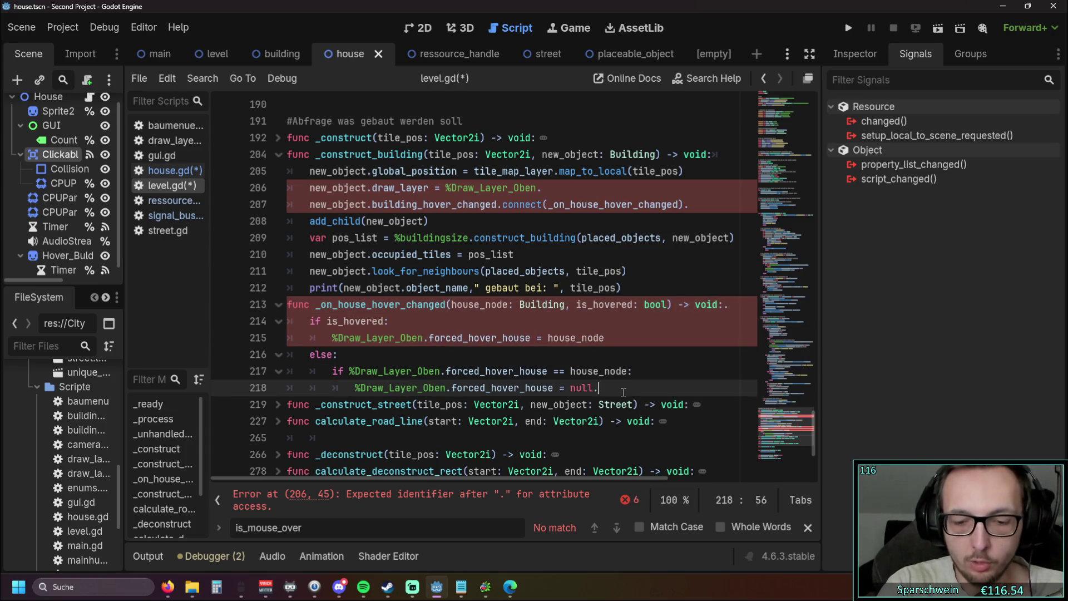
{"action": "left_click", "coordinate": [469, 354]}
{"action": "left_click", "coordinate": [610, 387]}
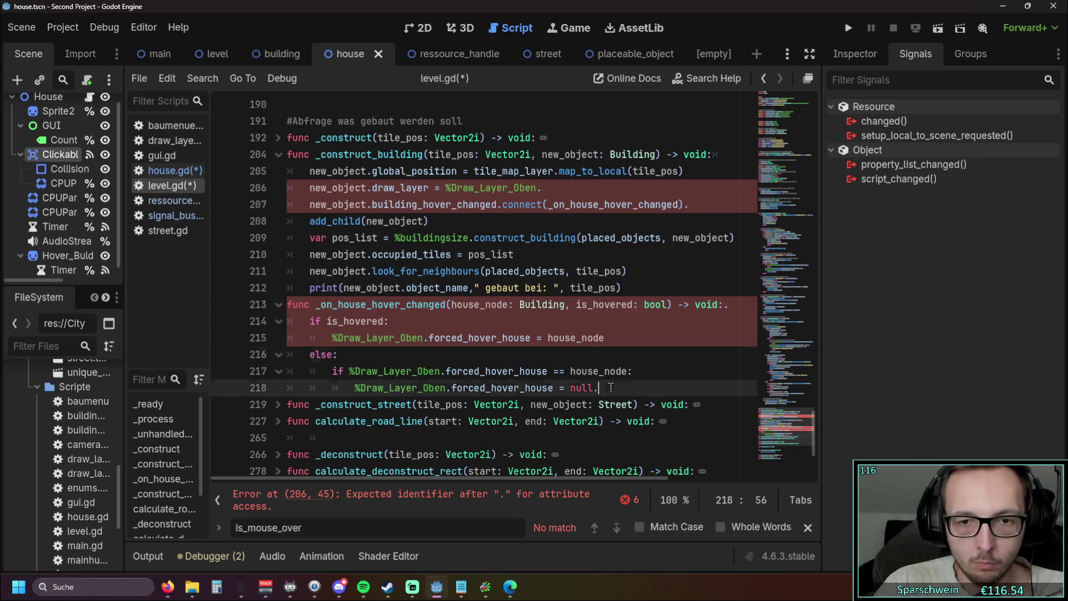
{"action": "left_click", "coordinate": [352, 356]}
{"action": "type", "text": "."}
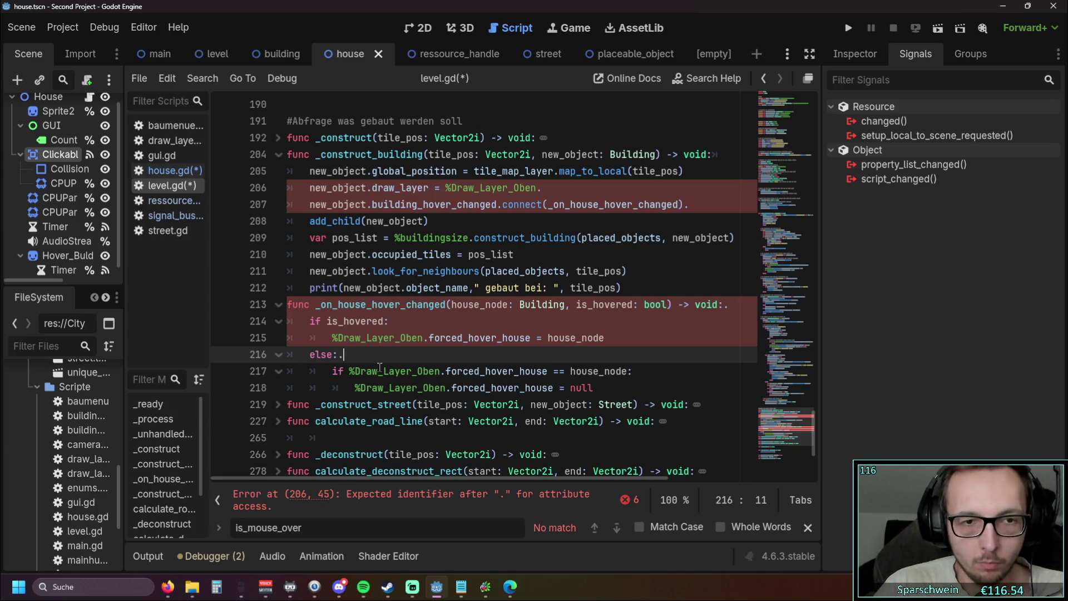
{"action": "key", "text": "BackSpace"}
{"action": "left_click", "coordinate": [335, 405]}
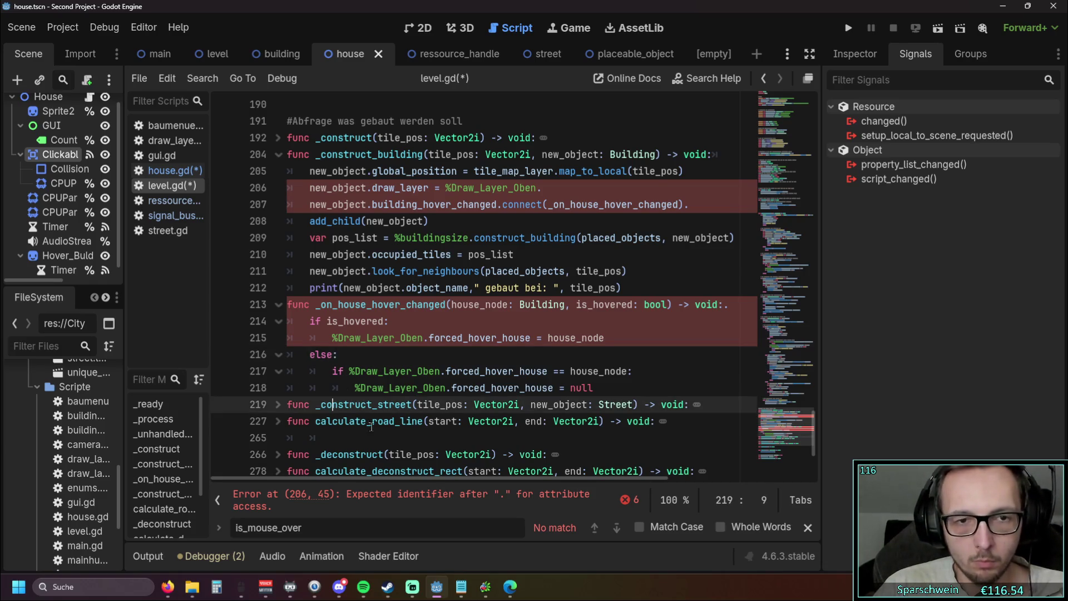
{"action": "left_click", "coordinate": [449, 437]}
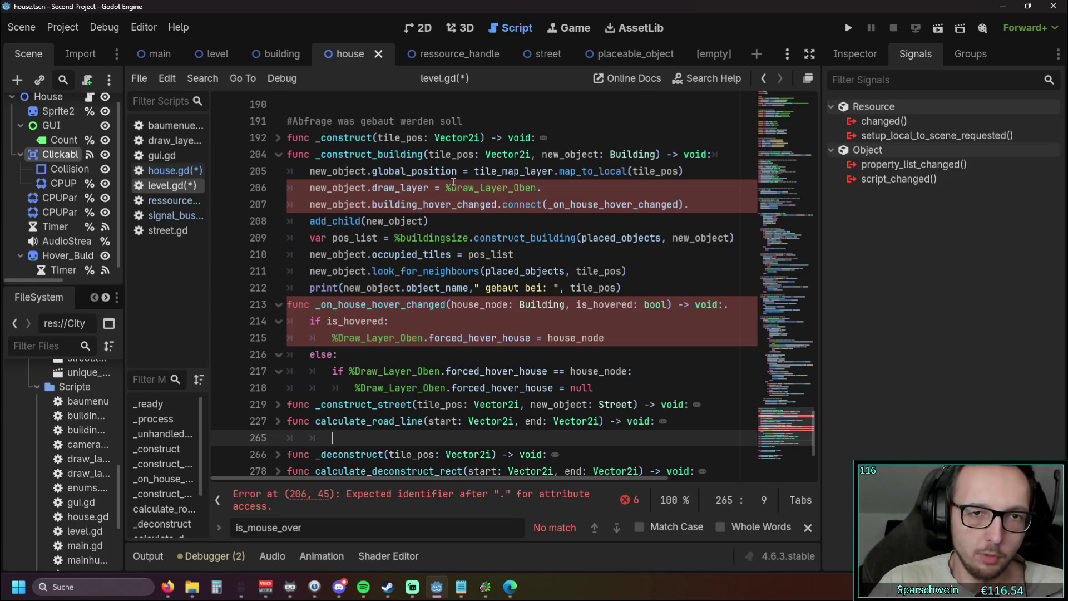
{"action": "mouse_move", "coordinate": [417, 164]}
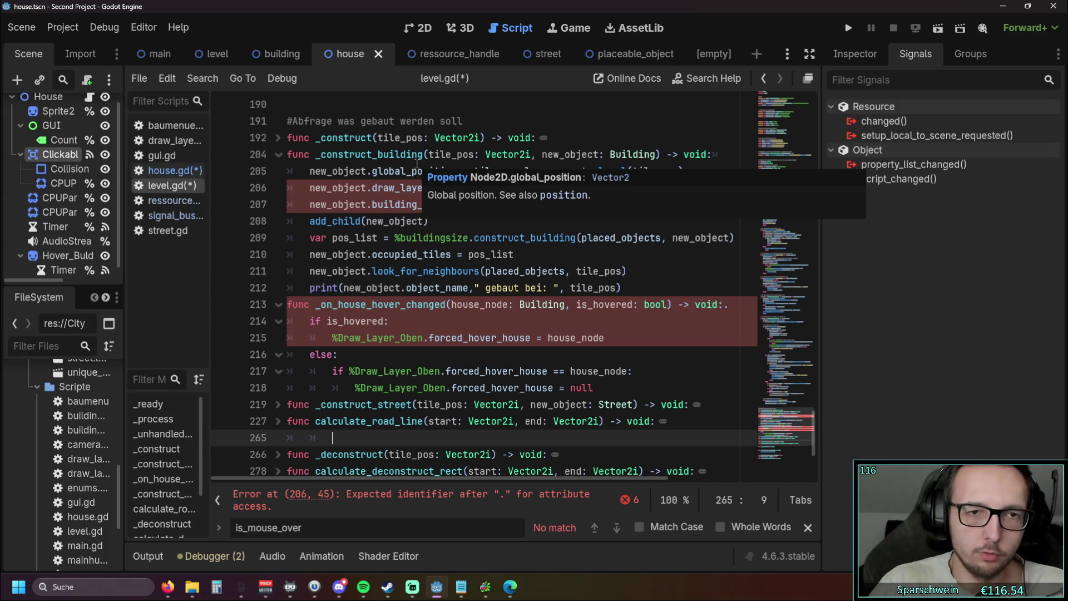
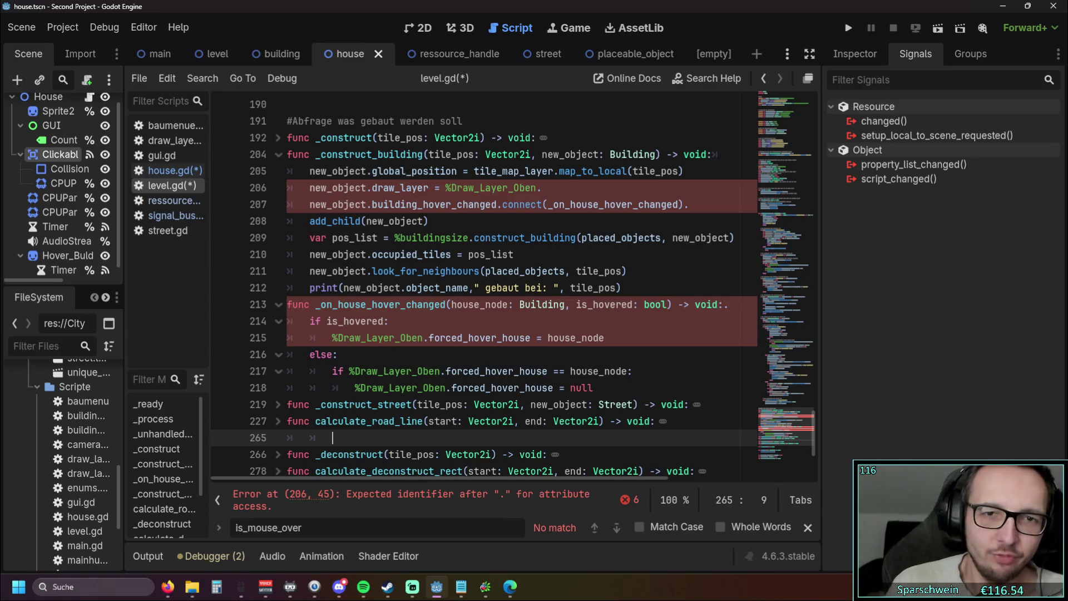
- Delete the stray trailing dots on lines 206, 207 and 213 of level.gd
{"action": "left_click", "coordinate": [558, 188]}
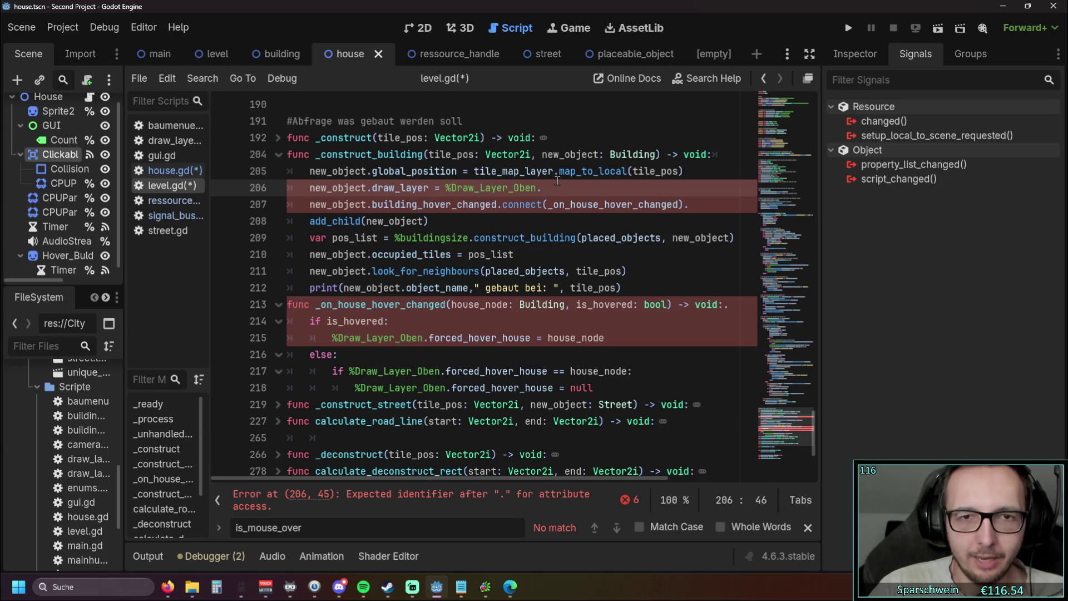
{"action": "key", "text": "BackSpace"}
{"action": "left_click", "coordinate": [697, 205]}
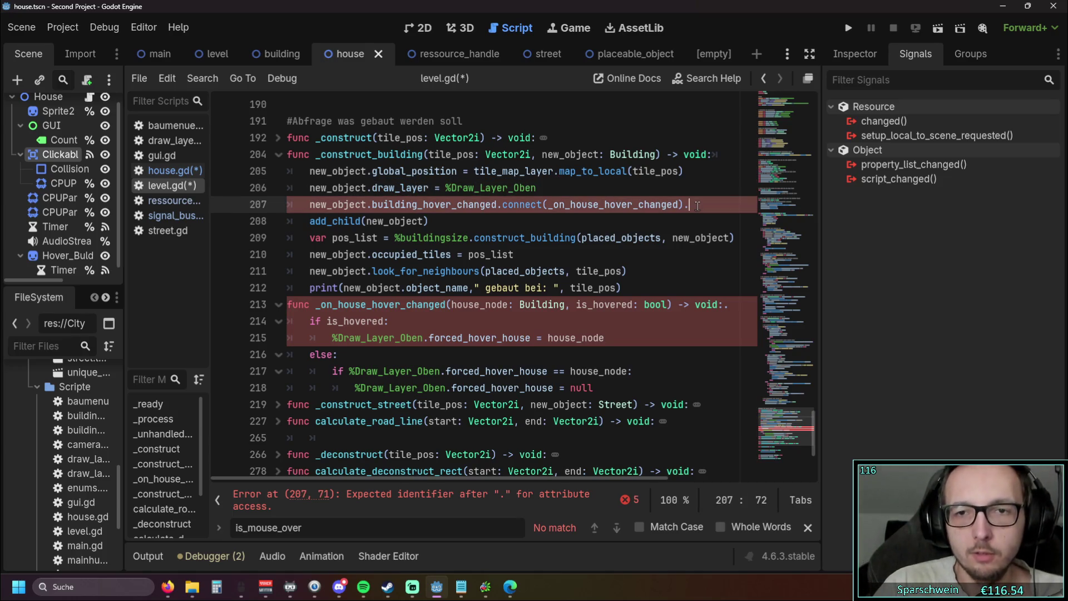
{"action": "key", "text": "BackSpace"}
{"action": "left_click", "coordinate": [731, 304]}
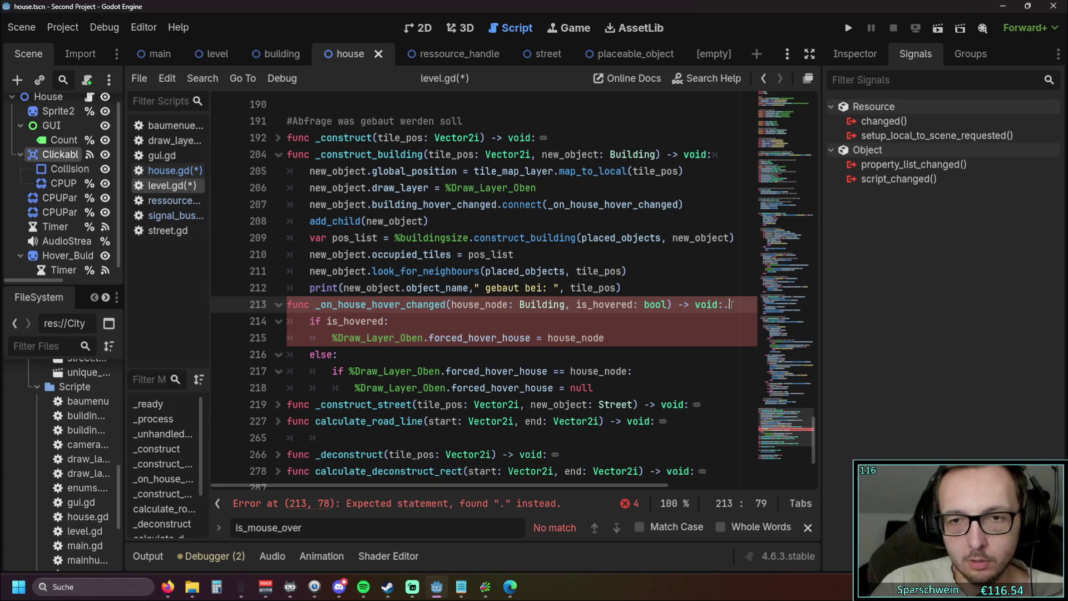
{"action": "key", "text": "BackSpace"}
- Widen the script and method lists and save both scripts with Ctrl+S
{"action": "left_click", "coordinate": [456, 349]}
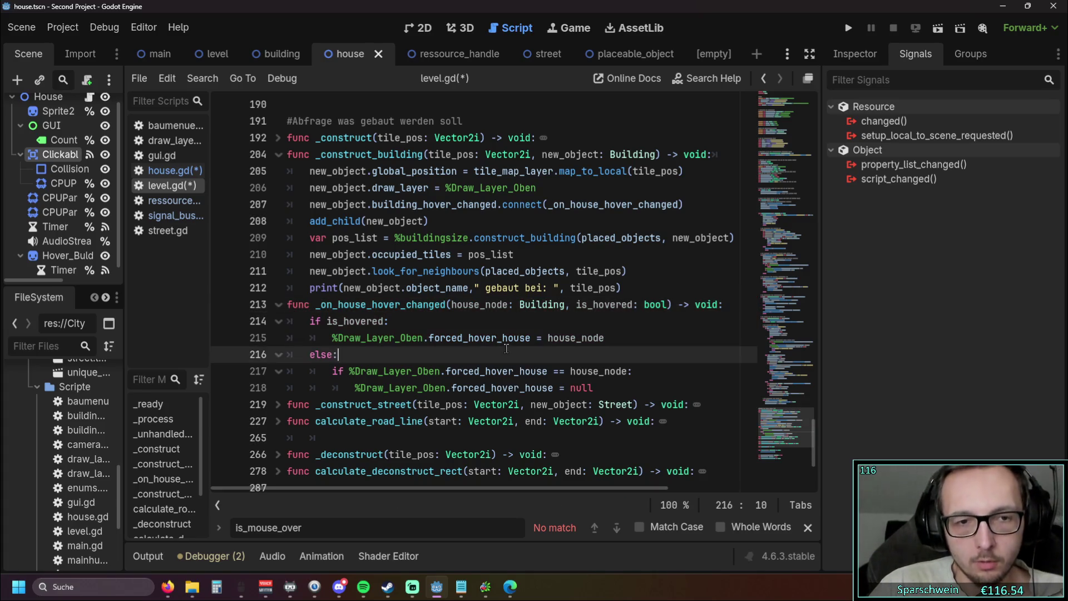
{"action": "mouse_move", "coordinate": [205, 206]}
{"action": "left_mouse_down"}
{"action": "mouse_move", "coordinate": [246, 206]}
{"action": "mouse_move", "coordinate": [227, 207]}
{"action": "left_mouse_up"}
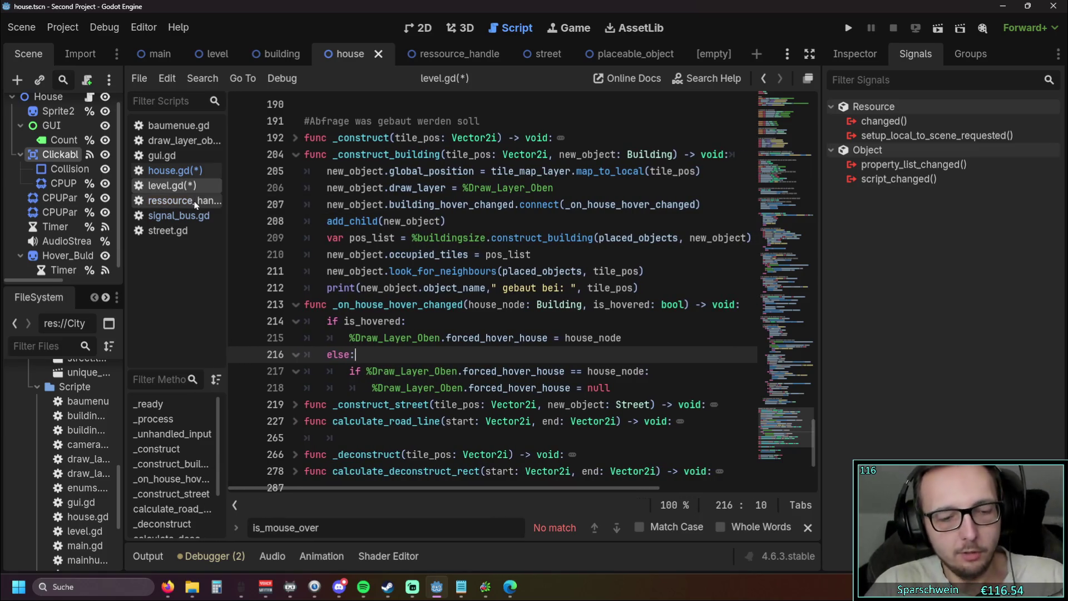
{"action": "key", "text": "ctrl+s"}
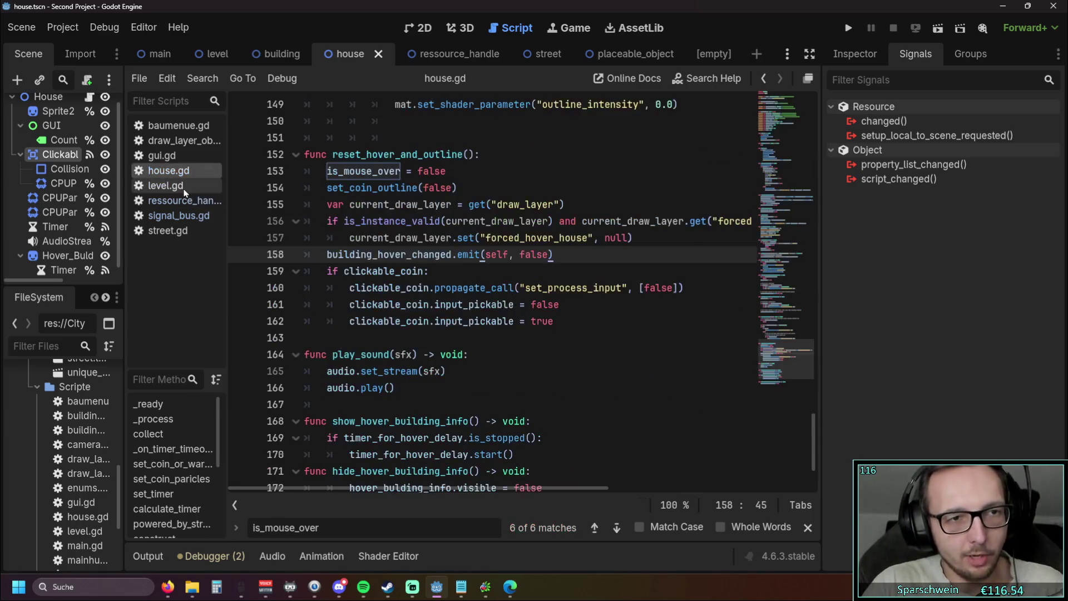
{"action": "scroll", "coordinate": [484, 272], "scroll_direction": "down", "scroll_amount": 3}
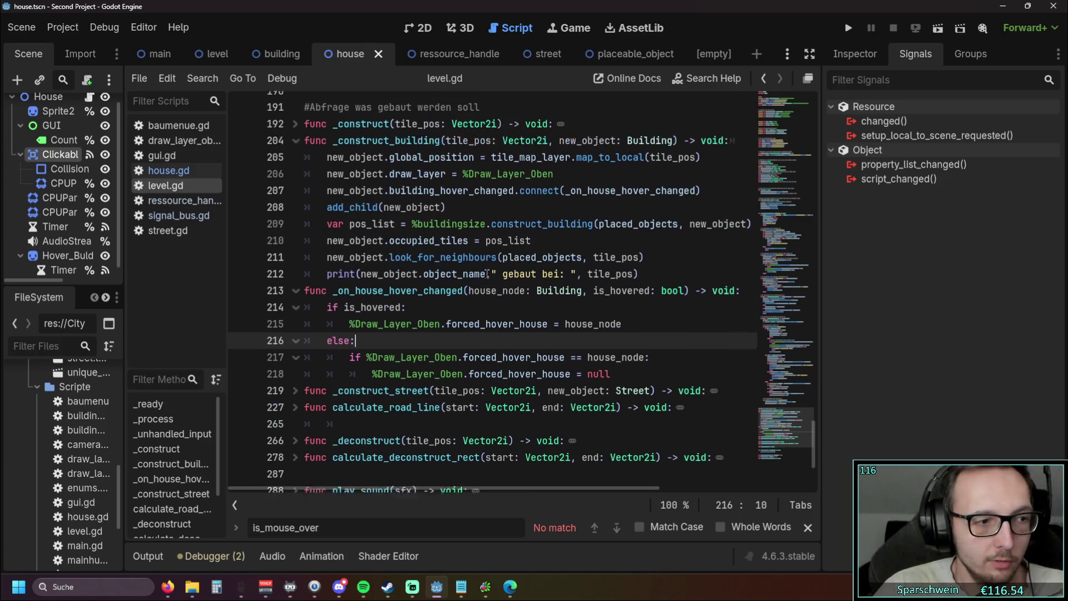
{"action": "scroll", "coordinate": [483, 273], "scroll_direction": "up", "scroll_amount": 3}
{"action": "mouse_move", "coordinate": [484, 272]}
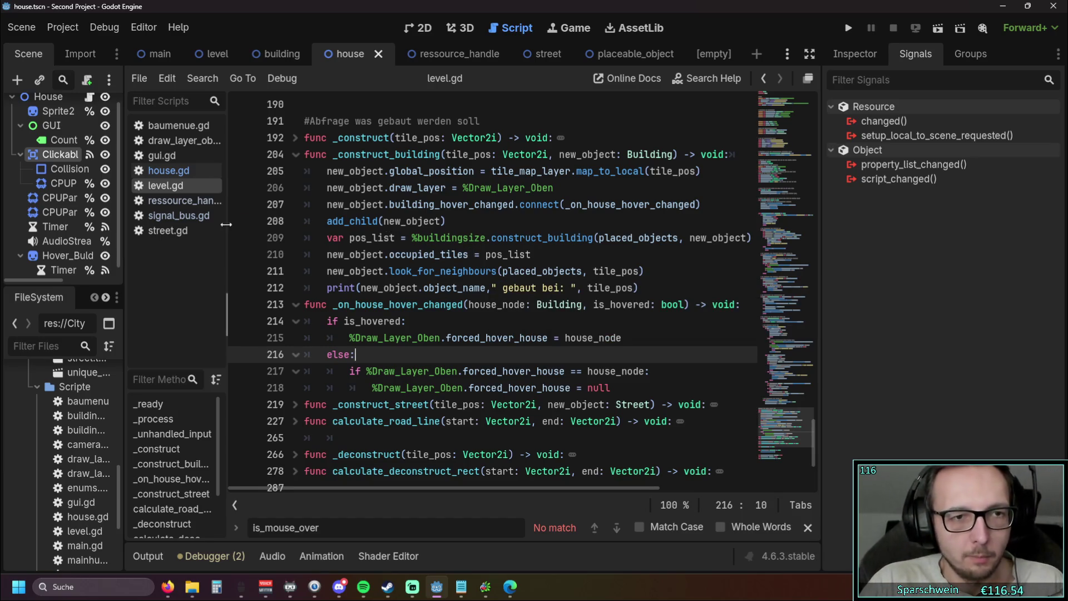
{"action": "left_click_drag", "start_coordinate": [228, 227], "coordinate": [242, 227]}
{"action": "left_click", "coordinate": [167, 170]}
{"action": "left_click", "coordinate": [167, 186]}
{"action": "left_click", "coordinate": [167, 170]}
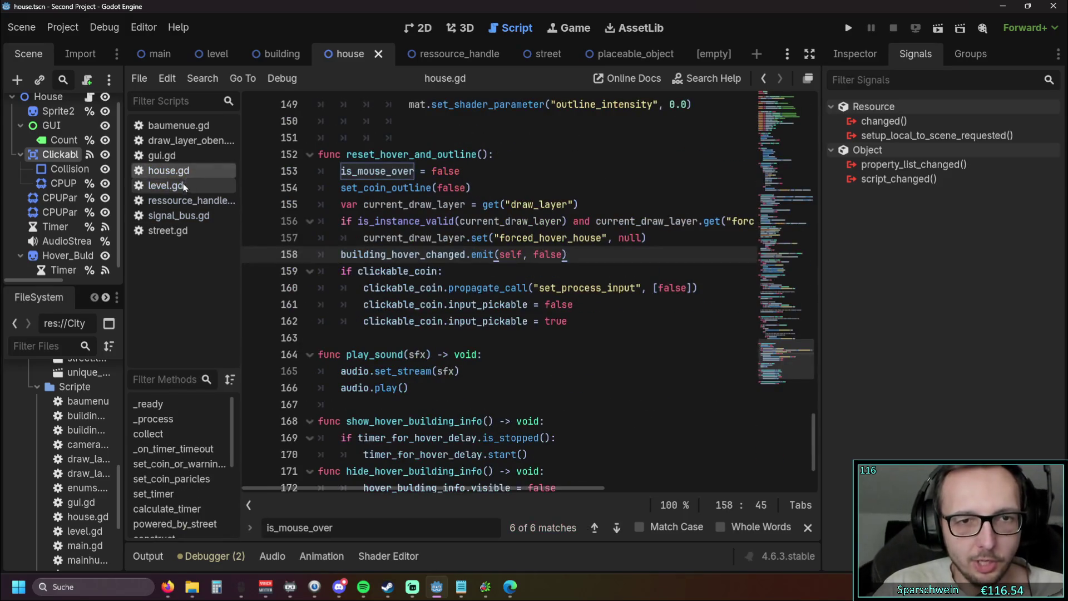
{"action": "left_click", "coordinate": [181, 188]}
{"action": "left_click", "coordinate": [167, 170]}
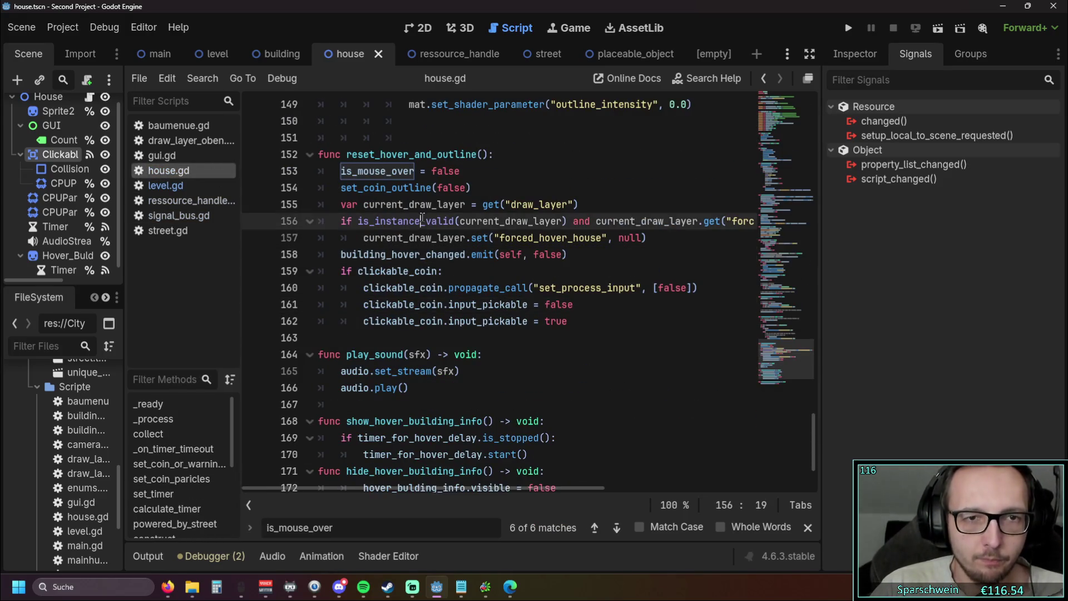
{"action": "left_click", "coordinate": [556, 188]}
{"action": "left_click", "coordinate": [594, 529]}
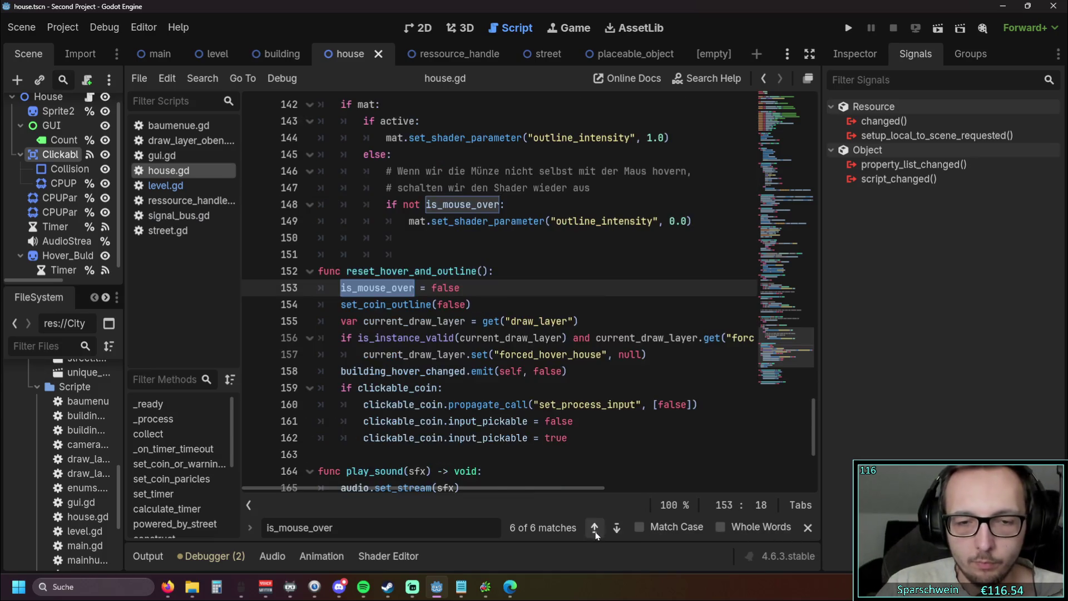
{"action": "left_click", "coordinate": [594, 528]}
{"action": "left_click", "coordinate": [594, 528]}
{"action": "left_click", "coordinate": [594, 529]}
{"action": "left_click", "coordinate": [594, 528]}
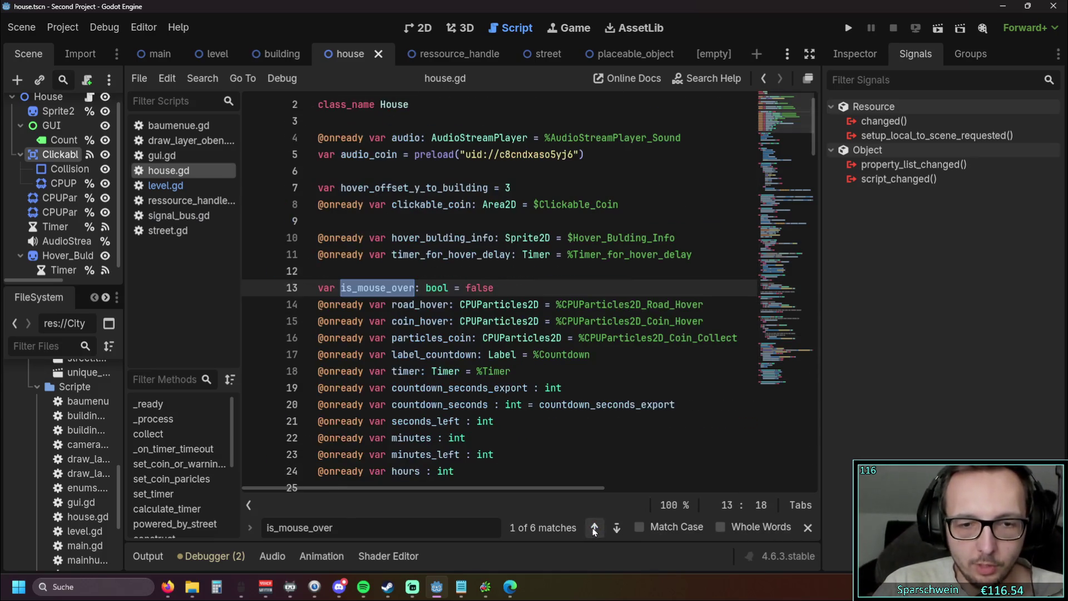
{"action": "scroll", "coordinate": [386, 239], "scroll_direction": "down", "scroll_amount": 1}
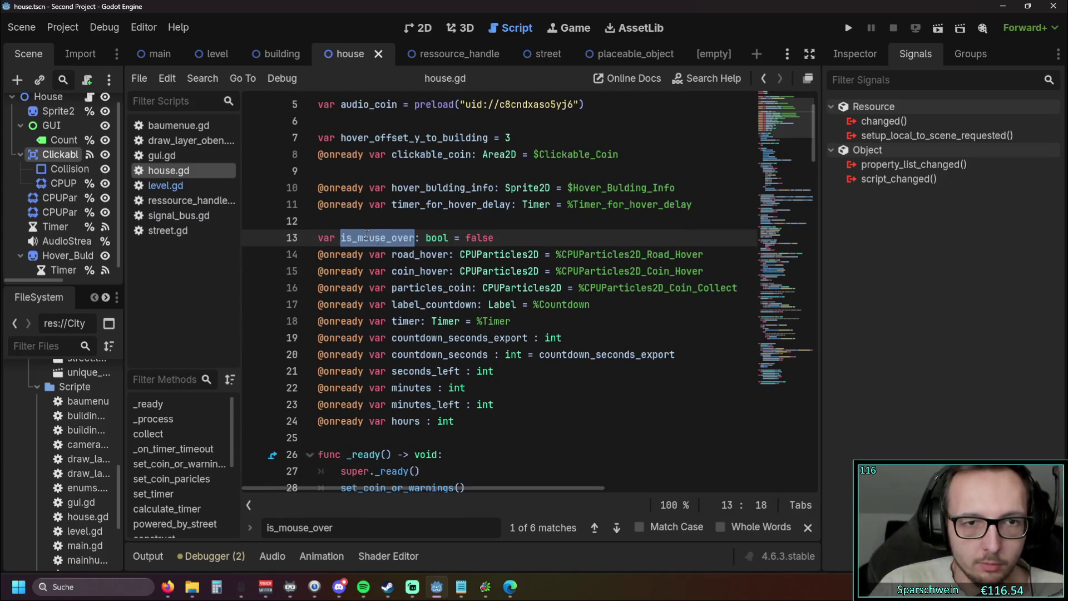
{"action": "left_click", "coordinate": [387, 237]}
{"action": "triple_click", "coordinate": [387, 237]}
{"action": "key", "text": "End"}
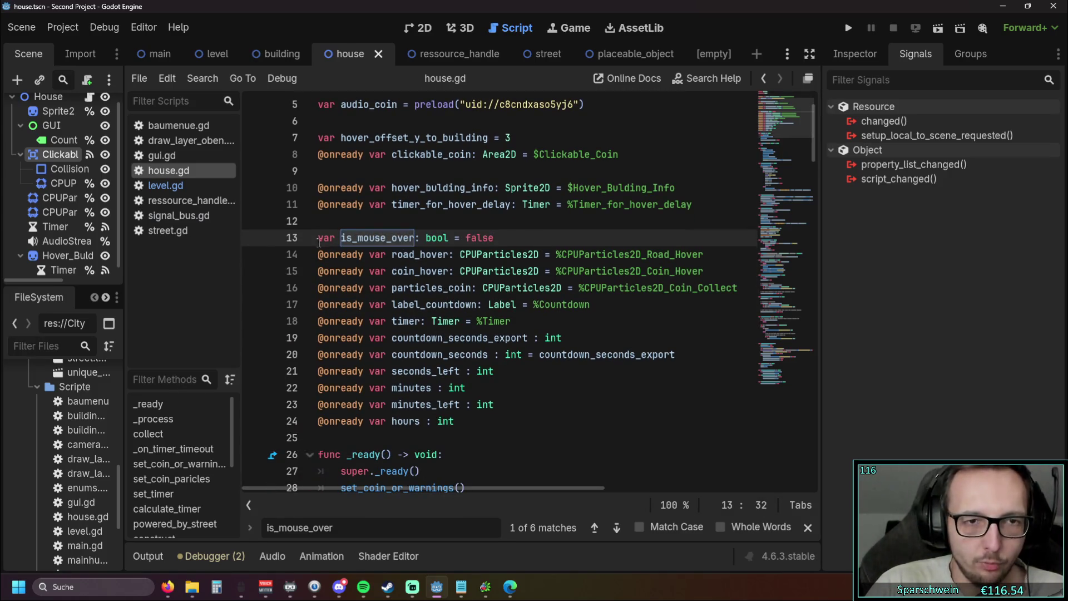
{"action": "key", "text": "shift+Home"}
{"action": "scroll", "coordinate": [500, 333], "scroll_direction": "down", "scroll_amount": 13}
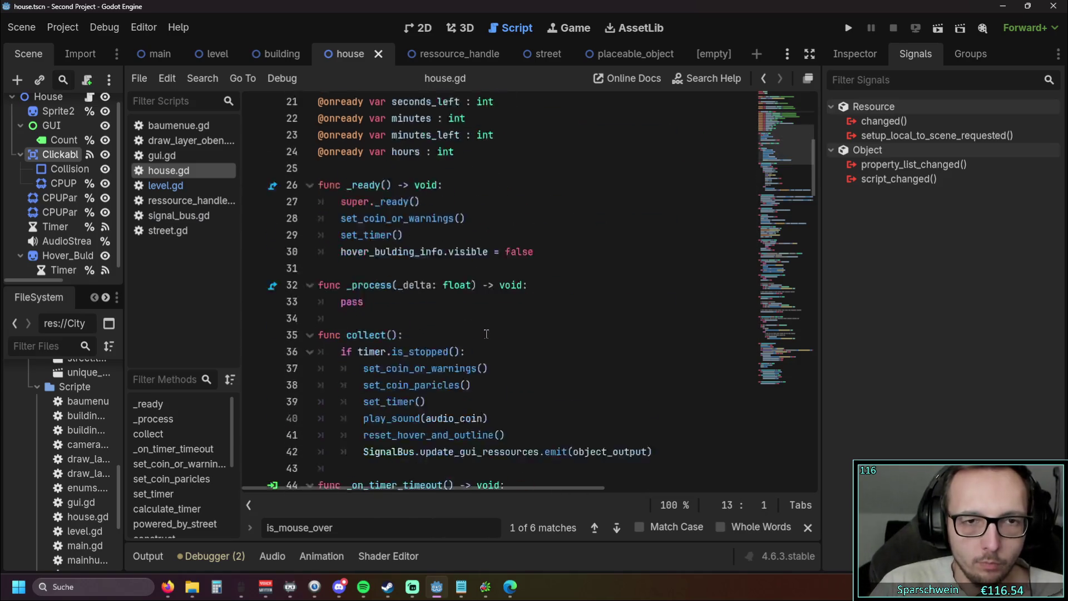
{"action": "left_click", "coordinate": [616, 527]}
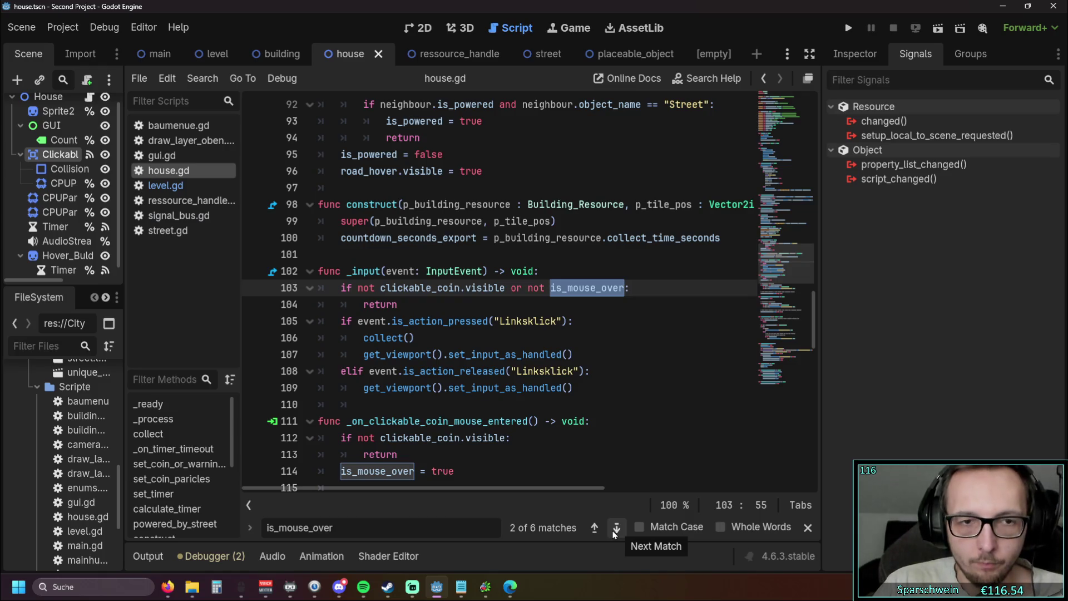
{"action": "scroll", "coordinate": [475, 320], "scroll_direction": "down", "scroll_amount": 1}
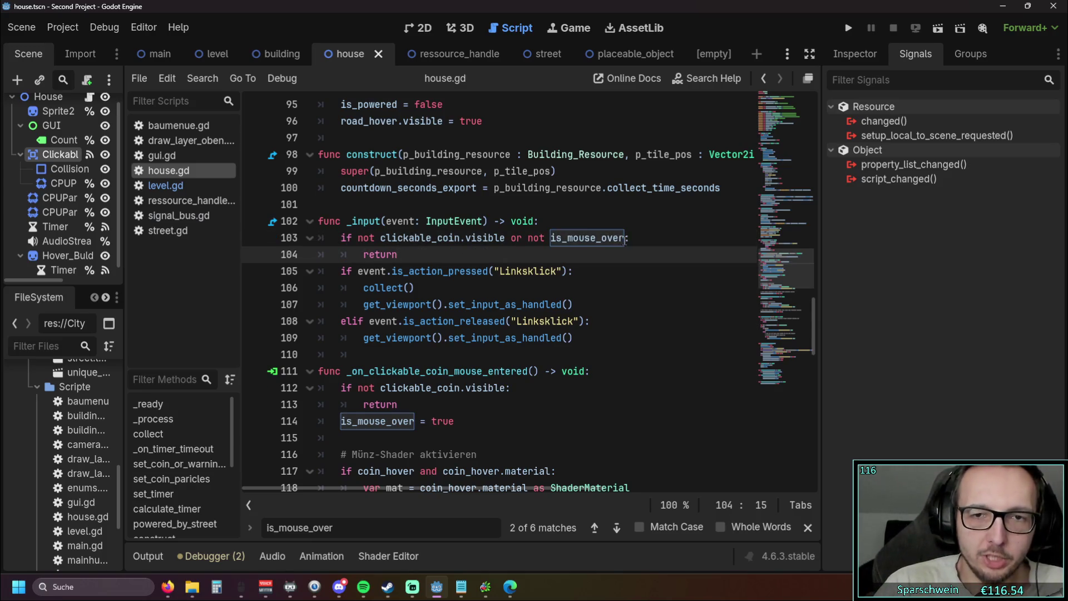
- Inspect the coin-visibility and is_mouse_over guard at the start of _input in house.gd
{"action": "left_click", "coordinate": [541, 237]}
{"action": "left_click", "coordinate": [526, 255]}
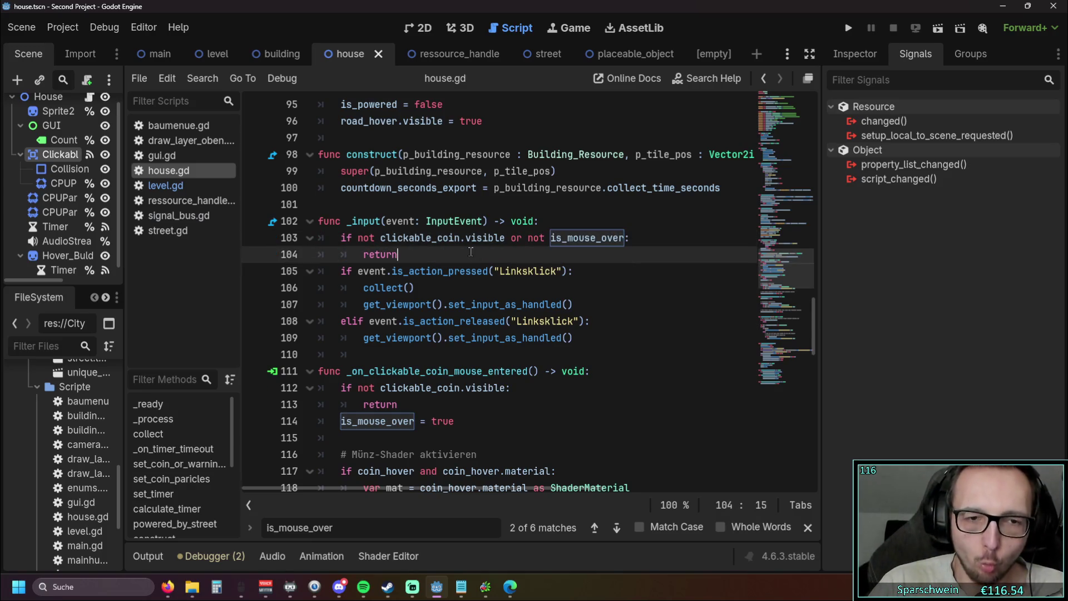
{"action": "left_click_drag", "start_coordinate": [416, 288], "coordinate": [363, 288]}
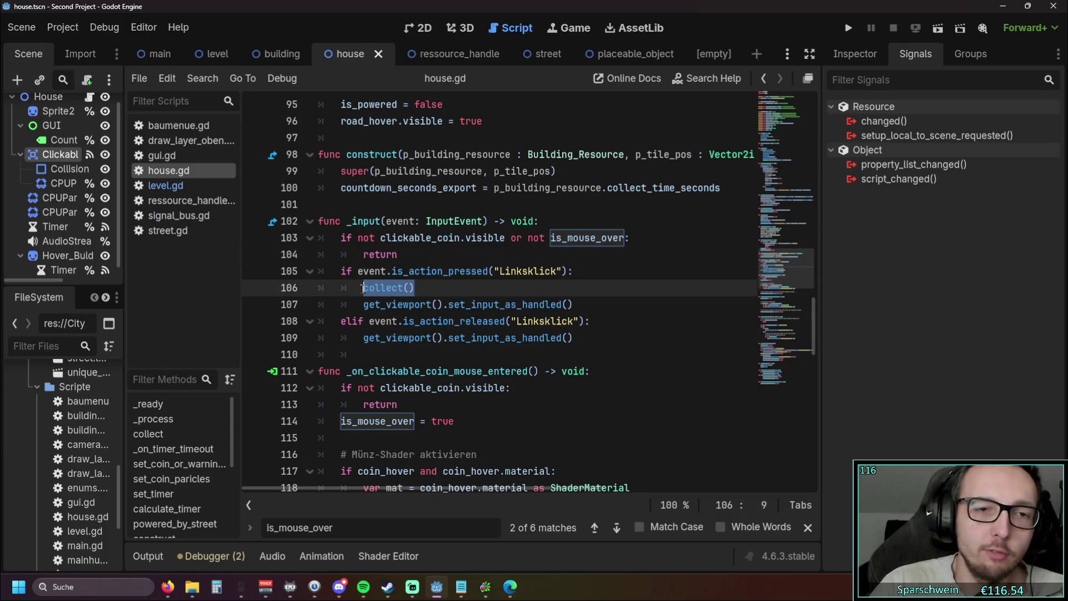
{"action": "scroll", "coordinate": [431, 295], "scroll_direction": "up", "scroll_amount": 1}
{"action": "scroll", "coordinate": [432, 294], "scroll_direction": "up", "scroll_amount": 20}
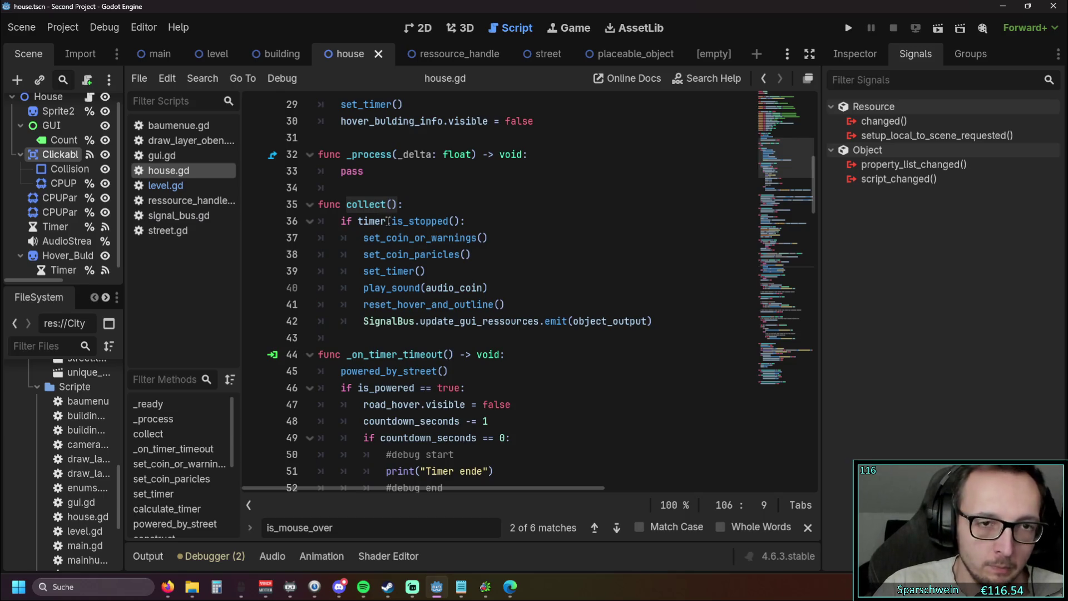
{"action": "scroll", "coordinate": [393, 231], "scroll_direction": "down", "scroll_amount": 20}
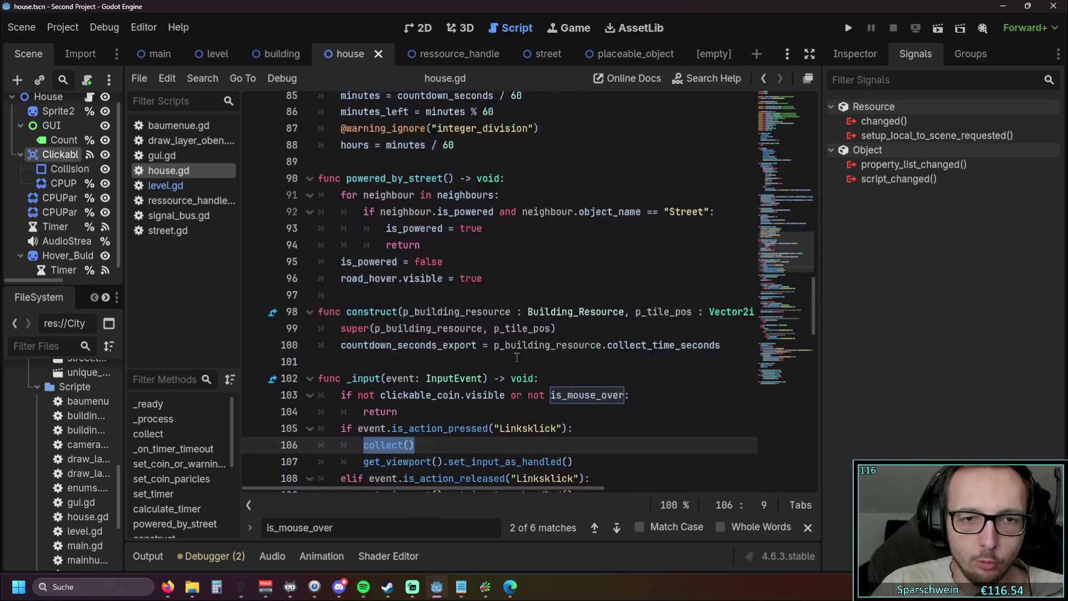
{"action": "scroll", "coordinate": [577, 319], "scroll_direction": "down", "scroll_amount": 1}
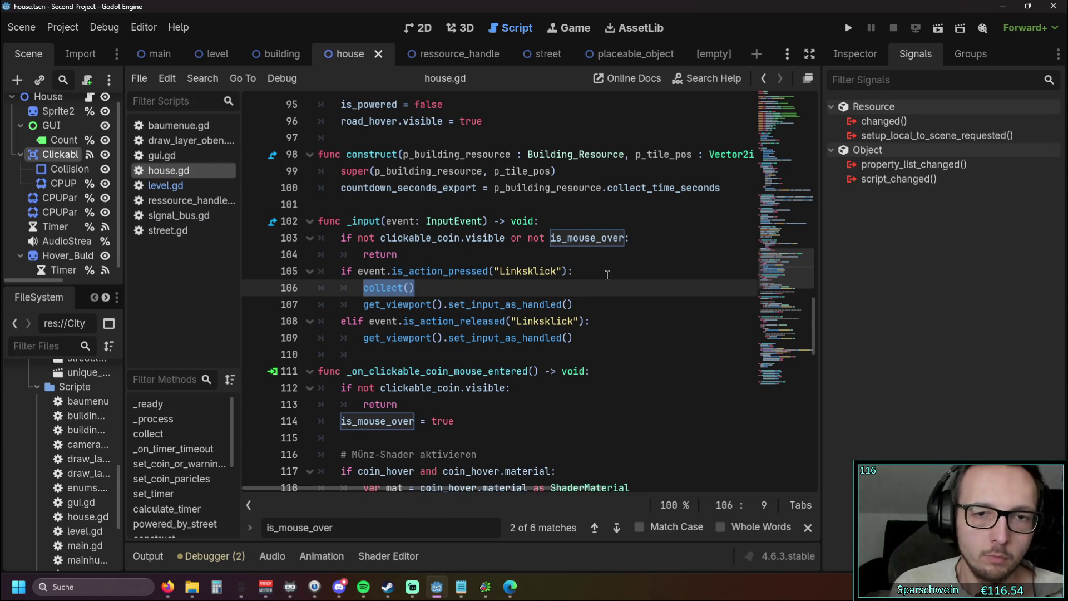
- Delete the early-return guard on lines 103–104 and run the project
{"action": "triple_click", "coordinate": [443, 271]}
{"action": "key", "text": "Down"}
{"action": "key", "text": "Down"}
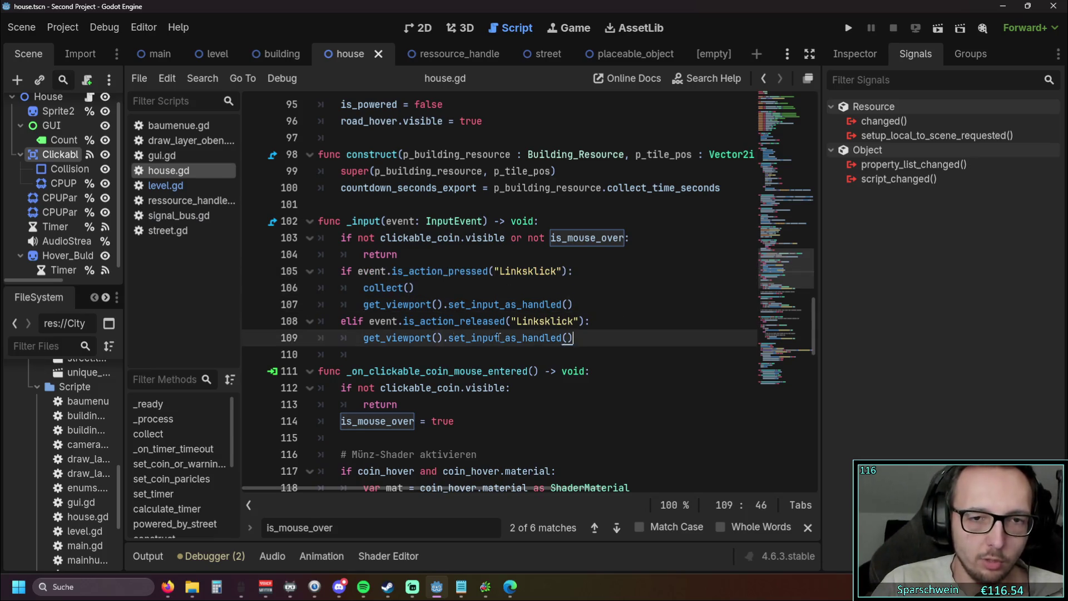
{"action": "left_click_drag", "start_coordinate": [421, 254], "coordinate": [319, 237]}
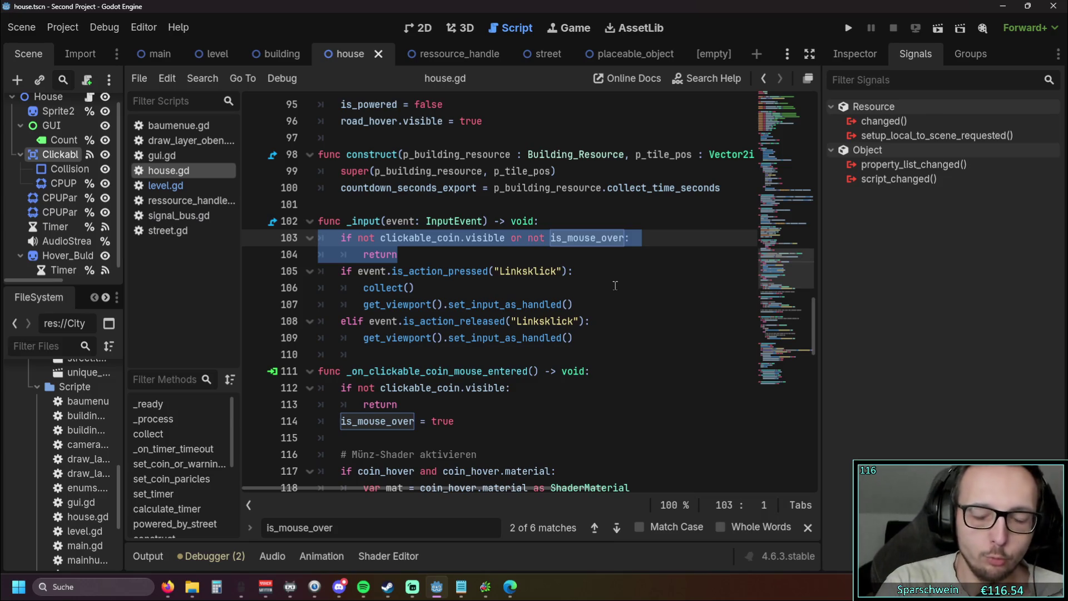
{"action": "key", "text": "BackSpace"}
{"action": "key", "text": "BackSpace"}
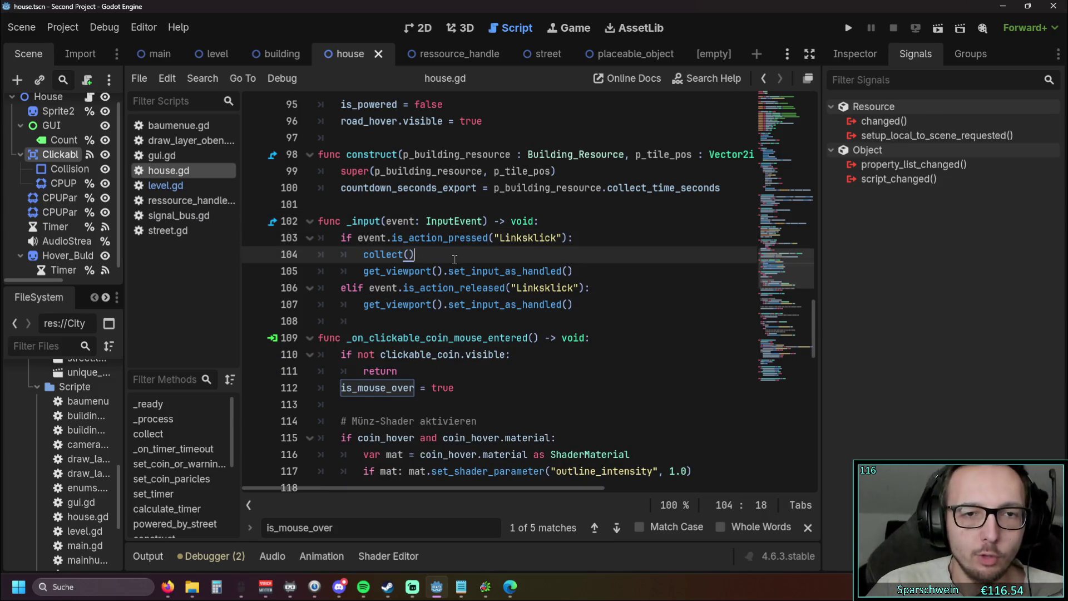
{"action": "left_click", "coordinate": [848, 28]}
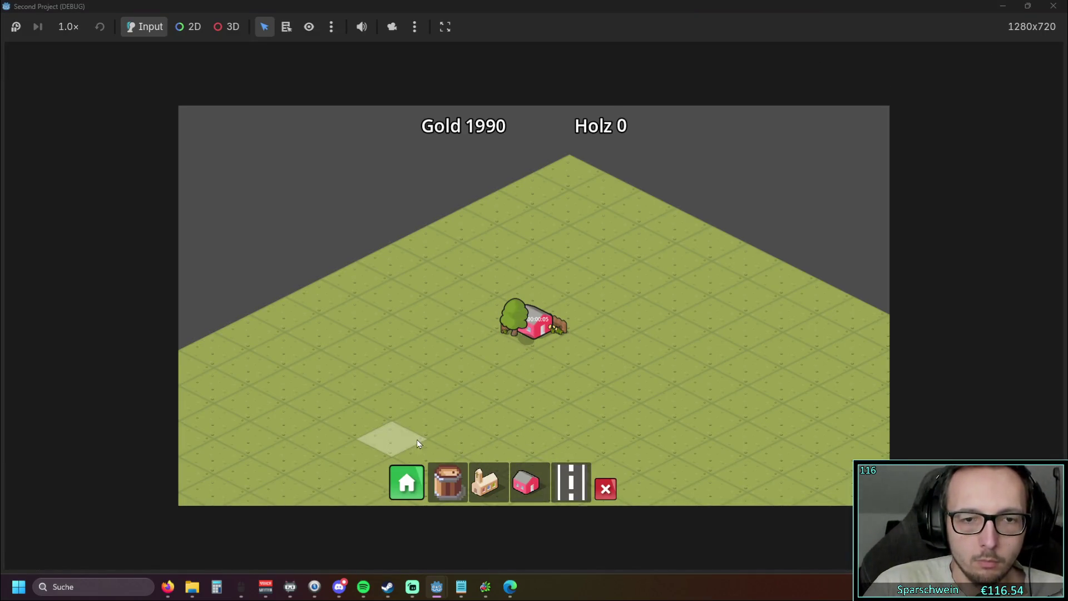
- Pan the game map briefly, then close the game window to stop the test run
{"action": "key", "text": "s"}
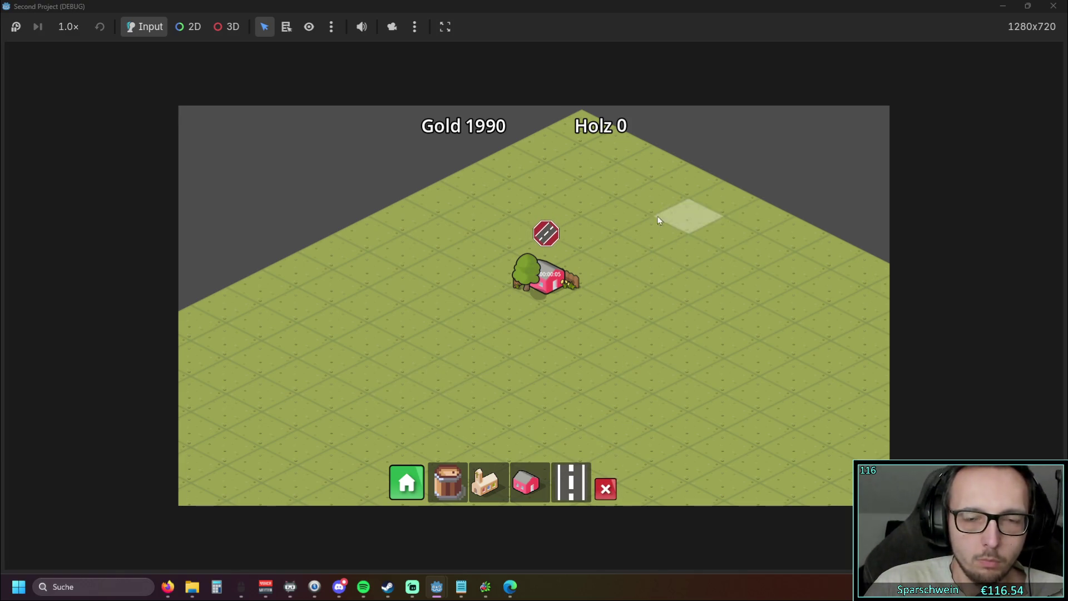
{"action": "left_click", "coordinate": [1053, 6]}
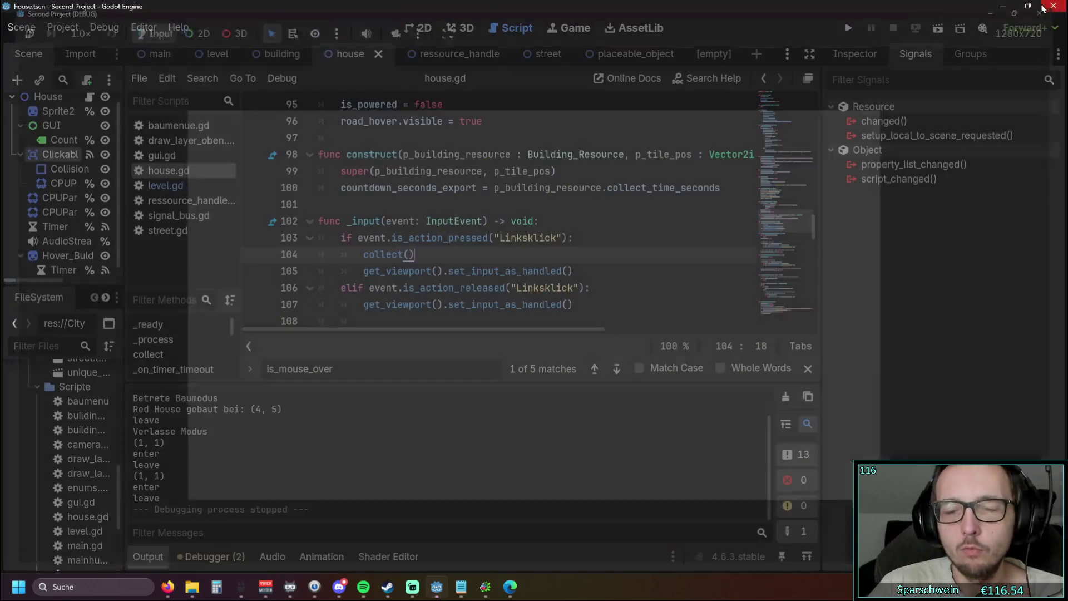
- Restore the guard with undo and rename _input to _unhandled_input via autocomplete
{"action": "scroll", "coordinate": [479, 238], "scroll_direction": "down", "scroll_amount": 1}
{"action": "scroll", "coordinate": [517, 260], "scroll_direction": "up", "scroll_amount": 1}
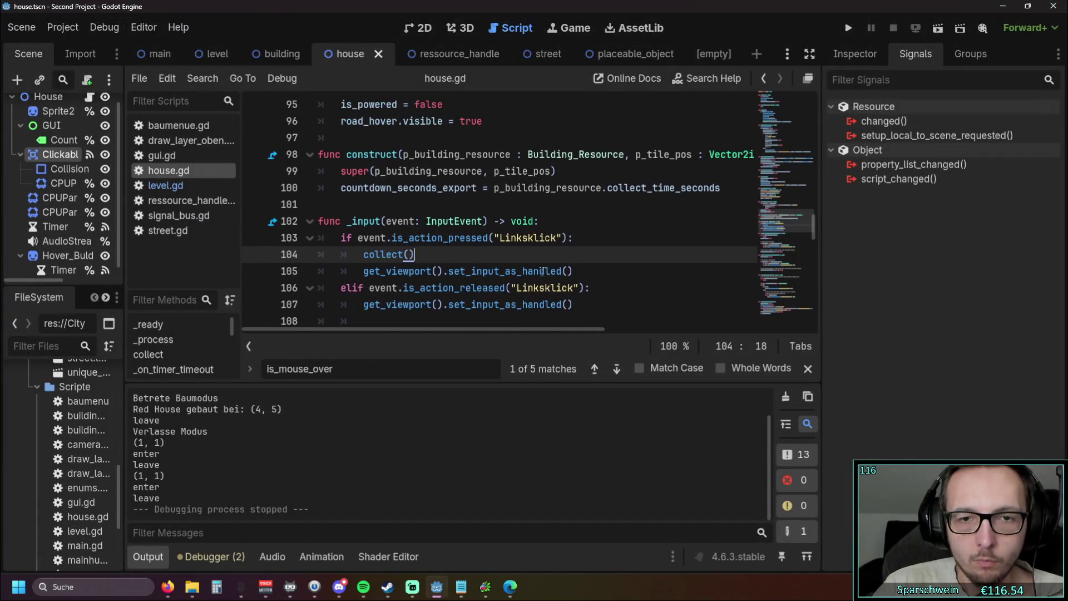
{"action": "scroll", "coordinate": [569, 253], "scroll_direction": "down", "scroll_amount": 1}
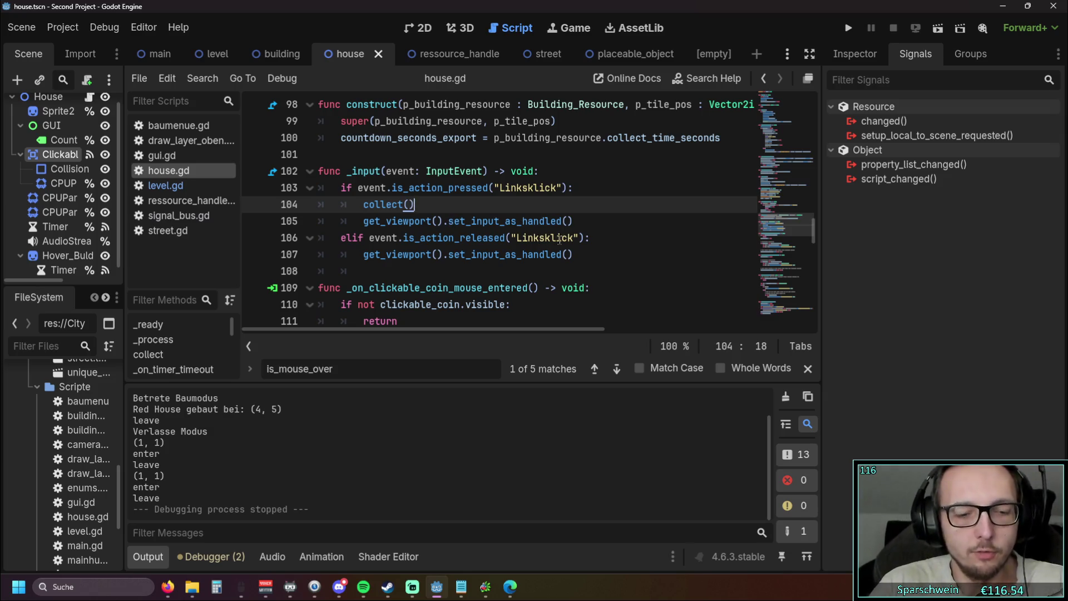
{"action": "key", "text": "ctrl+z"}
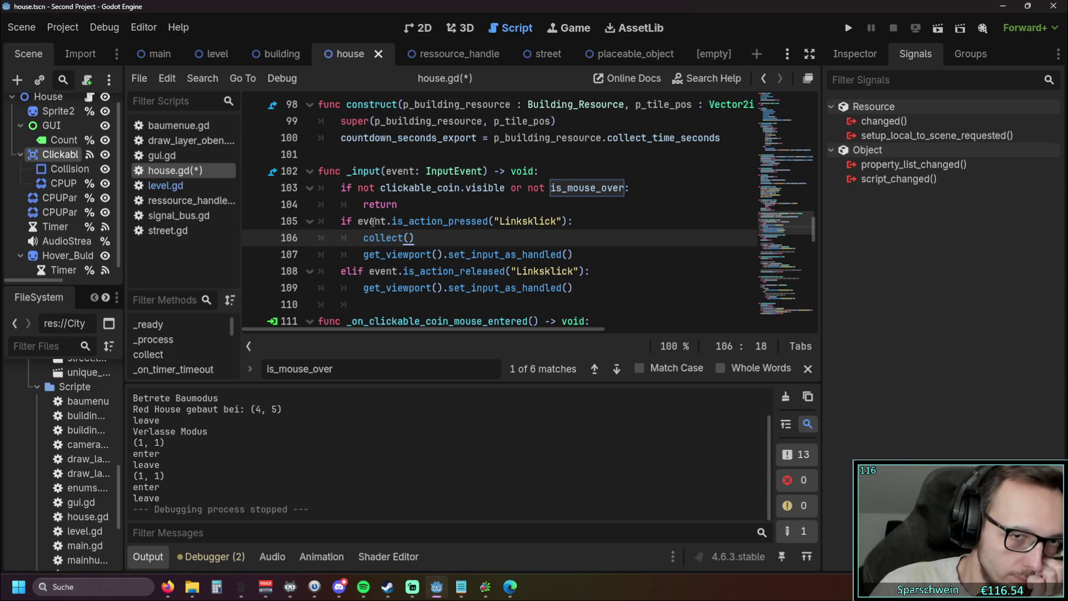
{"action": "scroll", "coordinate": [443, 235], "scroll_direction": "up", "scroll_amount": 1}
{"action": "scroll", "coordinate": [432, 220], "scroll_direction": "down", "scroll_amount": 1}
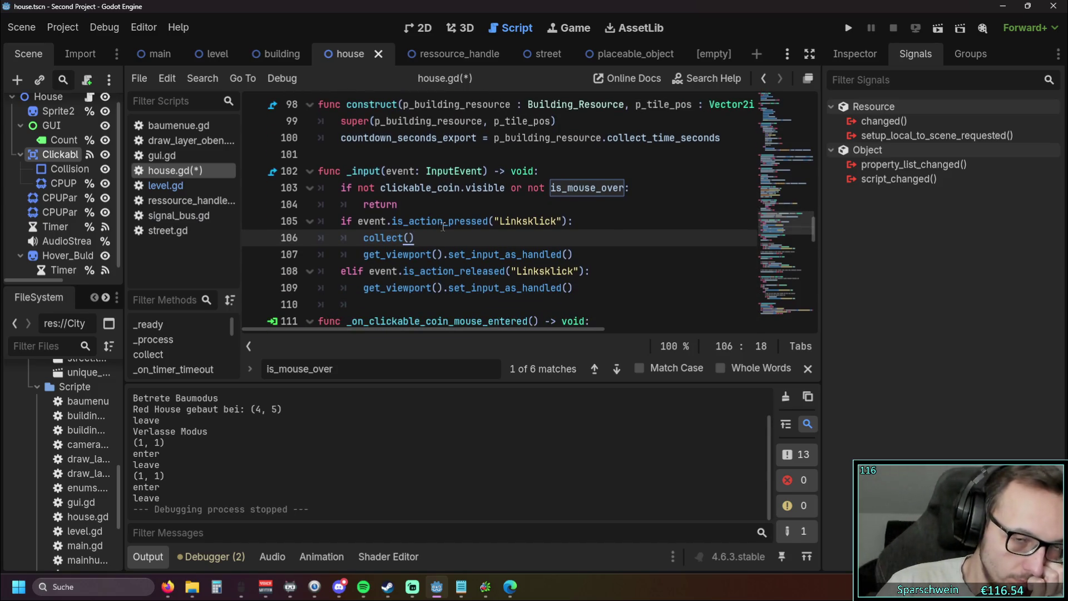
{"action": "left_click", "coordinate": [348, 172]}
{"action": "type", "text": "_un"}
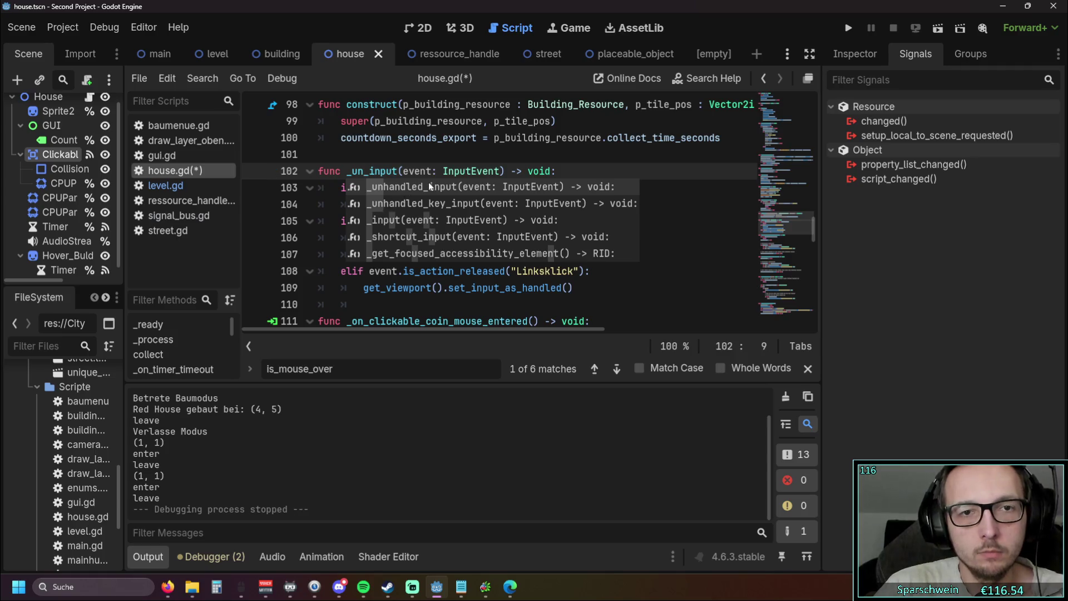
{"action": "double_click", "coordinate": [426, 185]}
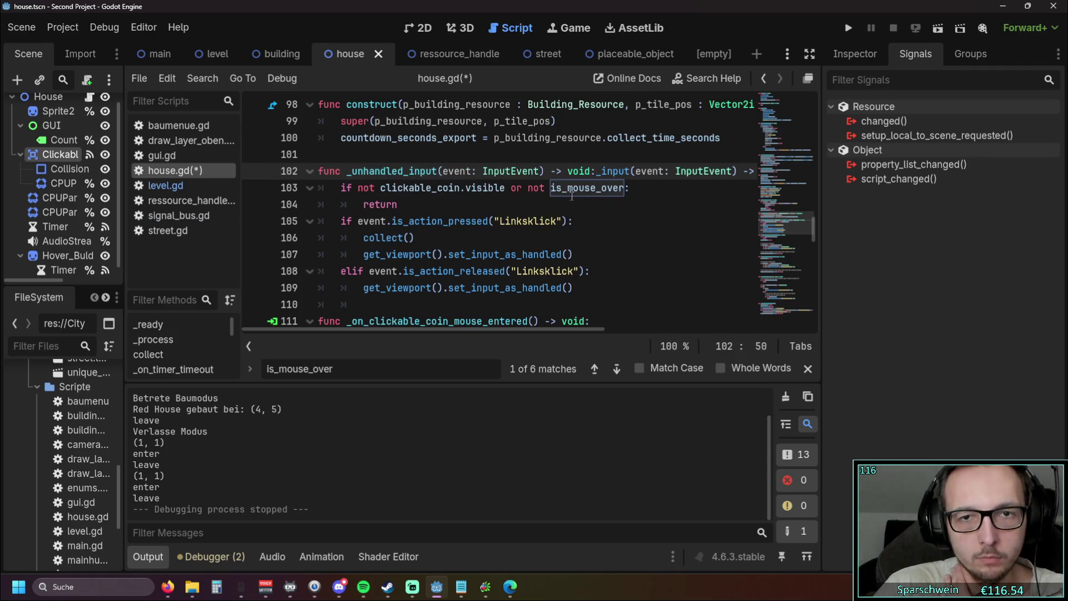
{"action": "mouse_move", "coordinate": [571, 171]}
{"action": "left_mouse_down"}
{"action": "mouse_move", "coordinate": [739, 171]}
{"action": "mouse_move", "coordinate": [546, 170]}
{"action": "left_mouse_up"}
{"action": "left_click", "coordinate": [738, 170]}
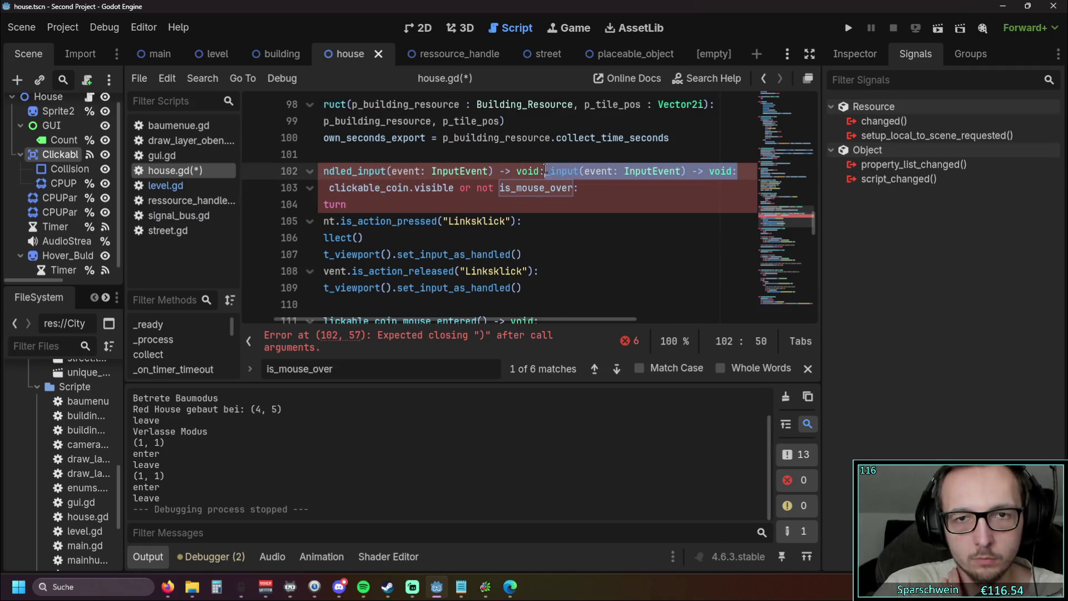
{"action": "key", "text": "BackSpace"}
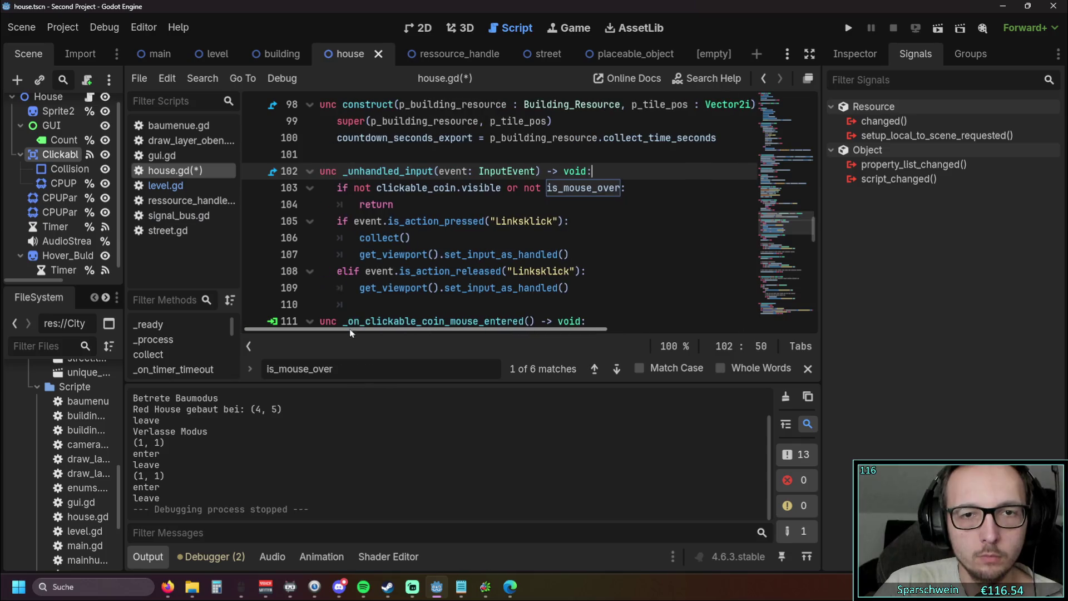
- Delete the visibility/hover guard, both set_input_as_handled calls and the elif release branch
{"action": "key", "text": "shift+Down"}
{"action": "key", "text": "shift+Down"}
{"action": "key", "text": "BackSpace"}
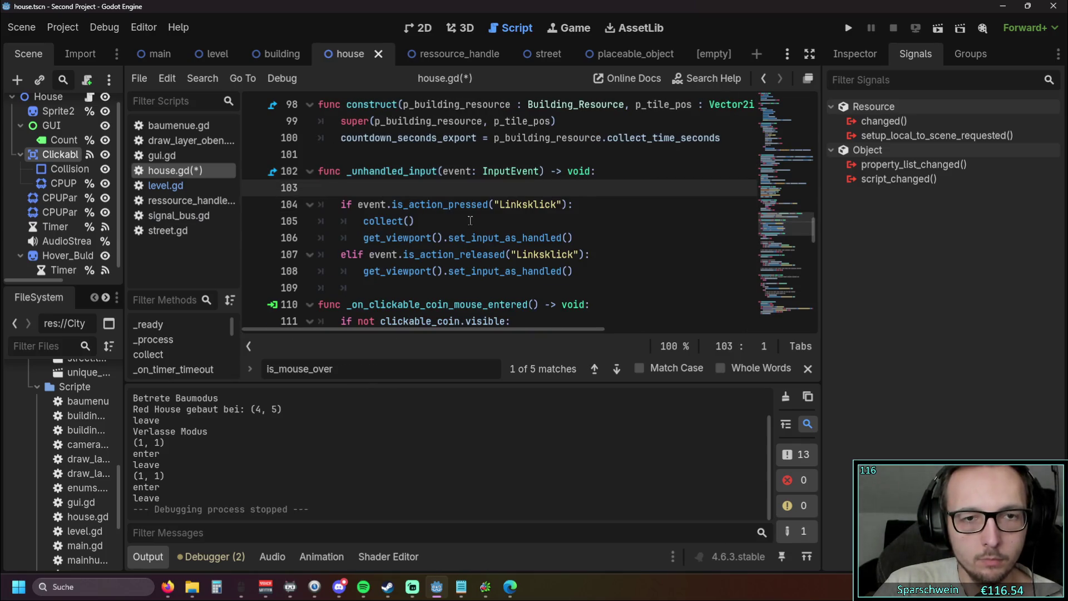
{"action": "key", "text": "BackSpace"}
{"action": "triple_click", "coordinate": [470, 220]}
{"action": "key", "text": "BackSpace"}
{"action": "key", "text": "BackSpace"}
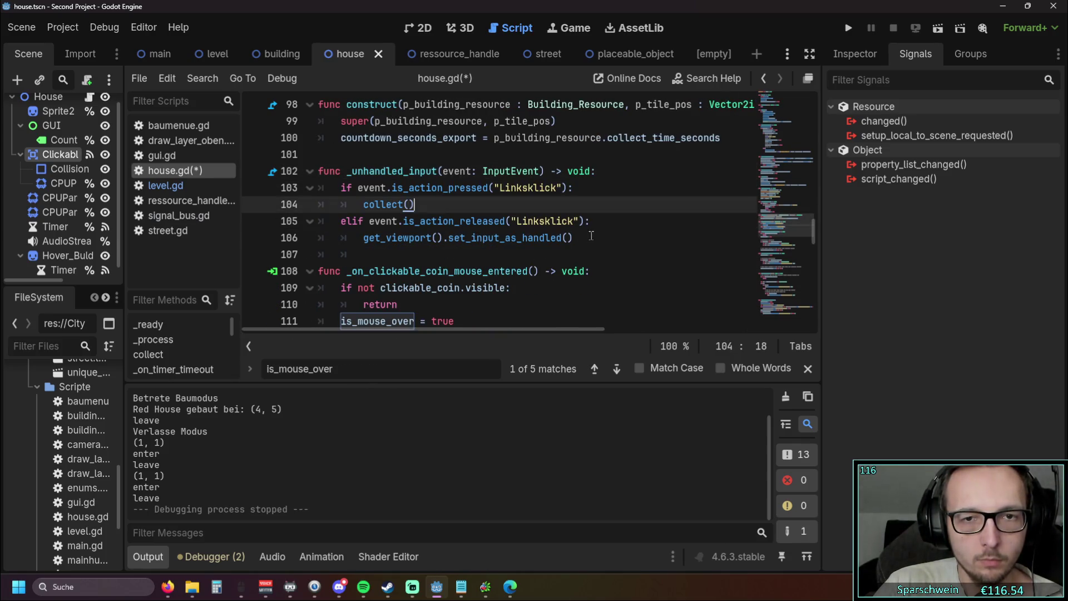
{"action": "triple_click", "coordinate": [591, 235]}
{"action": "key", "text": "BackSpace"}
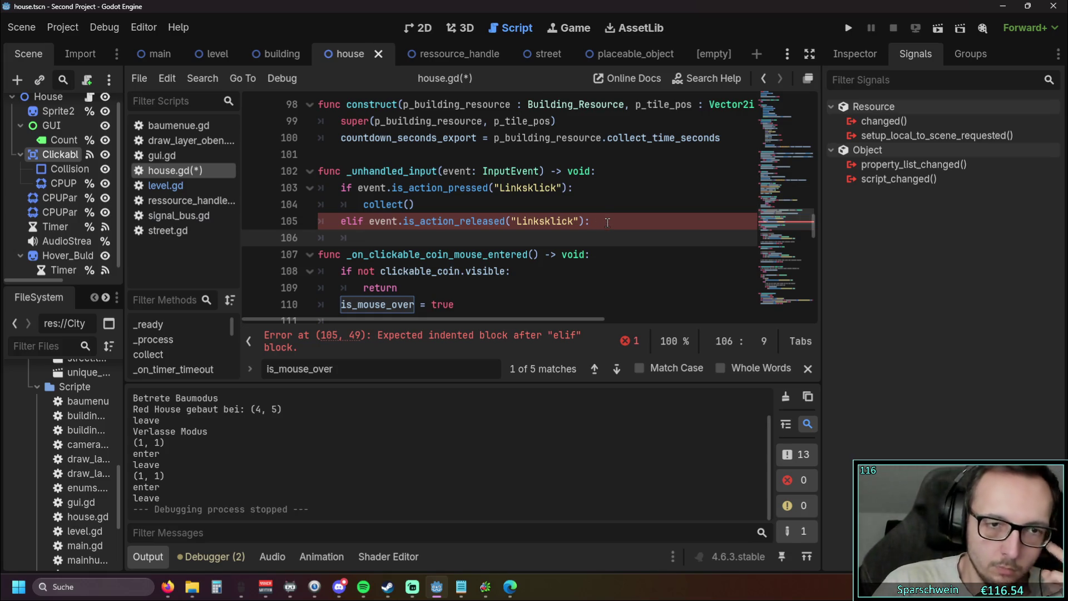
{"action": "key", "text": "ctrl+z"}
{"action": "key", "text": "ctrl+z"}
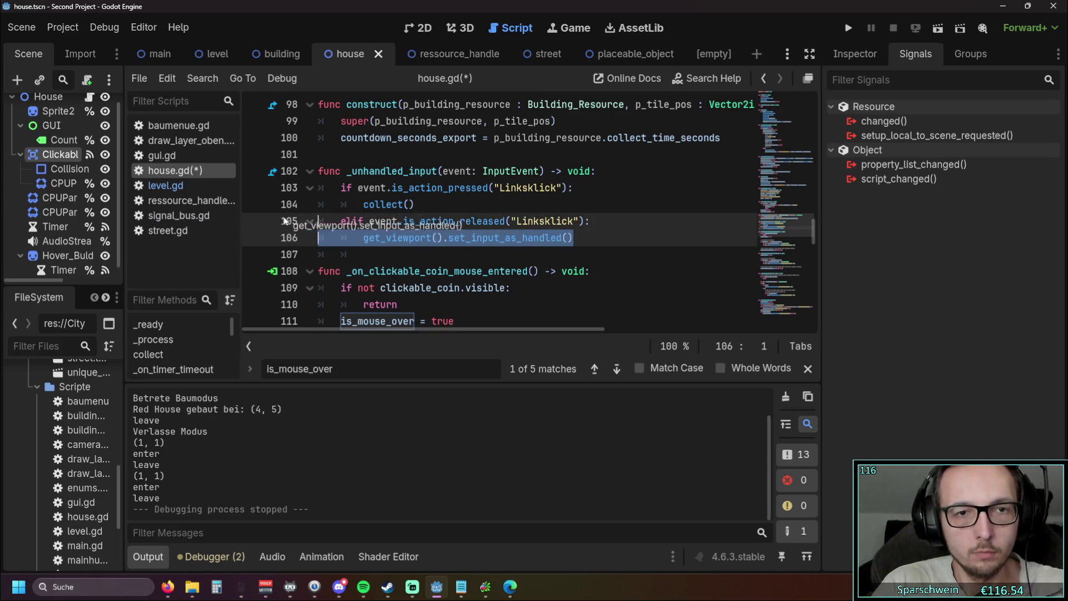
{"action": "key", "text": "BackSpace"}
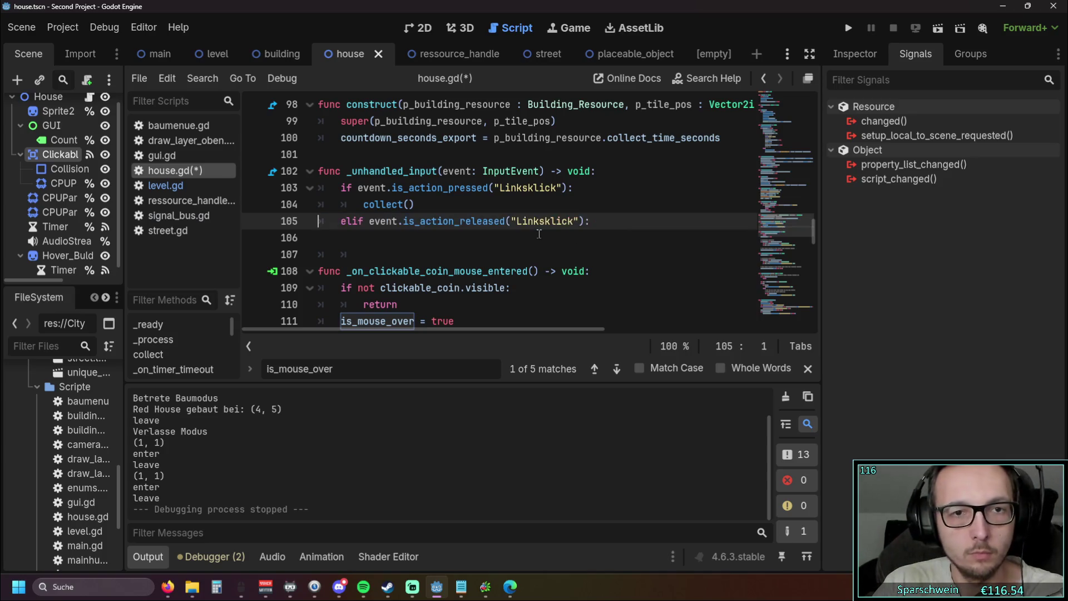
{"action": "triple_click", "coordinate": [542, 226]}
{"action": "key", "text": "BackSpace"}
{"action": "key", "text": "BackSpace"}
{"action": "key", "text": "BackSpace"}
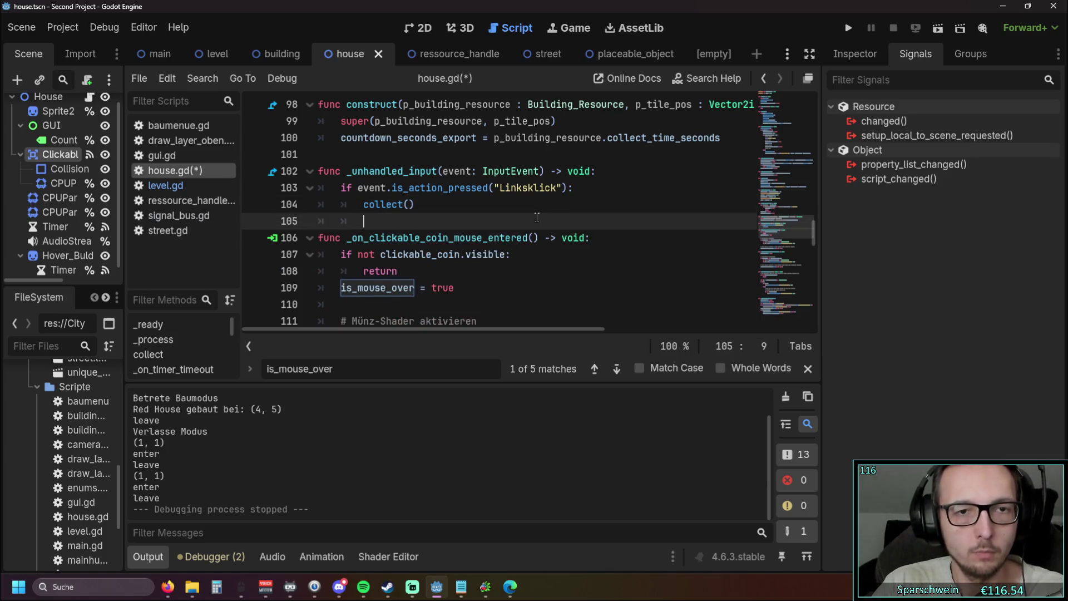
- Run the game, place a four-tile road, a pink house and the church, then close it
{"action": "left_click", "coordinate": [848, 28]}
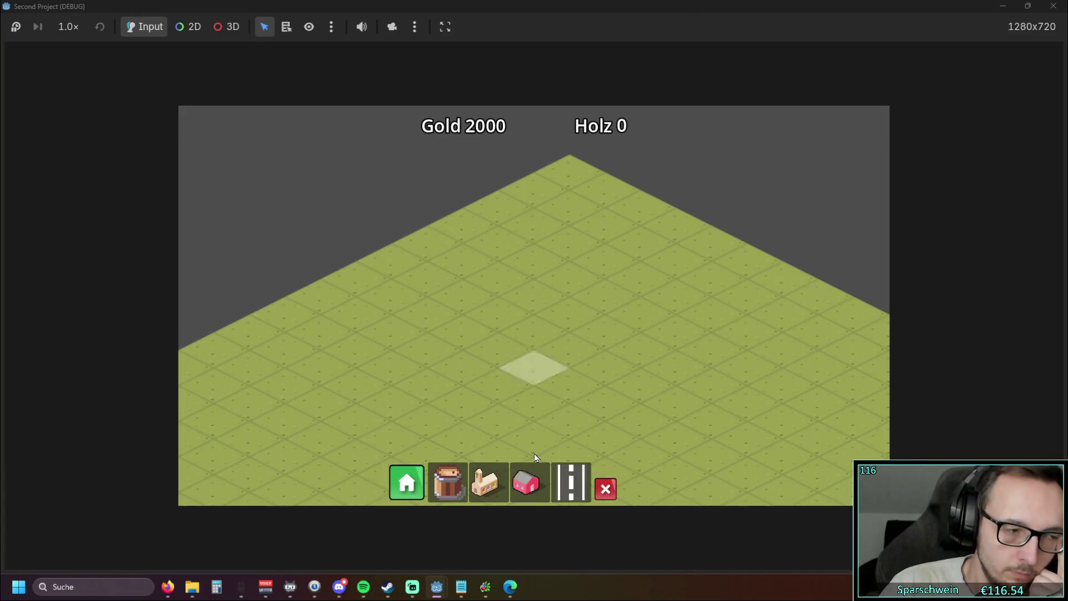
{"action": "left_click_drag", "start_coordinate": [473, 395], "coordinate": [623, 310]}
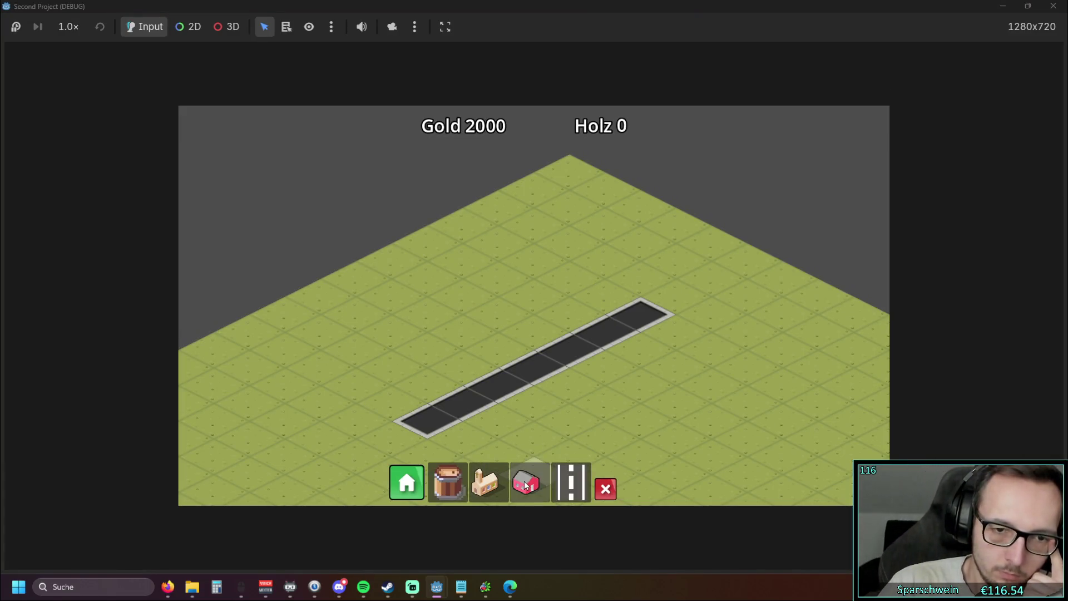
{"action": "left_click", "coordinate": [525, 482]}
{"action": "left_click", "coordinate": [510, 336]}
{"action": "left_click", "coordinate": [485, 482]}
{"action": "left_click", "coordinate": [466, 399]}
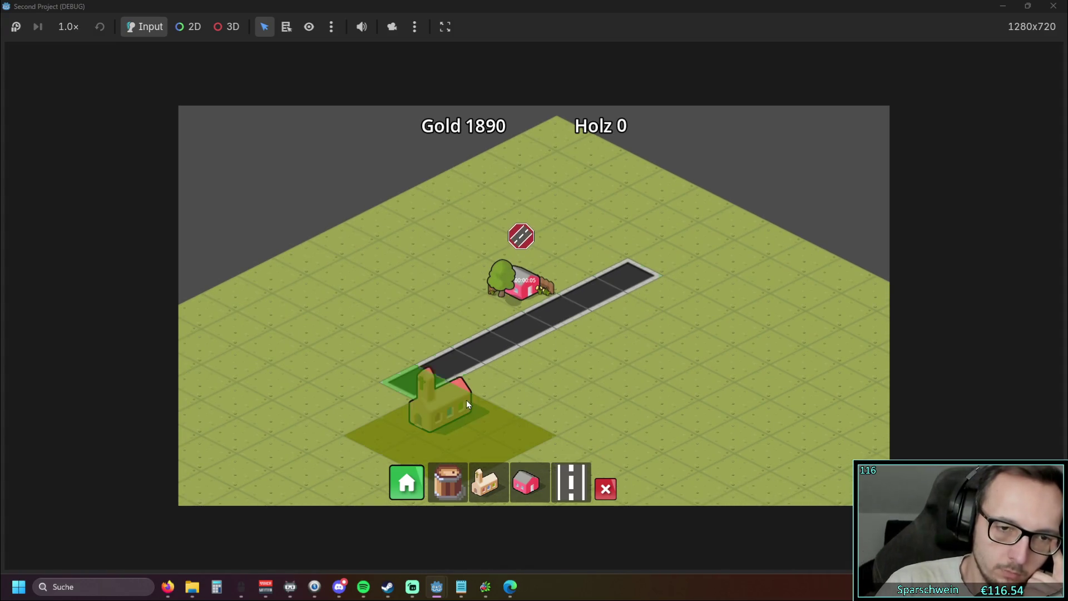
{"action": "scroll", "coordinate": [560, 315], "scroll_direction": "up", "scroll_amount": 2}
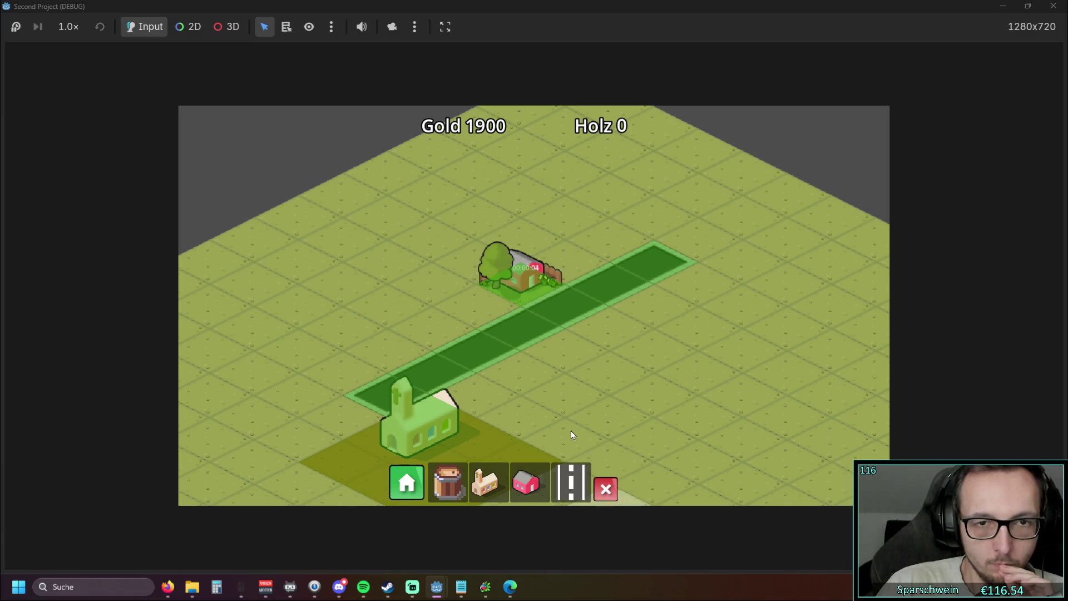
{"action": "left_click", "coordinate": [1052, 6]}
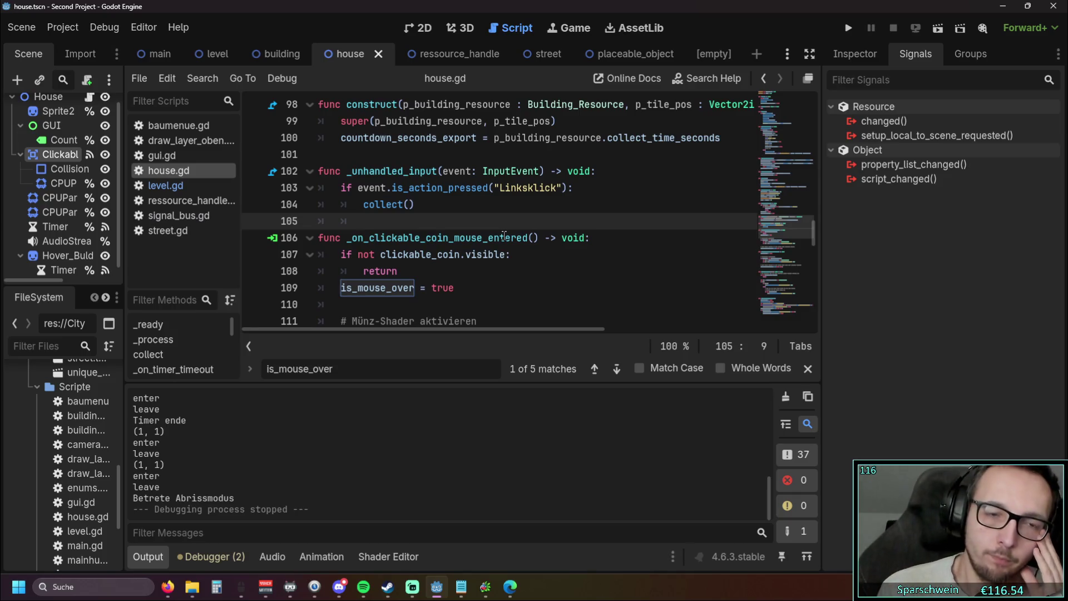
- Open level.gd, scroll through its hover code, and run the project again
{"action": "scroll", "coordinate": [490, 184], "scroll_direction": "up", "scroll_amount": 2}
{"action": "scroll", "coordinate": [445, 200], "scroll_direction": "down", "scroll_amount": 2}
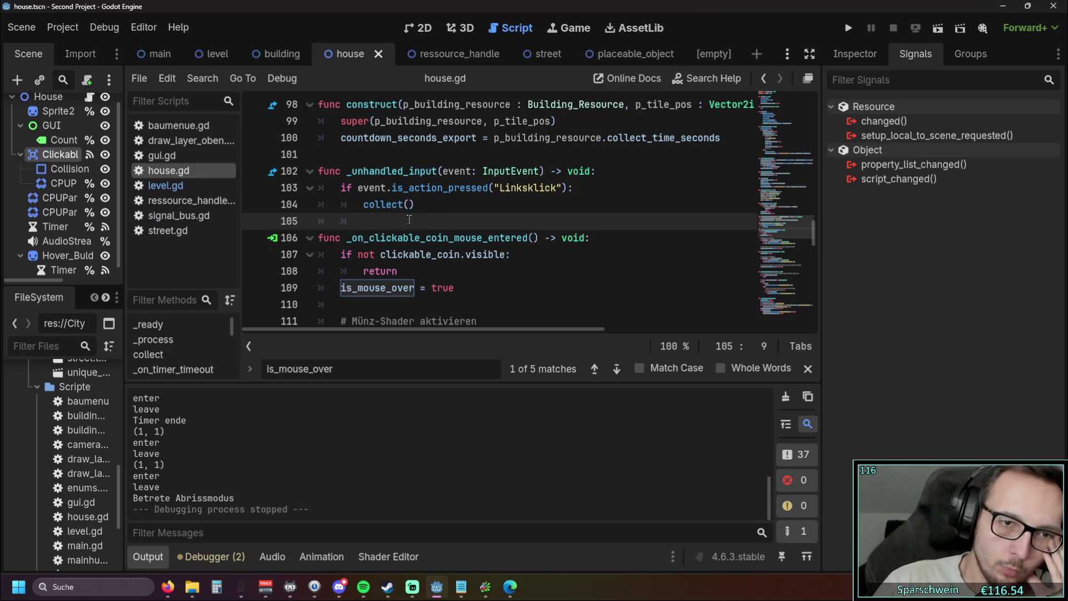
{"action": "left_click", "coordinate": [186, 191]}
{"action": "scroll", "coordinate": [448, 228], "scroll_direction": "down", "scroll_amount": 5}
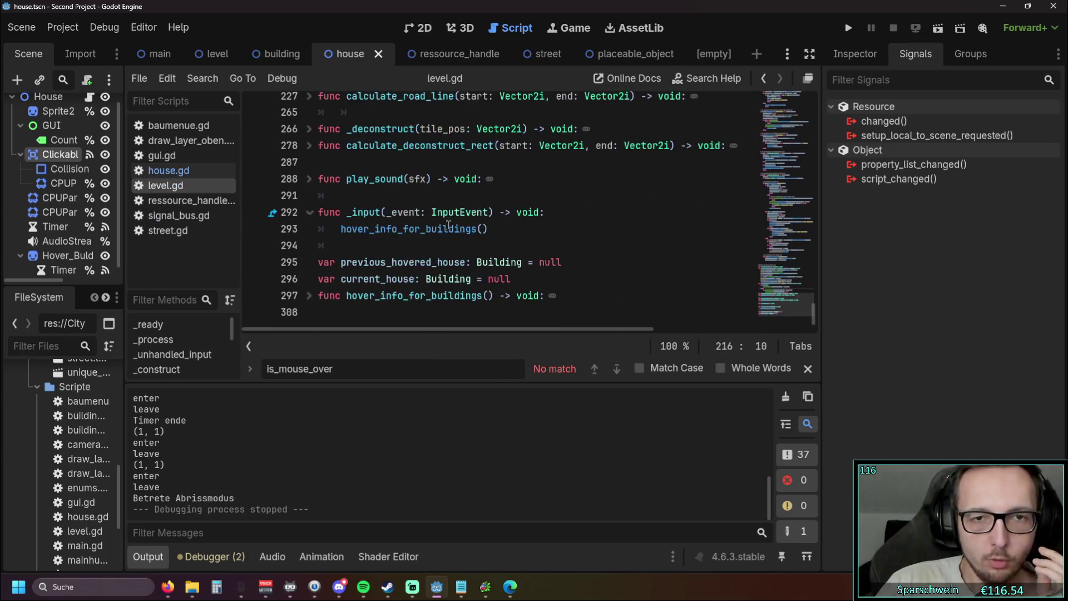
{"action": "scroll", "coordinate": [448, 229], "scroll_direction": "up", "scroll_amount": 3}
{"action": "left_click", "coordinate": [848, 28]}
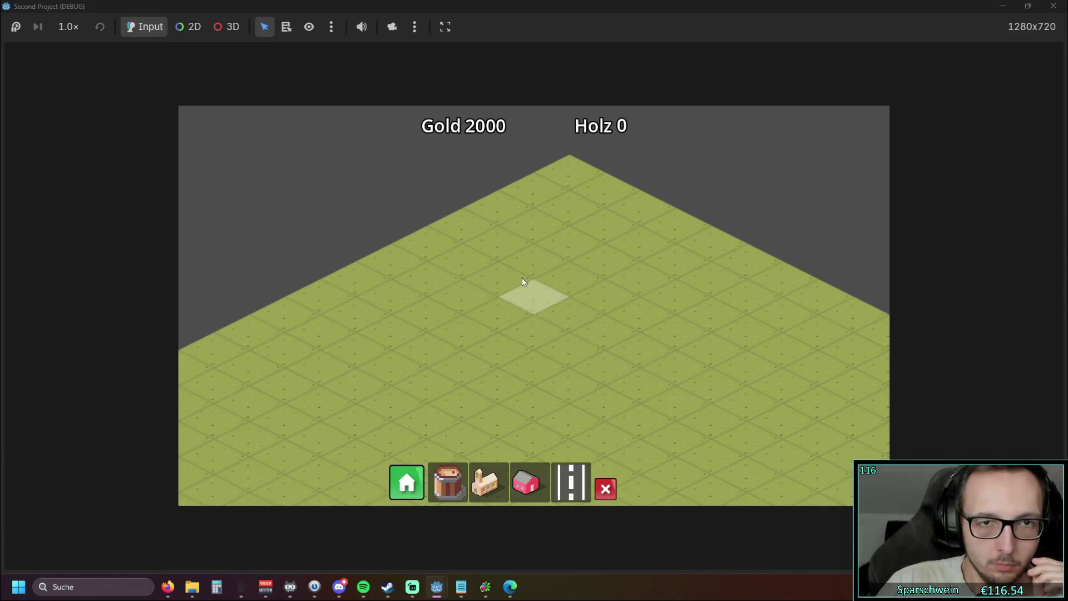
- Shrink the game window and build the church and two stacked red houses
{"action": "double_click", "coordinate": [652, 6]}
{"action": "left_click_drag", "start_coordinate": [727, 18], "coordinate": [747, 27]}
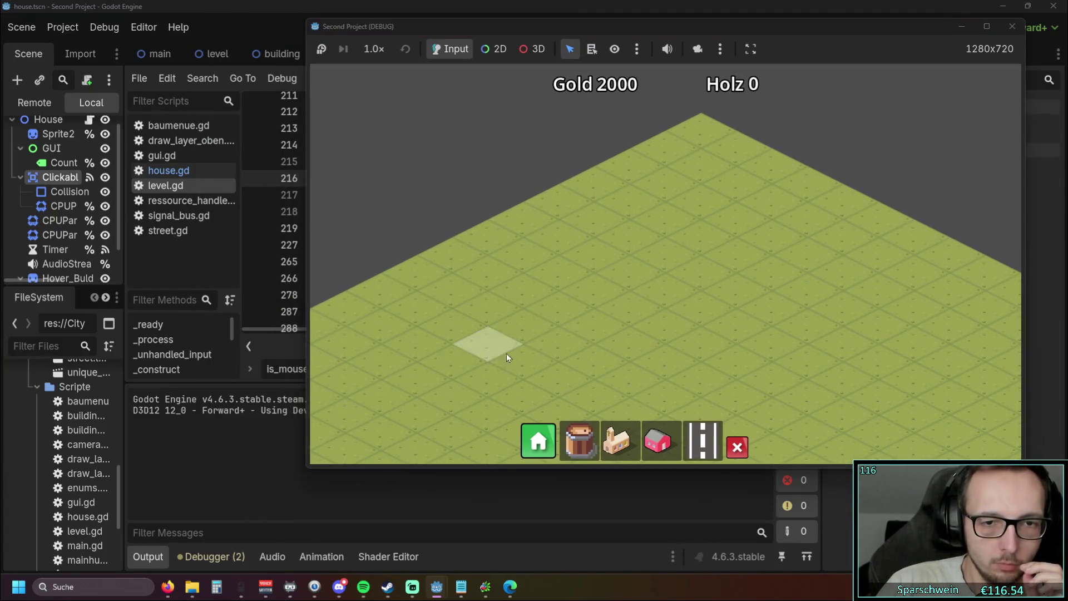
{"action": "left_click", "coordinate": [618, 441]}
{"action": "left_click", "coordinate": [588, 348]}
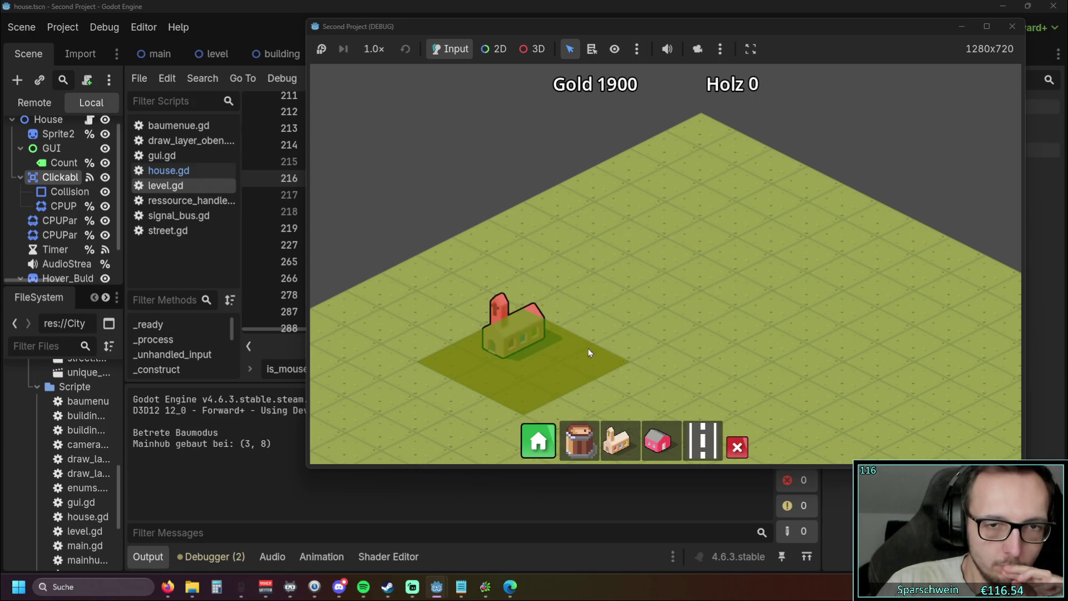
{"action": "left_click", "coordinate": [658, 441]}
{"action": "left_click", "coordinate": [649, 307]}
{"action": "left_click", "coordinate": [640, 233]}
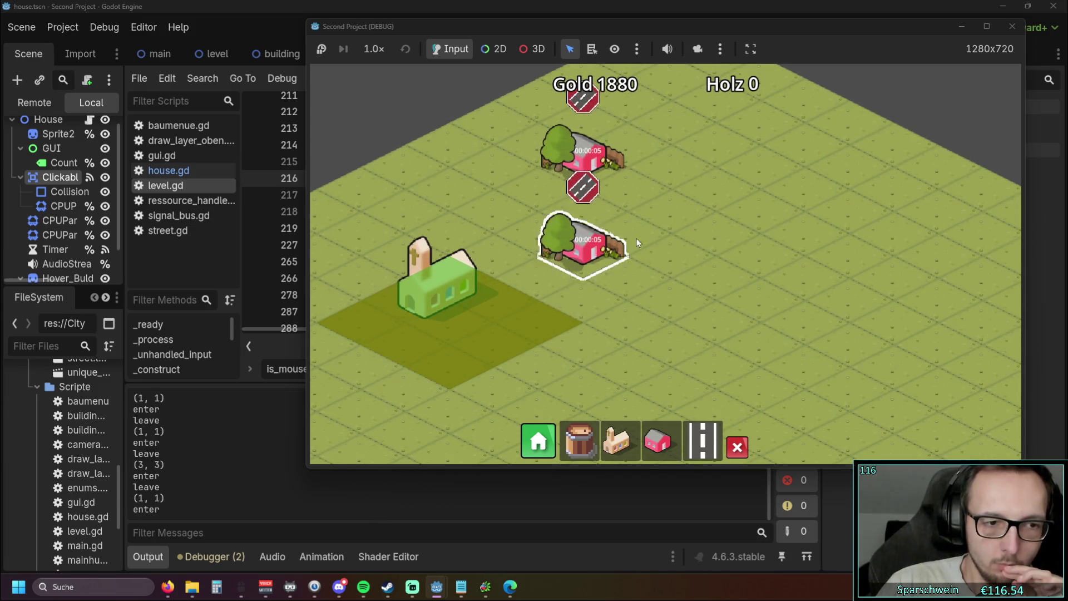
- Lay a five-tile street with a T cross street, a road row (1,5)–(6,5) and tile (6,8), then stop the game
{"action": "left_click", "coordinate": [702, 441]}
{"action": "left_click_drag", "start_coordinate": [618, 361], "coordinate": [767, 282]}
{"action": "left_click_drag", "start_coordinate": [762, 212], "coordinate": [898, 276]}
{"action": "right_click", "coordinate": [855, 349]}
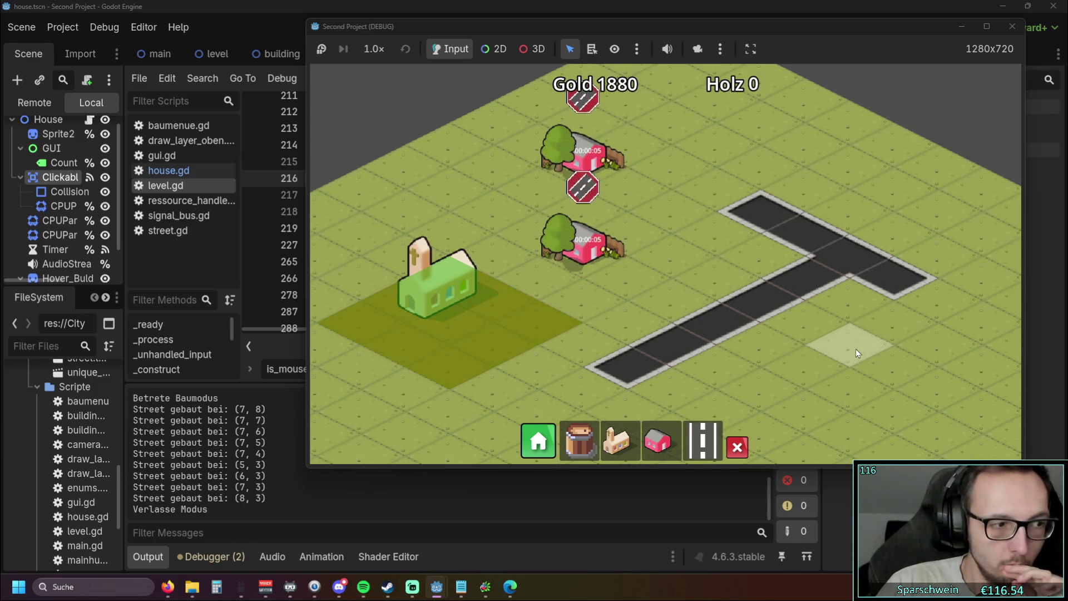
{"action": "left_click_drag", "start_coordinate": [856, 349], "coordinate": [771, 332]}
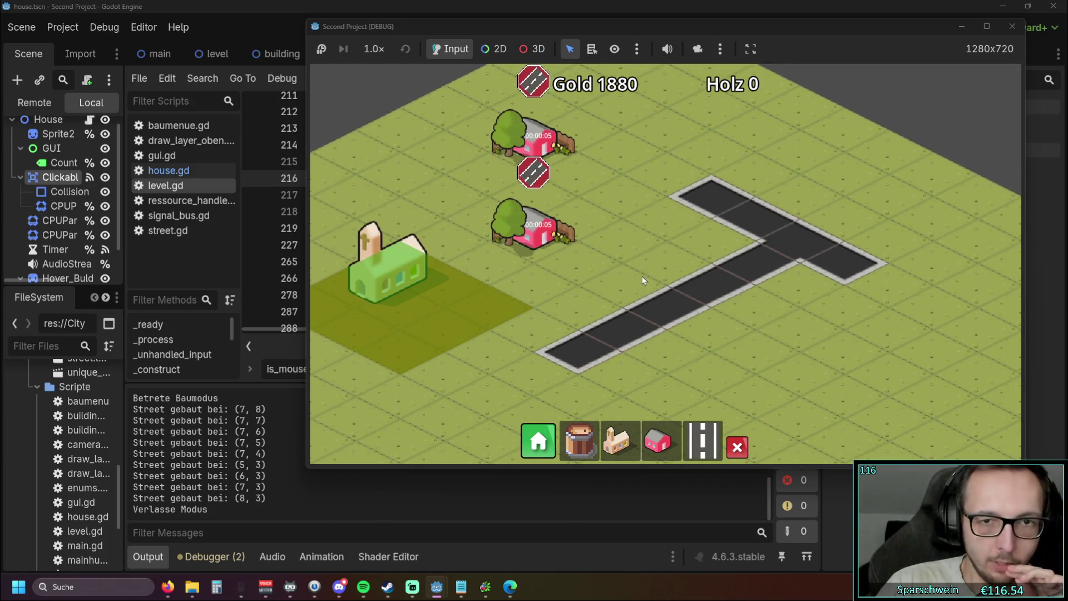
{"action": "left_click_drag", "start_coordinate": [642, 276], "coordinate": [603, 248]}
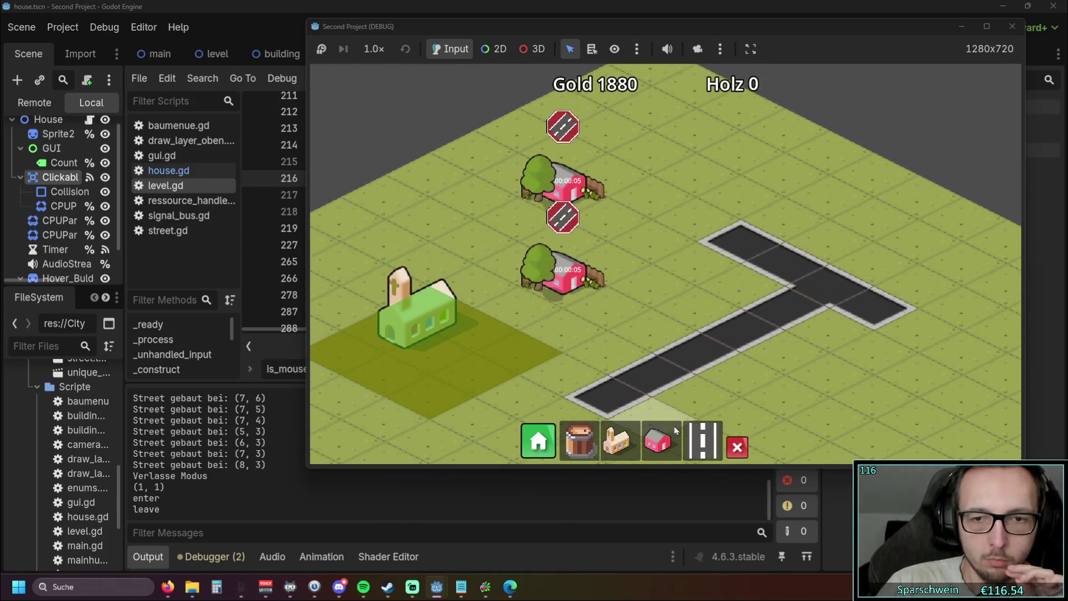
{"action": "left_click", "coordinate": [692, 453]}
{"action": "left_click_drag", "start_coordinate": [469, 195], "coordinate": [773, 339]}
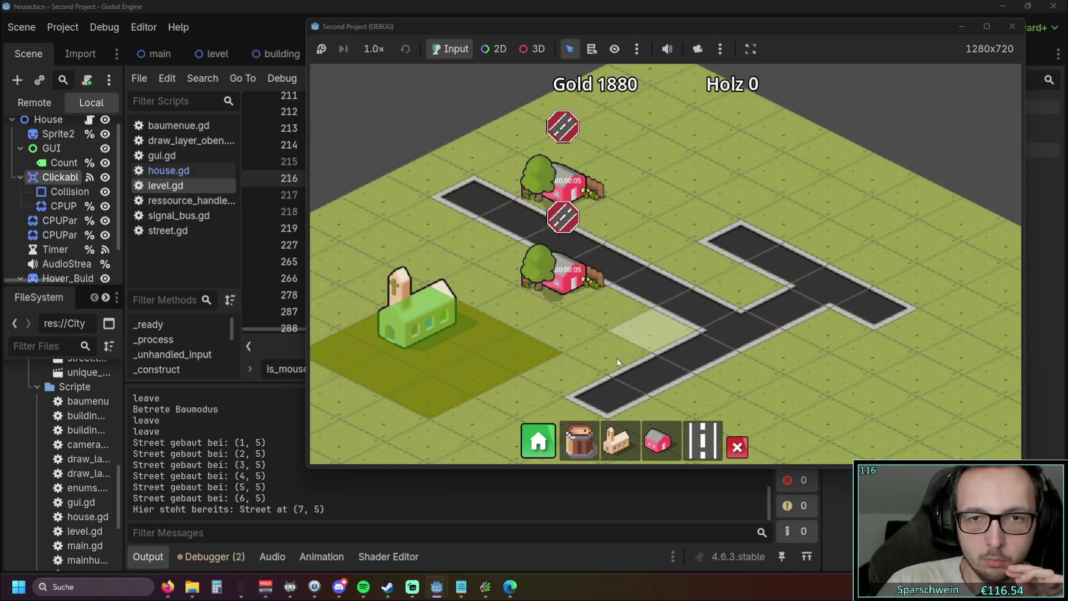
{"action": "left_click", "coordinate": [589, 384]}
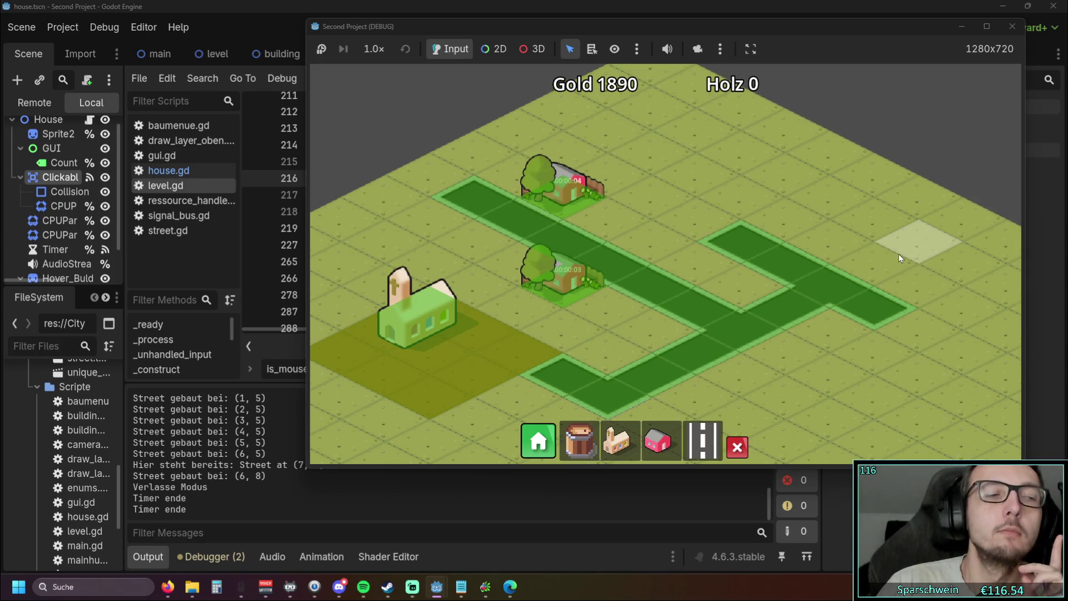
{"action": "left_click", "coordinate": [1012, 26]}
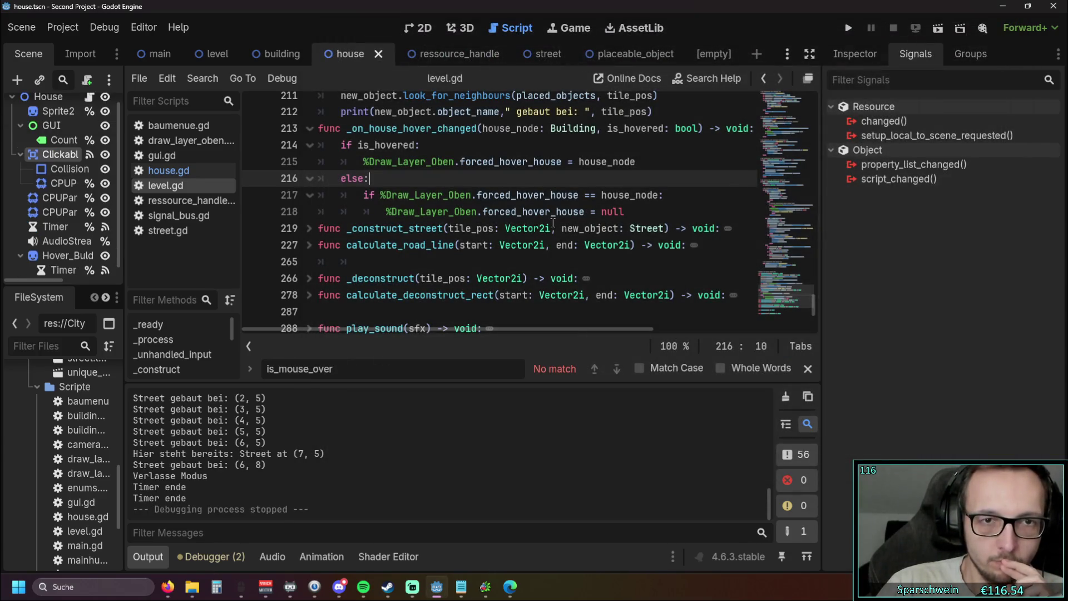
- Widen the script list and open house.gd
{"action": "scroll", "coordinate": [553, 222], "scroll_direction": "up", "scroll_amount": 5}
{"action": "scroll", "coordinate": [541, 228], "scroll_direction": "up", "scroll_amount": 1}
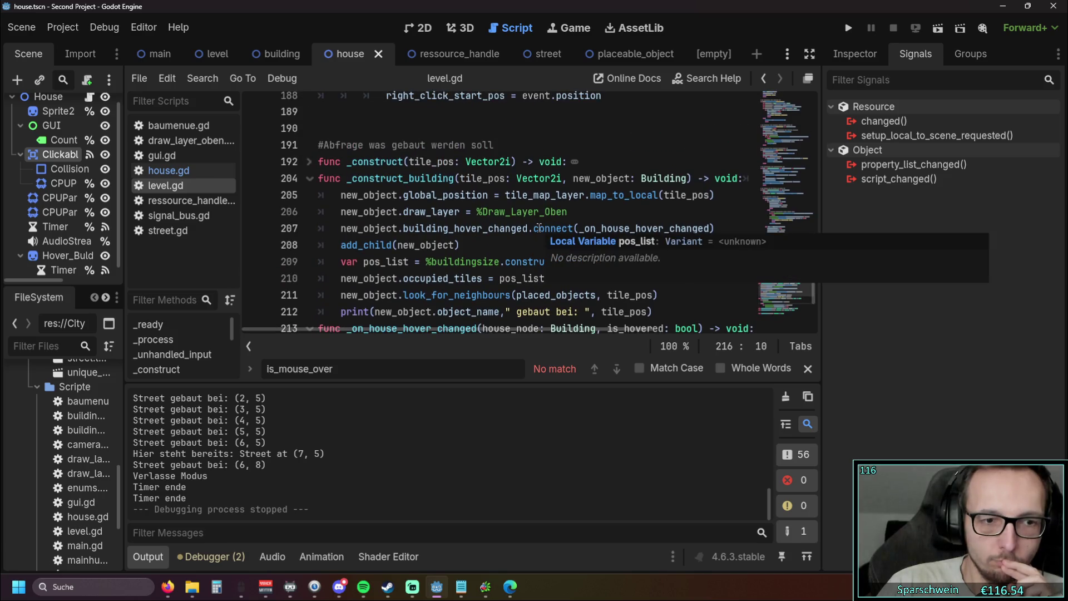
{"action": "mouse_move", "coordinate": [538, 228]}
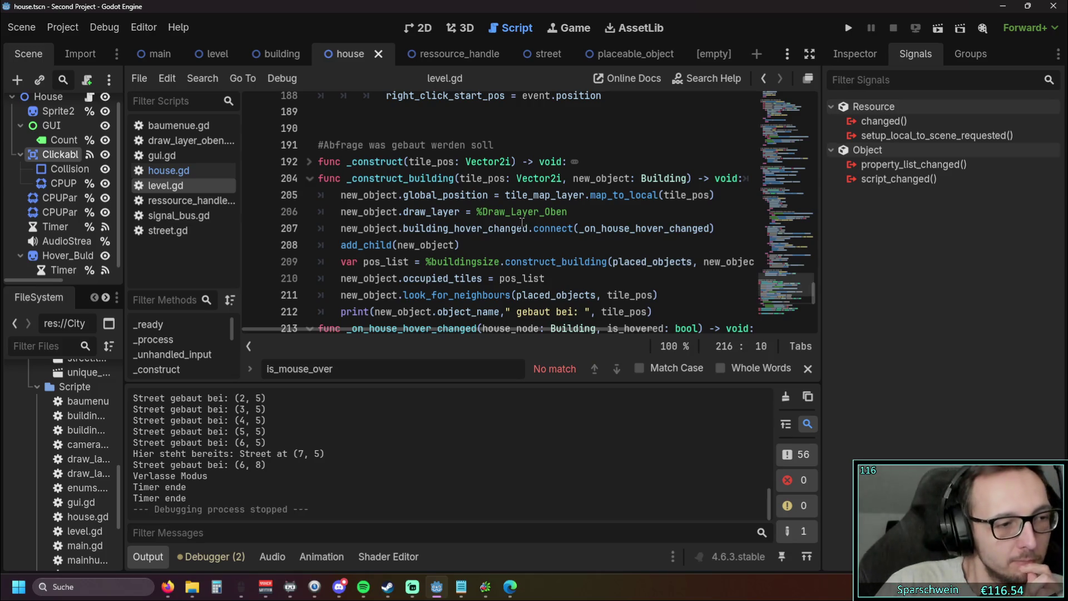
{"action": "scroll", "coordinate": [494, 234], "scroll_direction": "down", "scroll_amount": 2}
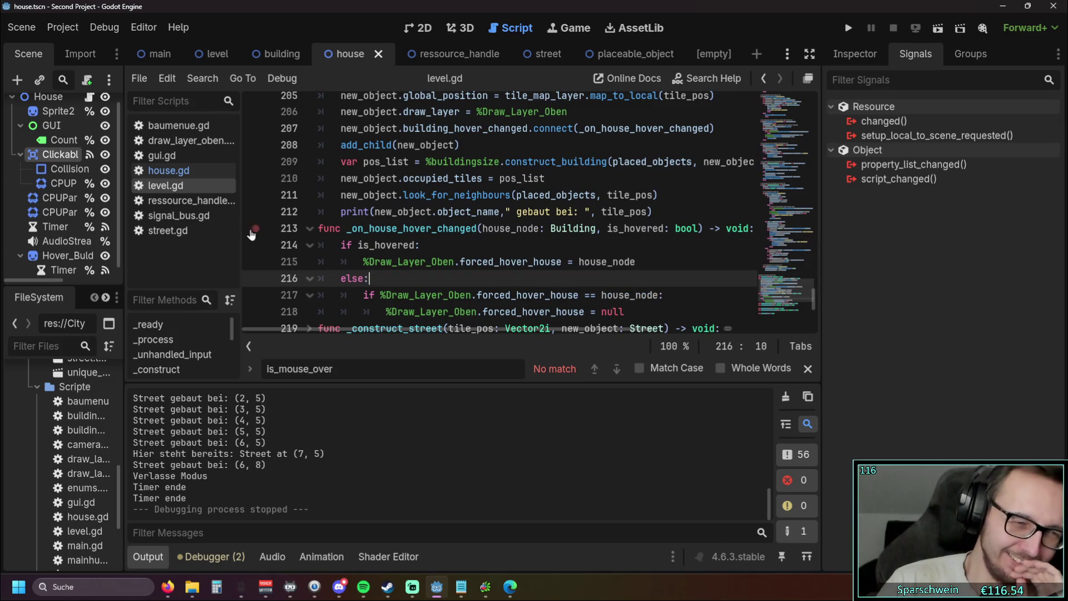
{"action": "left_click_drag", "start_coordinate": [242, 210], "coordinate": [322, 210]}
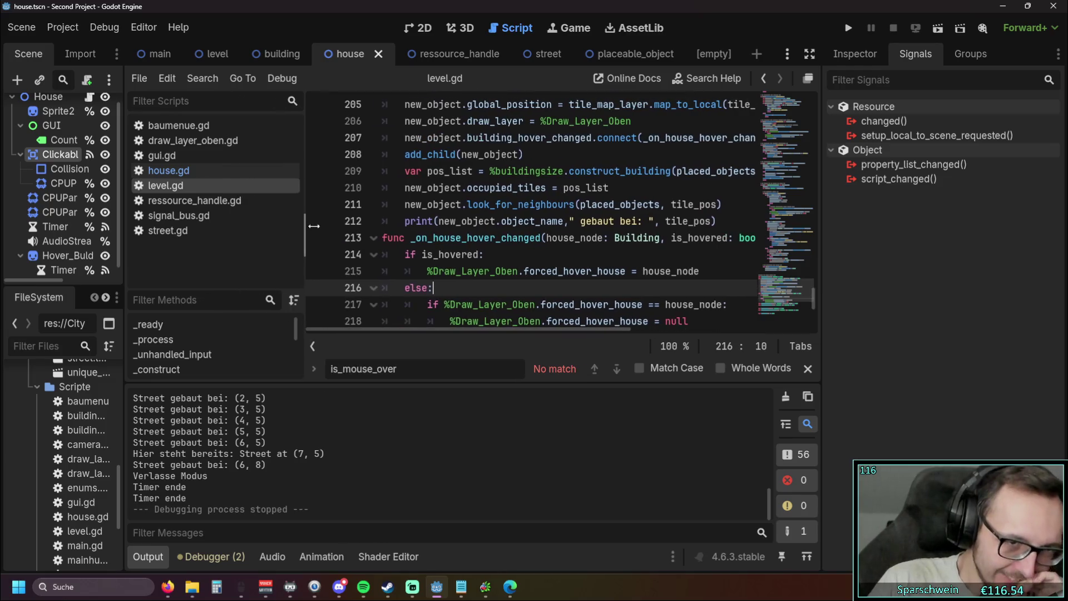
{"action": "left_click", "coordinate": [196, 177]}
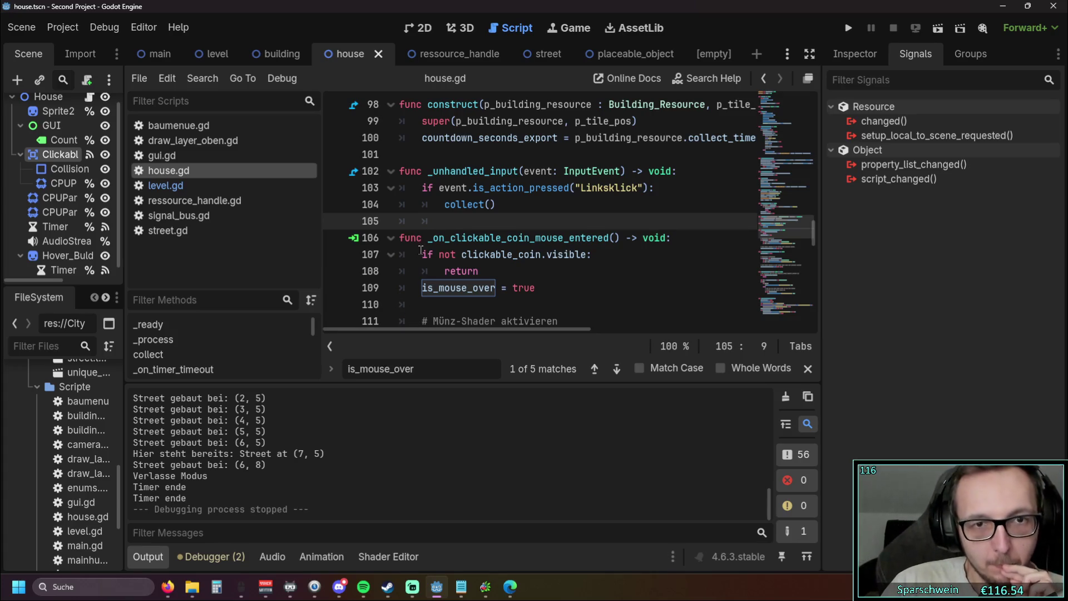
- Open level.gd and search for 'coll' to locate the collect() calls
{"action": "left_click", "coordinate": [165, 185]}
{"action": "scroll", "coordinate": [556, 239], "scroll_direction": "down", "scroll_amount": 1}
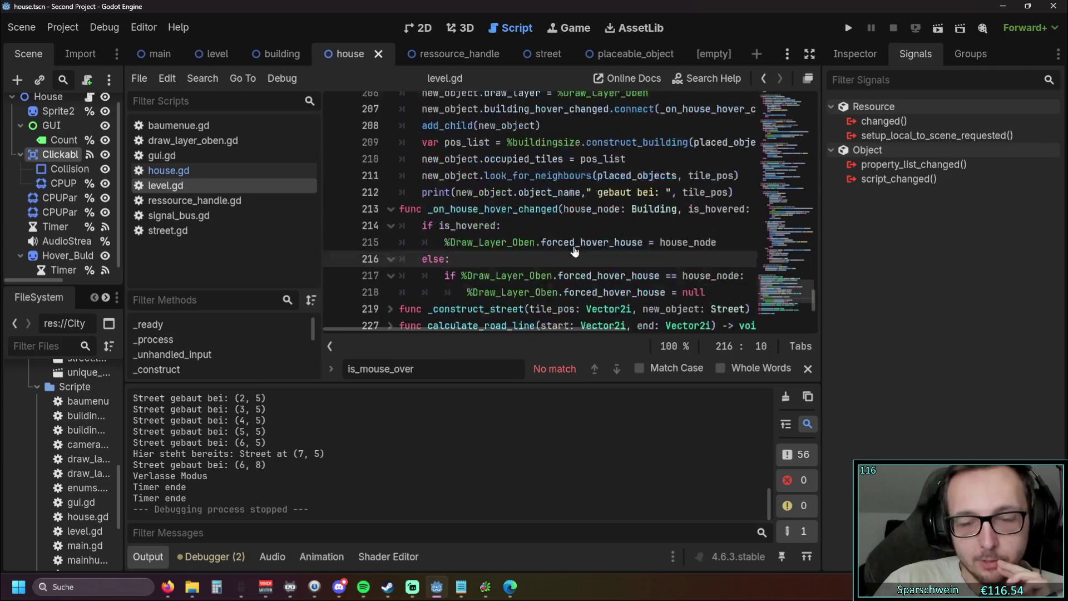
{"action": "scroll", "coordinate": [574, 252], "scroll_direction": "down", "scroll_amount": 5}
{"action": "left_click_drag", "start_coordinate": [438, 378], "coordinate": [287, 382]}
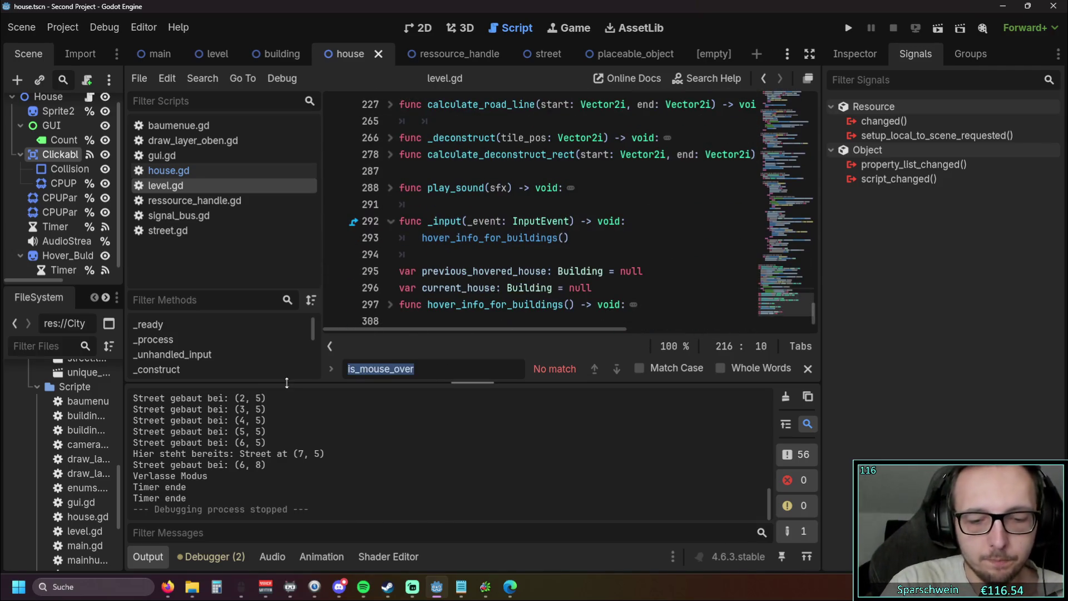
{"action": "type", "text": "coll"}
{"action": "left_click", "coordinate": [638, 254]}
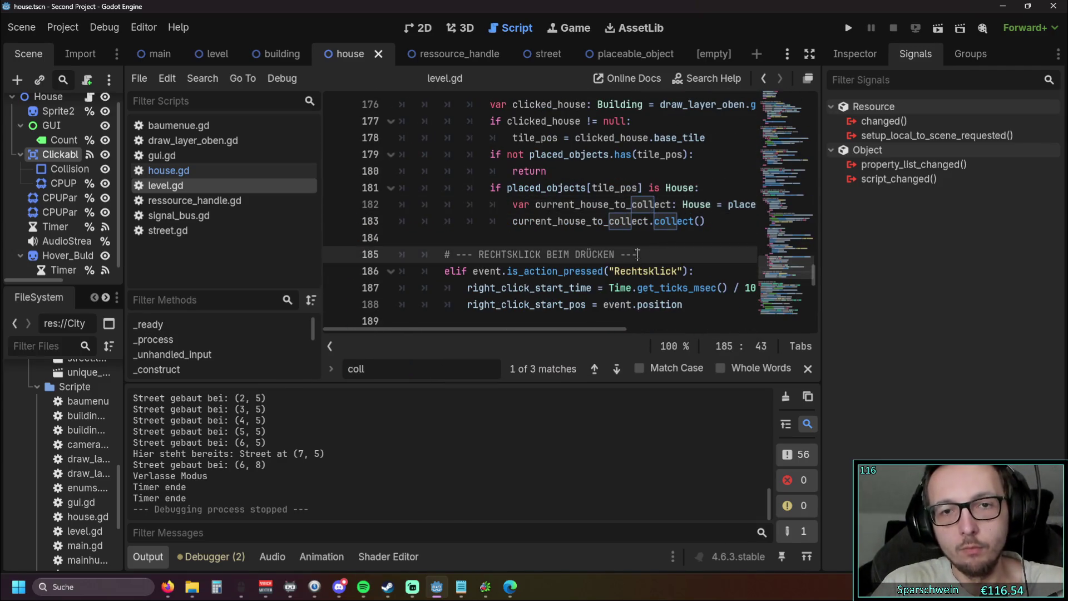
- Close the find bar and widen the code editor area
{"action": "mouse_move", "coordinate": [518, 331]}
{"action": "left_mouse_down"}
{"action": "mouse_move", "coordinate": [565, 331]}
{"action": "mouse_move", "coordinate": [555, 330]}
{"action": "left_mouse_up"}
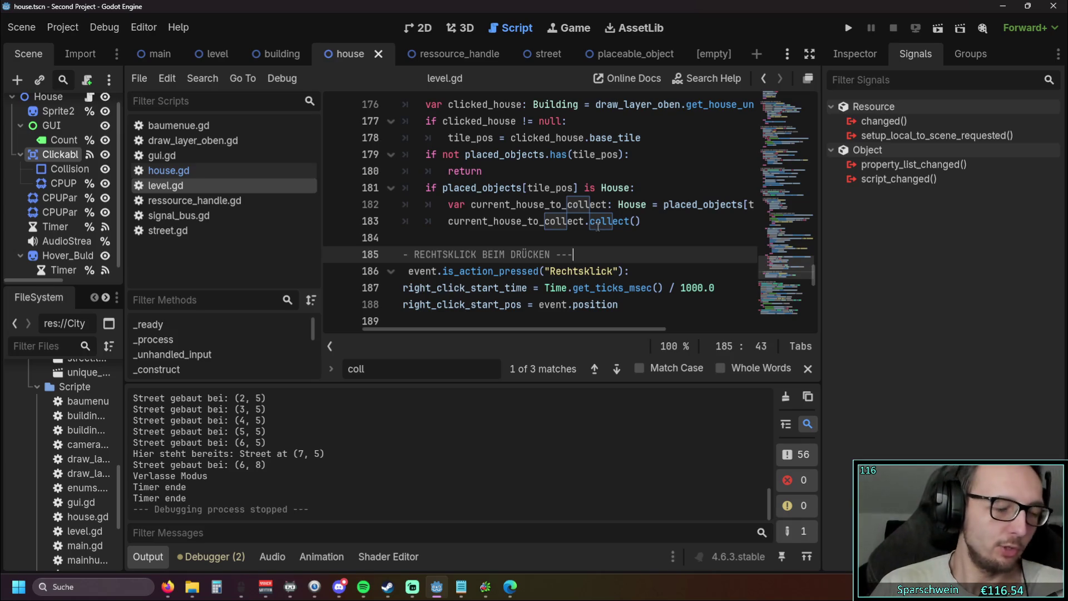
{"action": "mouse_move", "coordinate": [598, 227]}
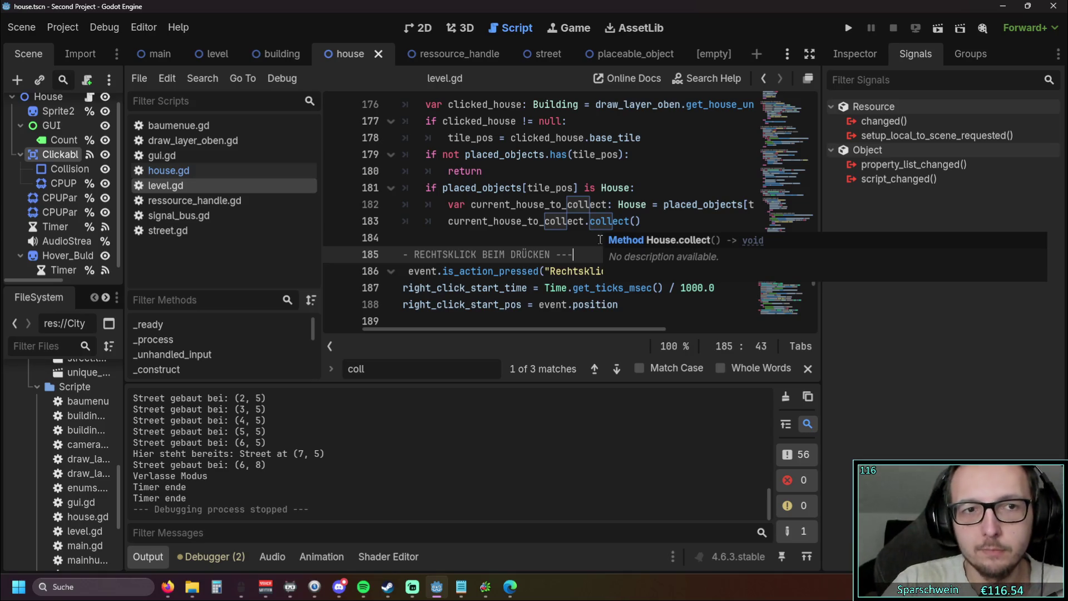
{"action": "left_click", "coordinate": [808, 369]}
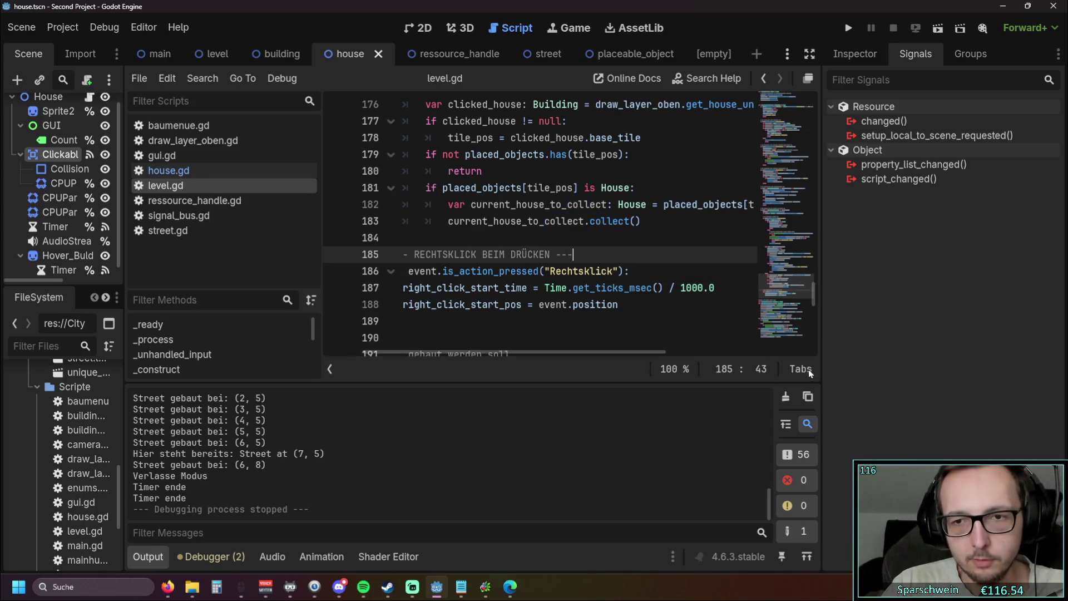
{"action": "mouse_move", "coordinate": [314, 252]}
{"action": "left_mouse_down"}
{"action": "mouse_move", "coordinate": [260, 267]}
{"action": "mouse_move", "coordinate": [278, 269]}
{"action": "left_mouse_up"}
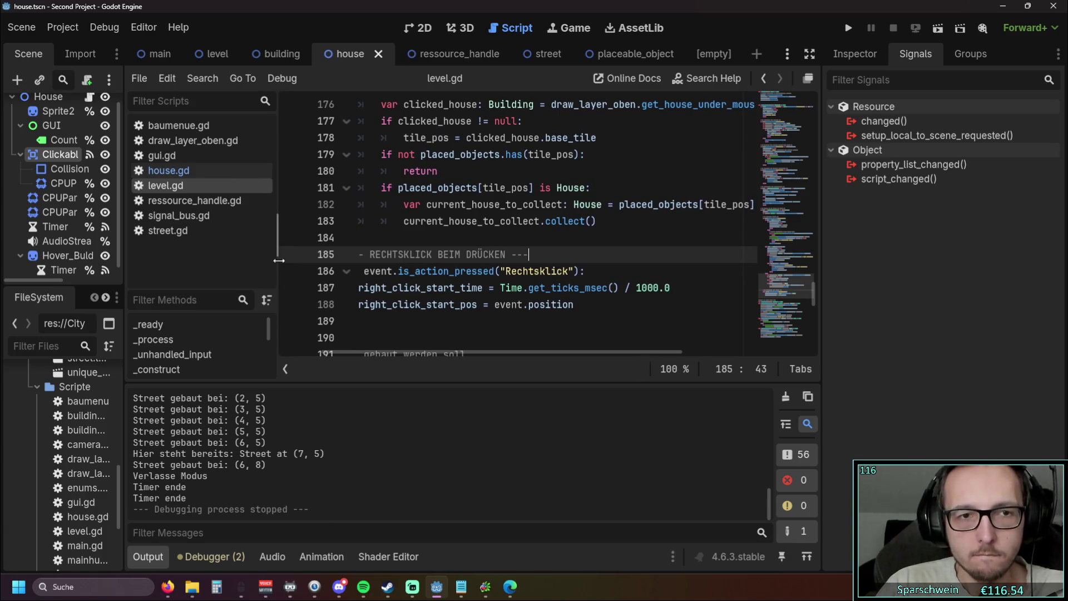
{"action": "left_click_drag", "start_coordinate": [278, 261], "coordinate": [279, 259]}
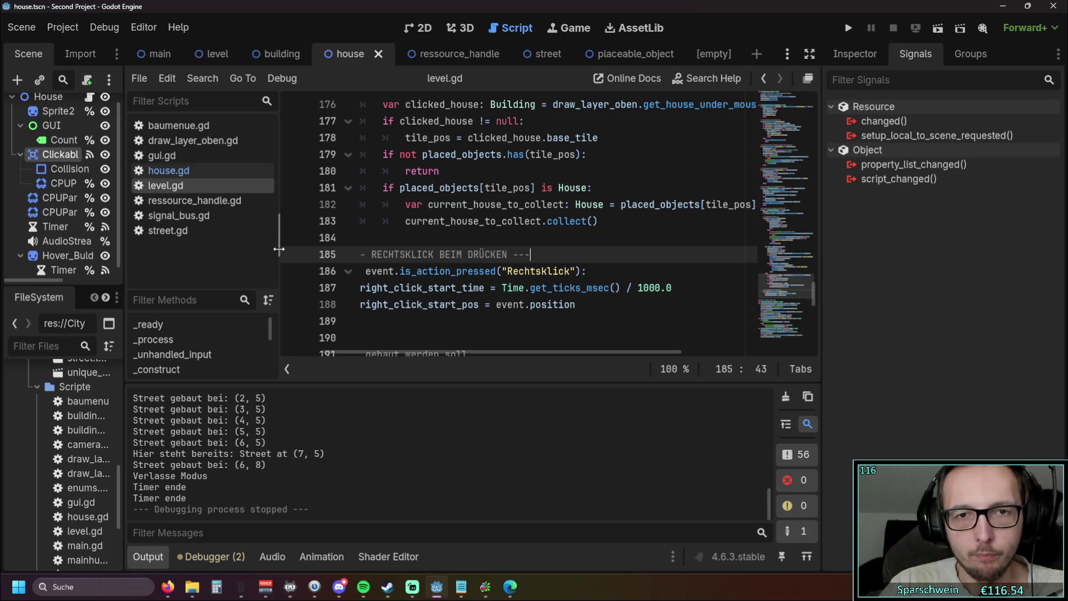
{"action": "left_click_drag", "start_coordinate": [278, 249], "coordinate": [283, 250]}
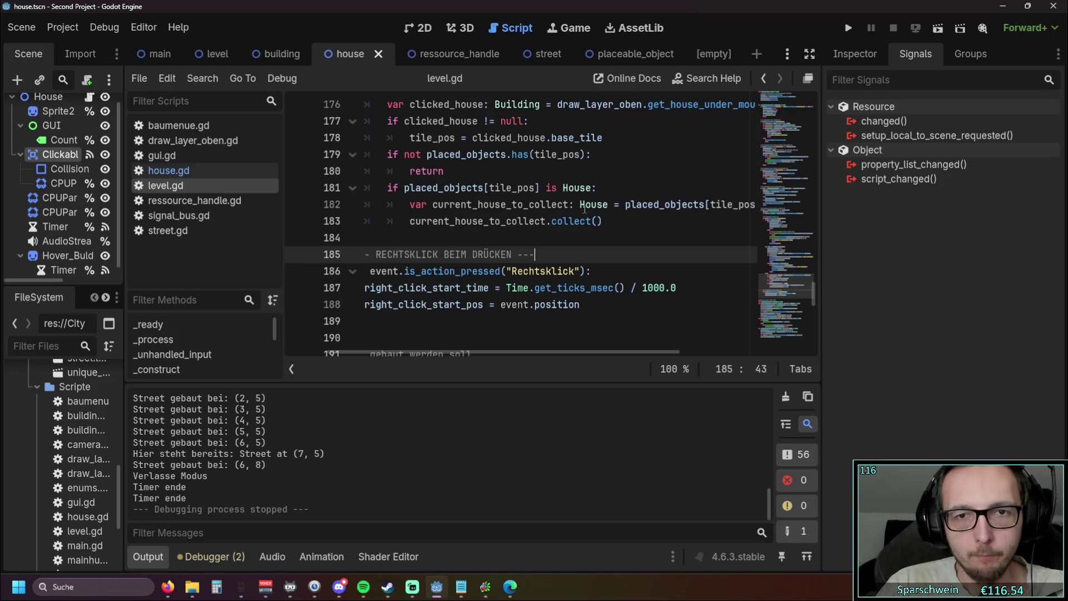
- Check the 'is House' test on line 181 and collect() on line 183, then return to house.gd
{"action": "left_click", "coordinate": [596, 187]}
{"action": "left_click_drag", "start_coordinate": [539, 352], "coordinate": [541, 352]}
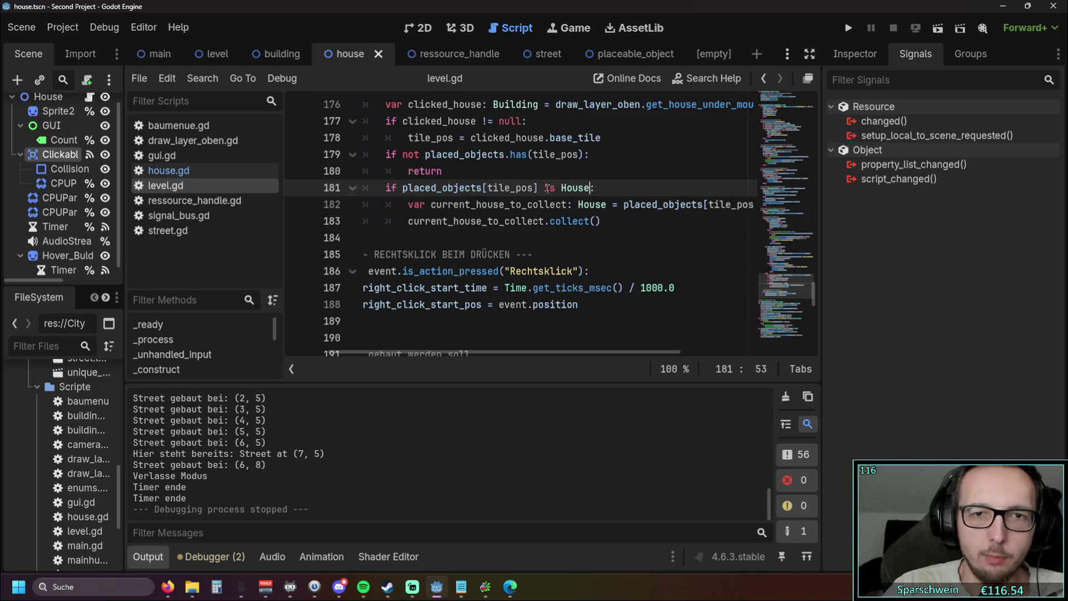
{"action": "left_click_drag", "start_coordinate": [560, 188], "coordinate": [586, 188]}
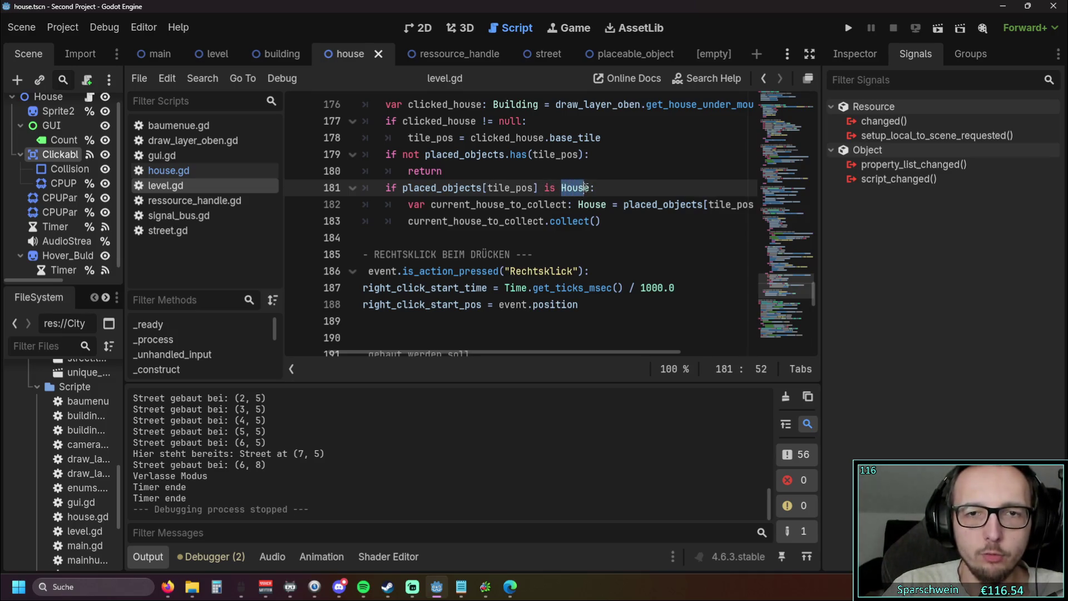
{"action": "left_click", "coordinate": [612, 221]}
{"action": "left_click", "coordinate": [194, 173]}
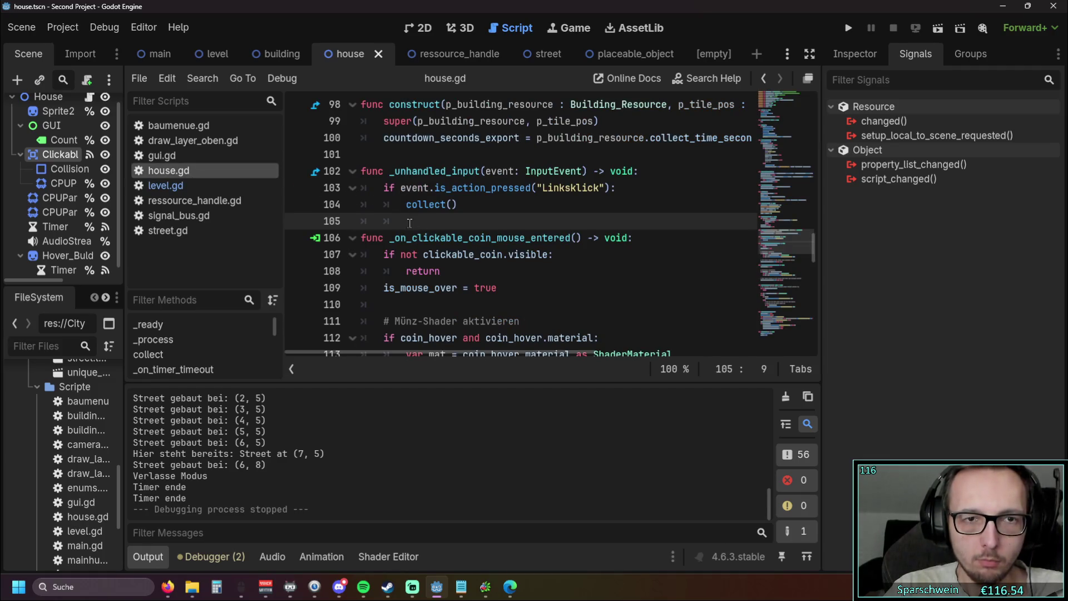
{"action": "left_click_drag", "start_coordinate": [124, 194], "coordinate": [186, 193]}
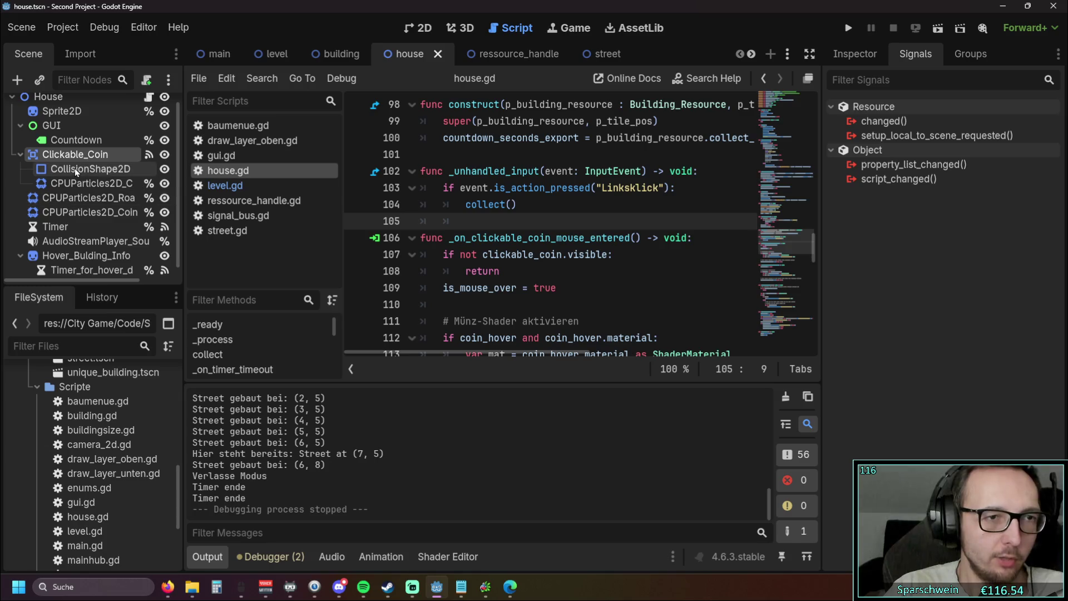
- Inspect the coin's CollisionShape2D node, then select _unhandled_input lines 102–105 in house.gd
{"action": "left_click", "coordinate": [73, 168]}
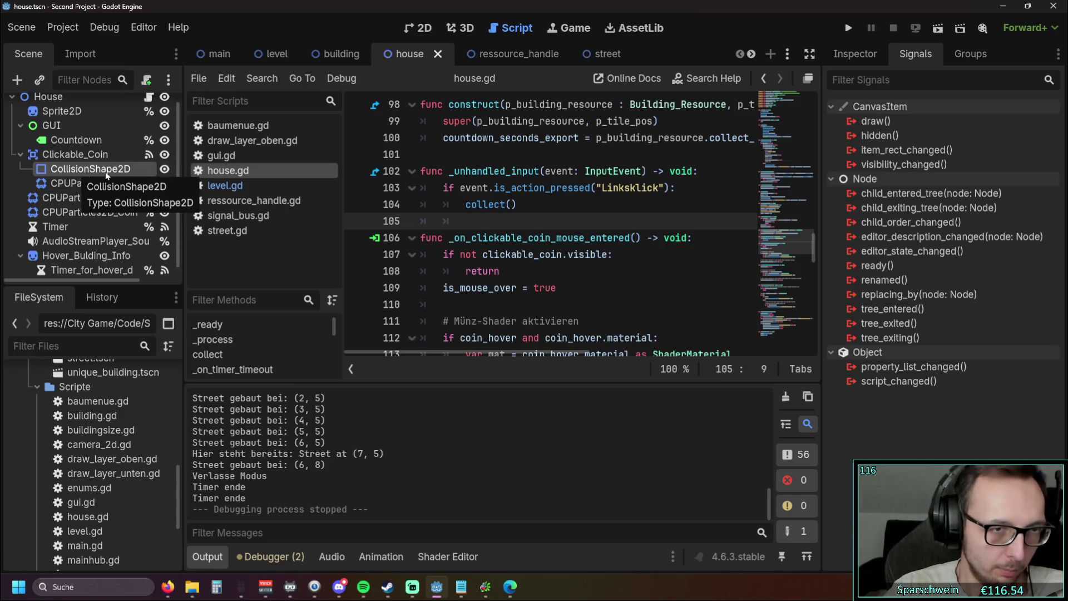
{"action": "left_click", "coordinate": [520, 237]}
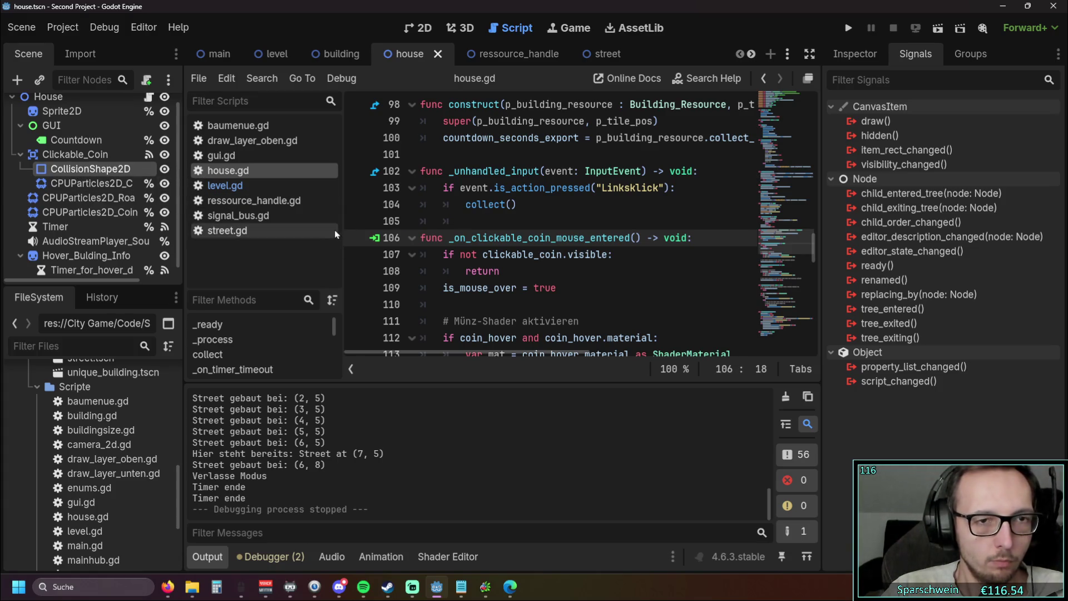
{"action": "mouse_move", "coordinate": [421, 236]}
{"action": "left_mouse_down"}
{"action": "mouse_move", "coordinate": [423, 172]}
{"action": "mouse_move", "coordinate": [396, 176]}
{"action": "left_mouse_up"}
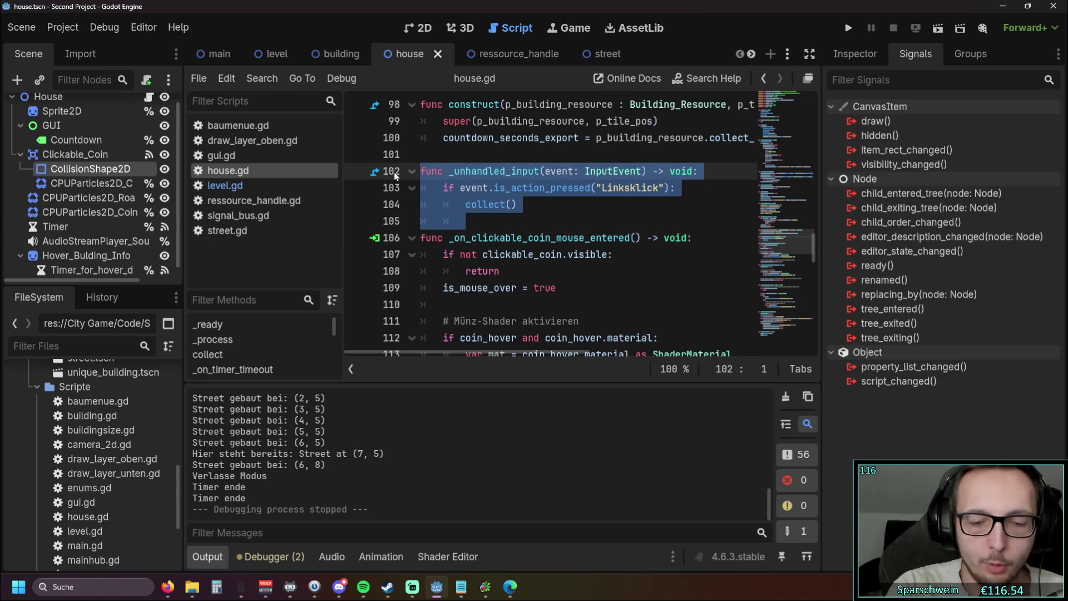
- Comment out house.gd's _unhandled_input function on lines 102–105, then run the project
{"action": "key", "text": "ctrl+k"}
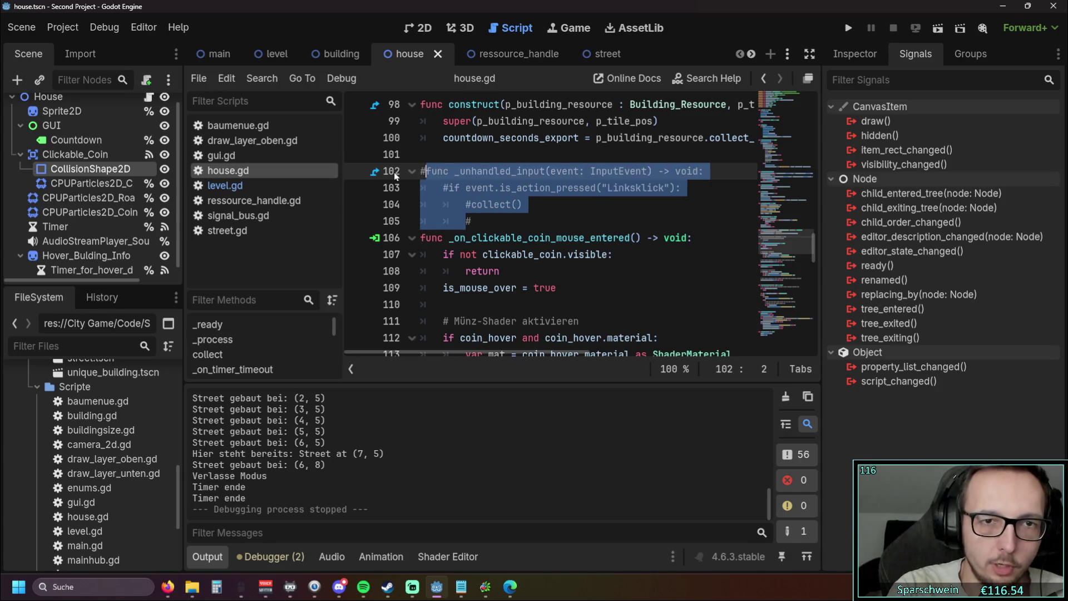
{"action": "left_click", "coordinate": [498, 215]}
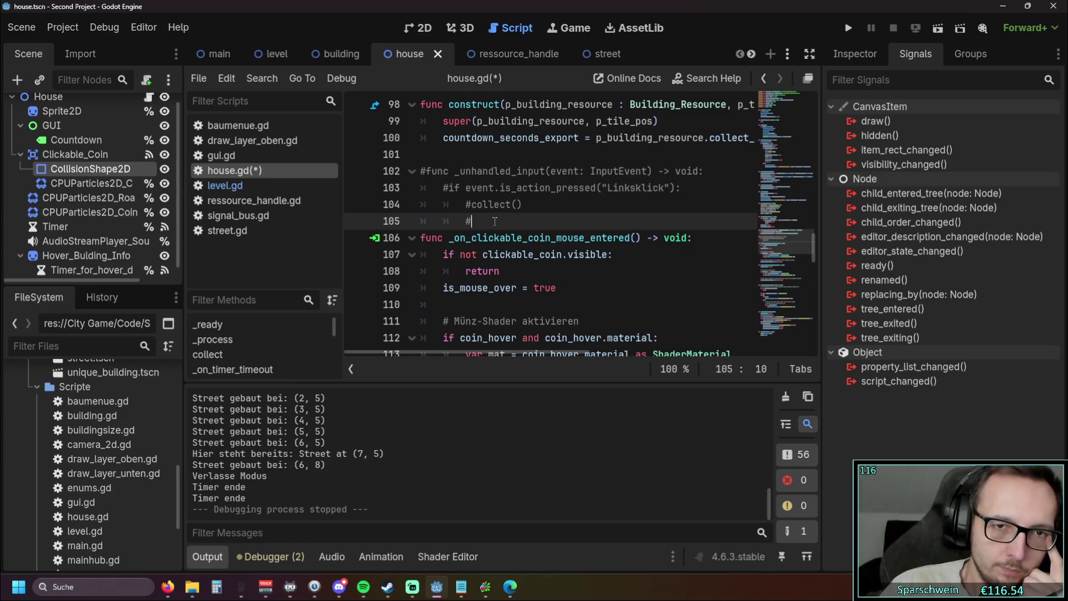
{"action": "left_click", "coordinate": [418, 171], "text": "shift"}
{"action": "key", "text": "ctrl+k"}
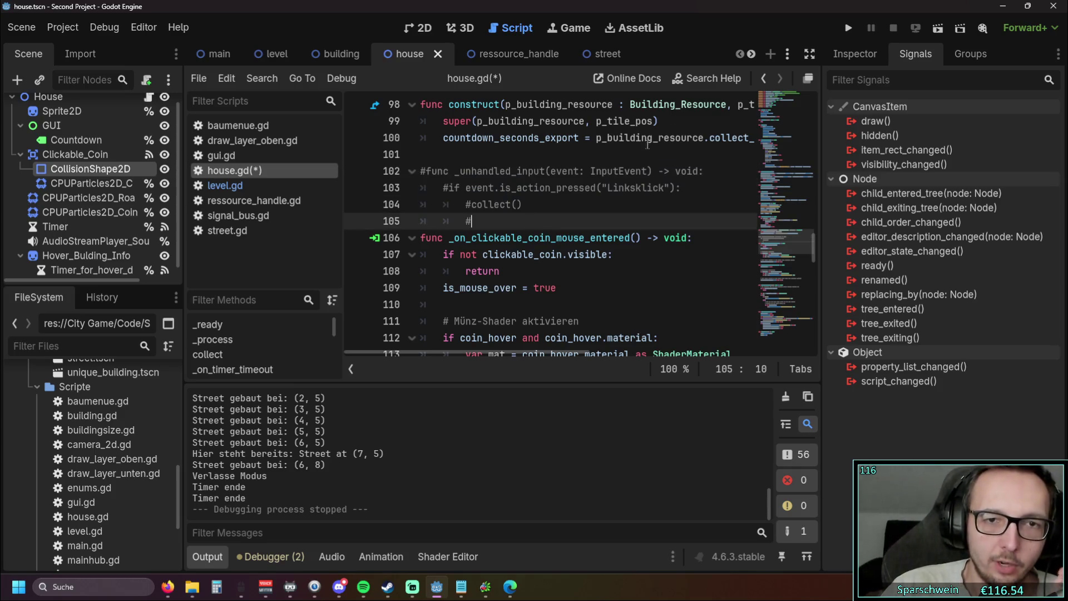
{"action": "left_click", "coordinate": [848, 28]}
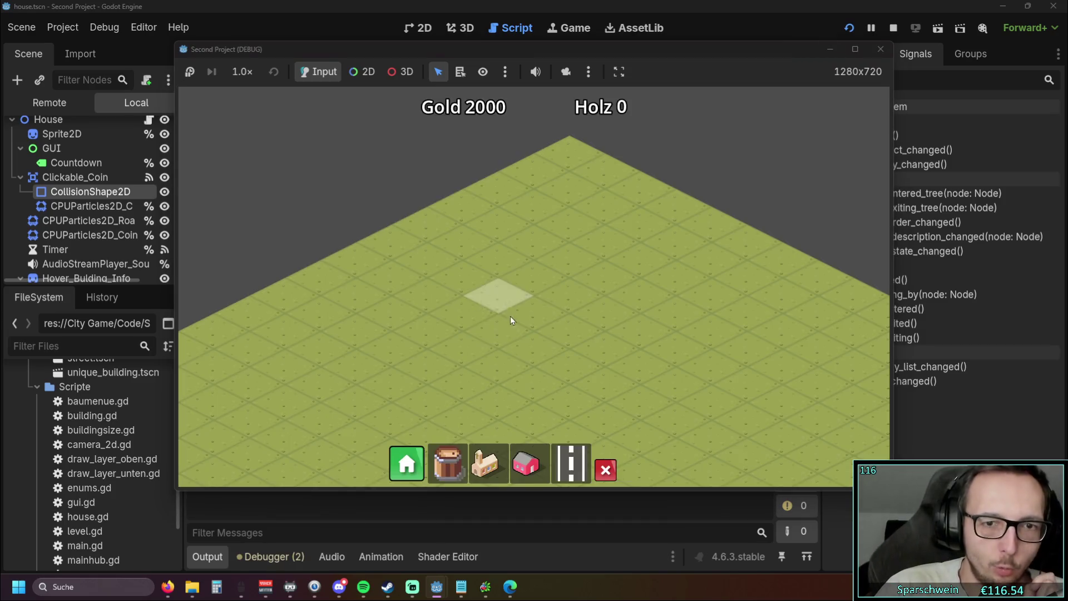
- In the test run, build a house and road, collect the coin above the house, then stop the game
{"action": "left_click", "coordinate": [528, 328]}
{"action": "left_click", "coordinate": [570, 449]}
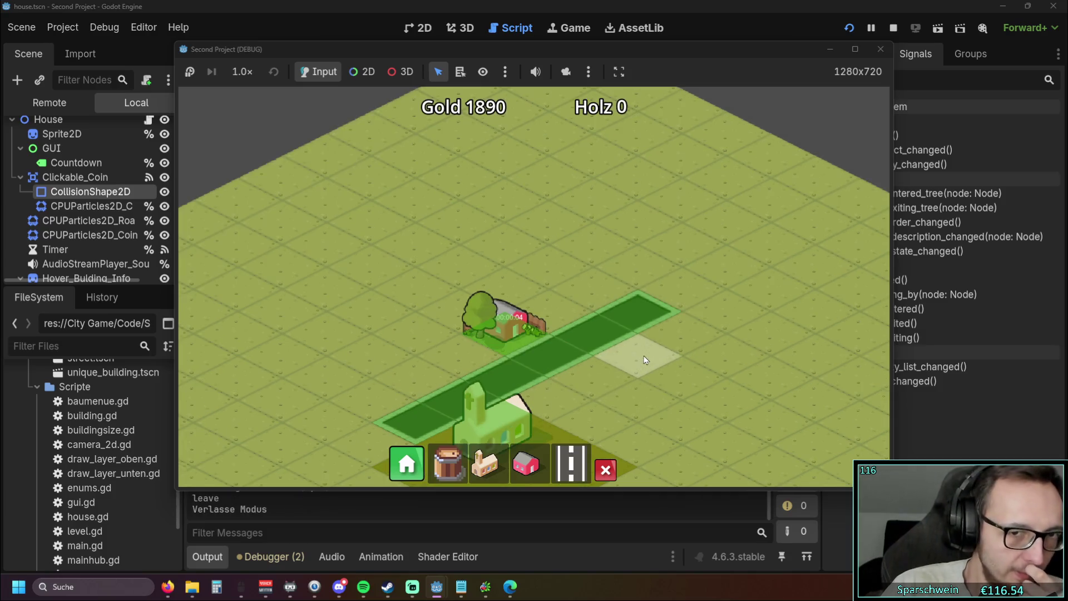
{"action": "scroll", "coordinate": [643, 355], "scroll_direction": "up", "scroll_amount": 1}
{"action": "scroll", "coordinate": [556, 258], "scroll_direction": "up", "scroll_amount": 1}
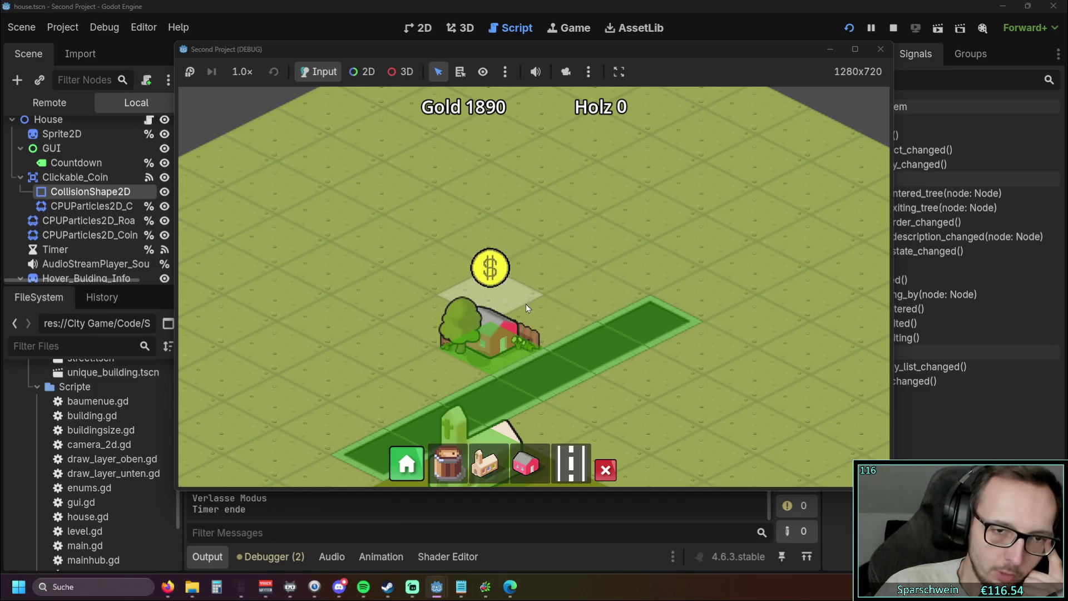
{"action": "left_click", "coordinate": [490, 269]}
{"action": "left_click", "coordinate": [881, 48]}
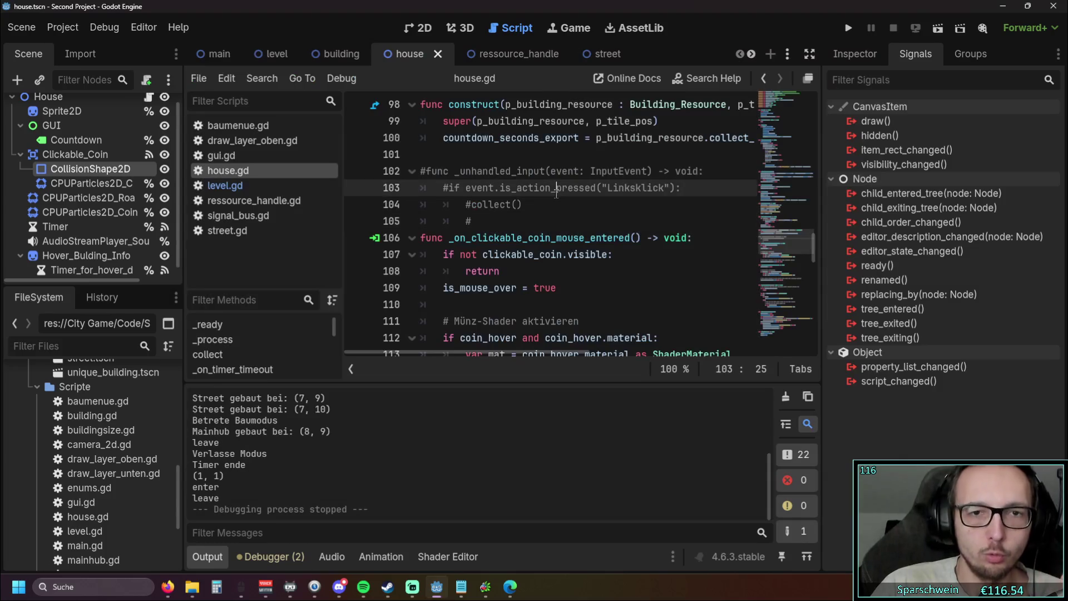
- Open level.gd at the is House check that collects coins from a clicked house
{"action": "left_click", "coordinate": [229, 185]}
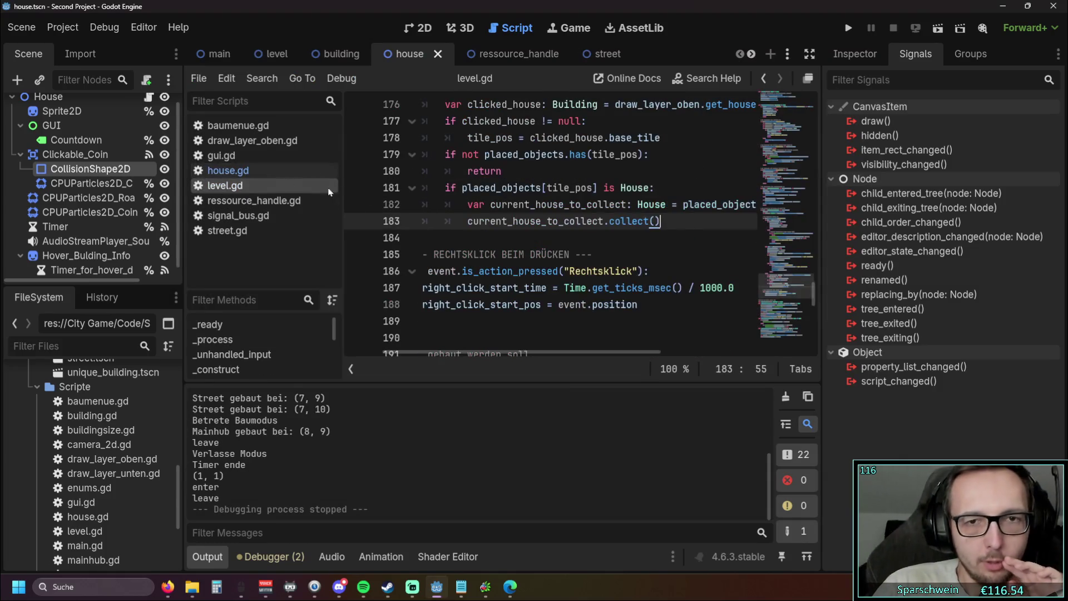
{"action": "scroll", "coordinate": [484, 345], "scroll_direction": "left", "scroll_amount": 2}
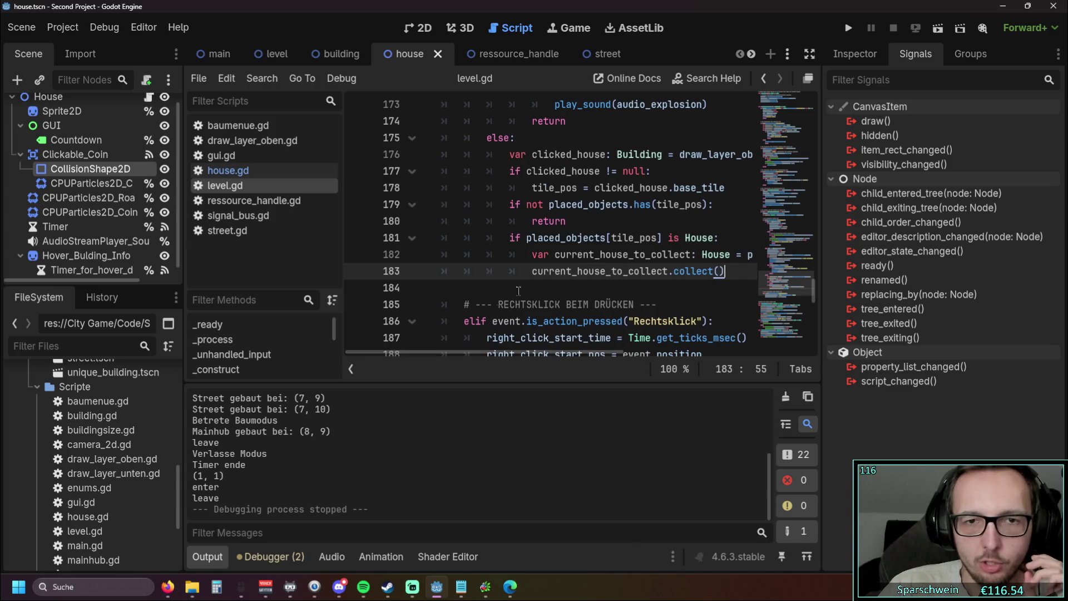
{"action": "left_click_drag", "start_coordinate": [522, 351], "coordinate": [578, 349]}
{"action": "left_click", "coordinate": [568, 239]}
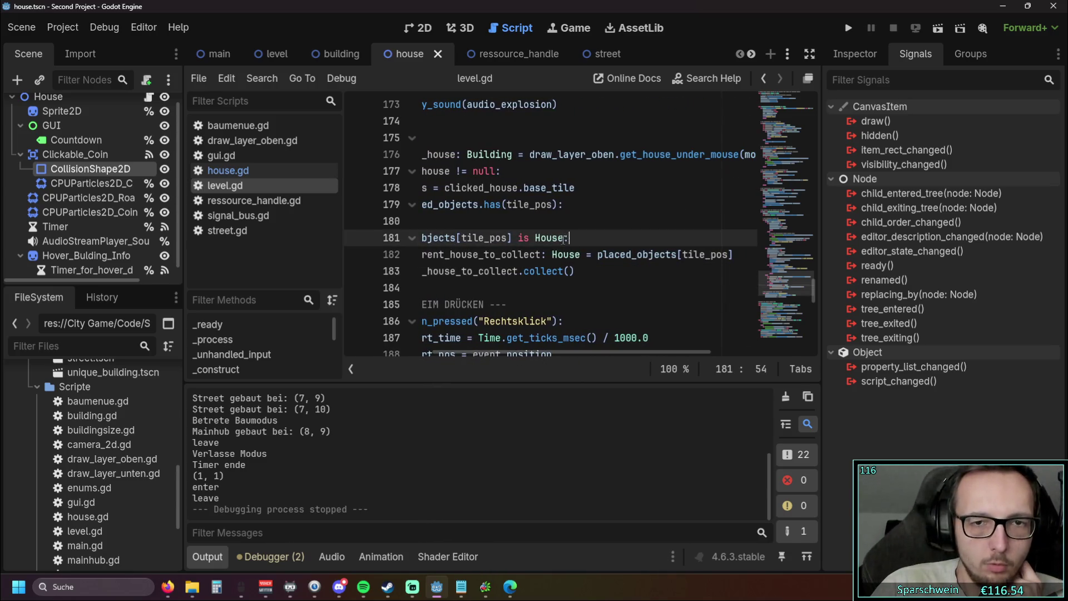
{"action": "scroll", "coordinate": [574, 294], "scroll_direction": "down", "scroll_amount": 1}
{"action": "scroll", "coordinate": [573, 294], "scroll_direction": "up", "scroll_amount": 1}
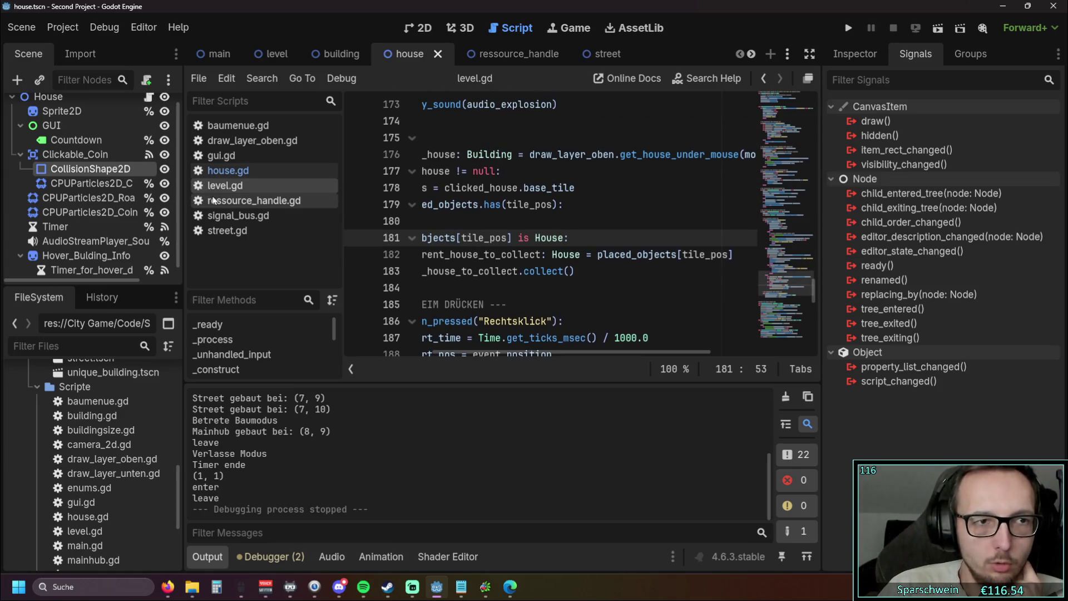
{"action": "scroll", "coordinate": [134, 186], "scroll_direction": "up", "scroll_amount": 1}
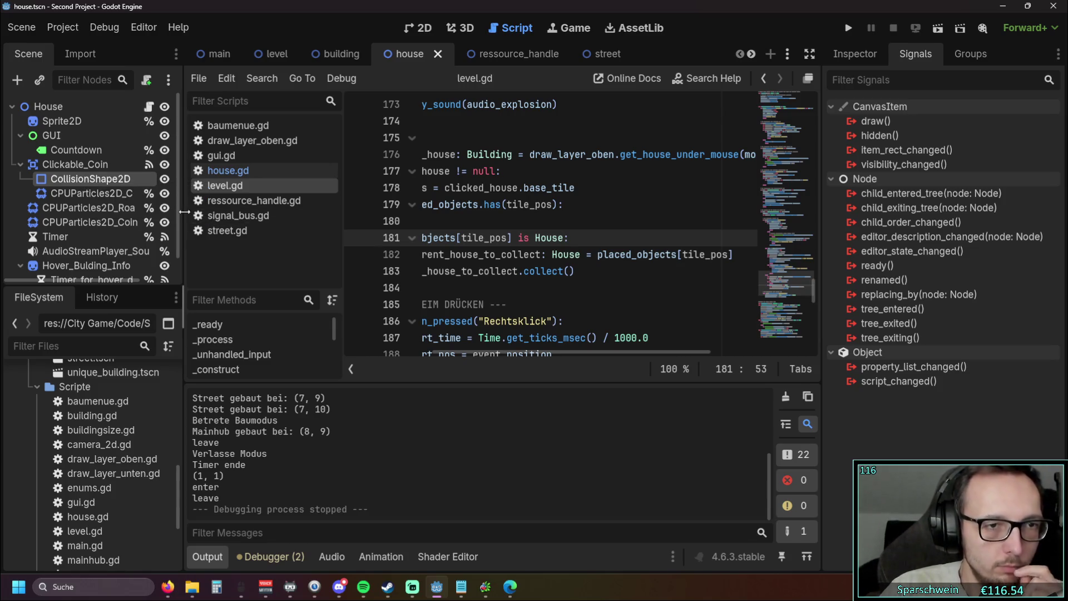
- Widen the Scene dock panel, then return to house.gd
{"action": "left_click_drag", "start_coordinate": [183, 266], "coordinate": [218, 267]}
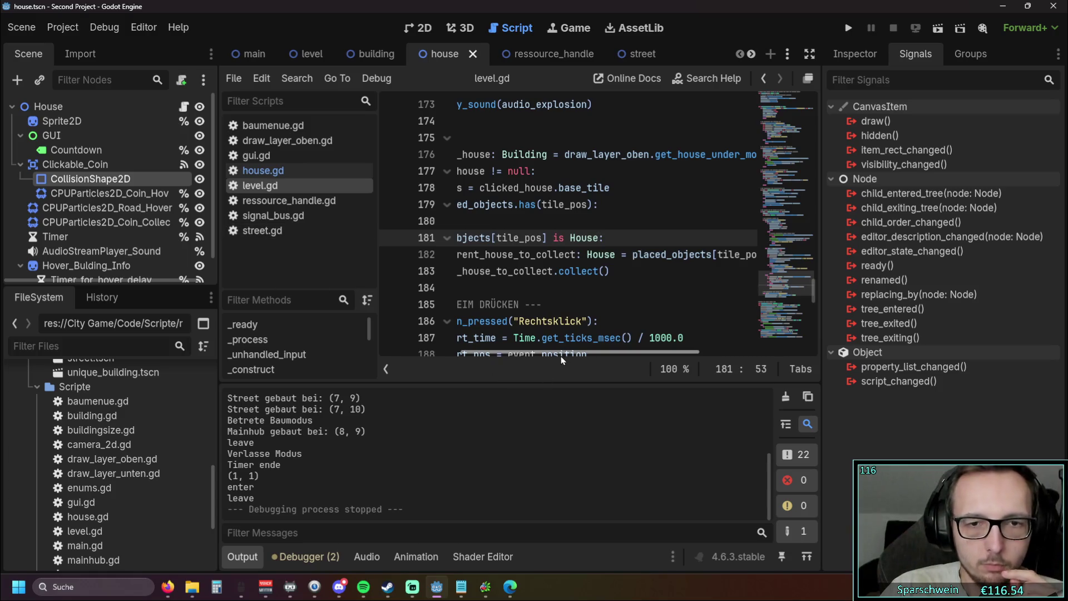
{"action": "mouse_move", "coordinate": [560, 353]}
{"action": "left_mouse_down"}
{"action": "mouse_move", "coordinate": [502, 351]}
{"action": "mouse_move", "coordinate": [582, 350]}
{"action": "left_mouse_up"}
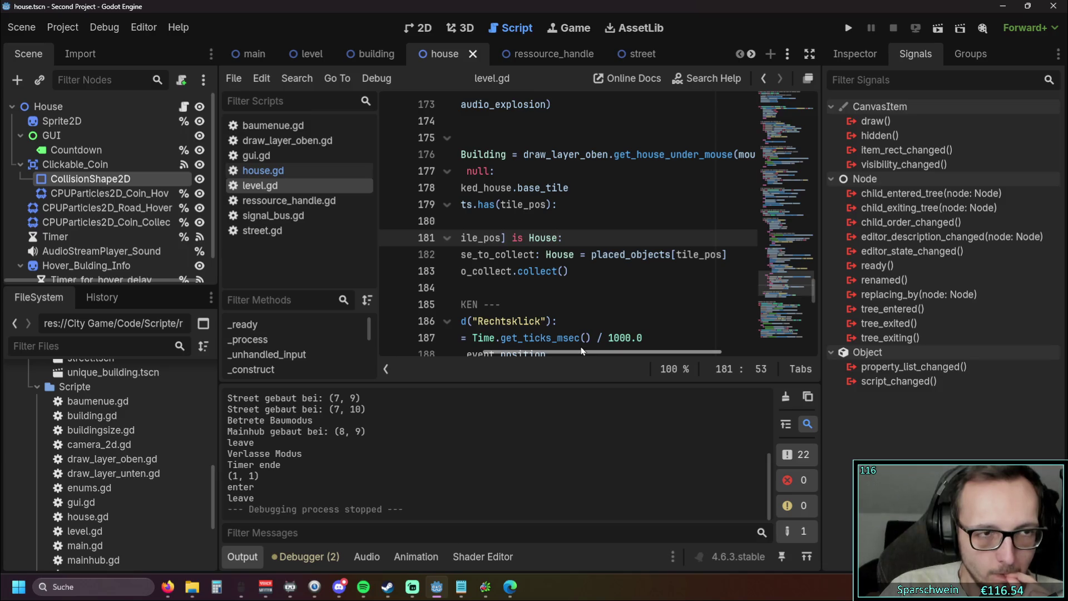
{"action": "left_click_drag", "start_coordinate": [583, 351], "coordinate": [532, 351]}
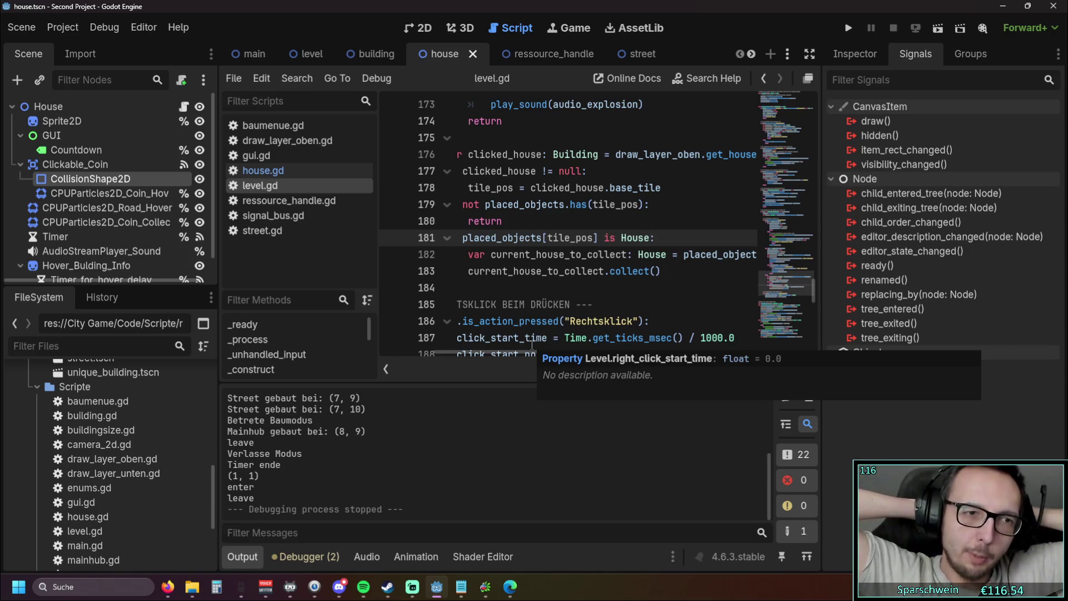
{"action": "left_click", "coordinate": [326, 176]}
- Undo the commenting to restore the working _unhandled_input handler, and widen the code area
{"action": "scroll", "coordinate": [540, 228], "scroll_direction": "up", "scroll_amount": 1}
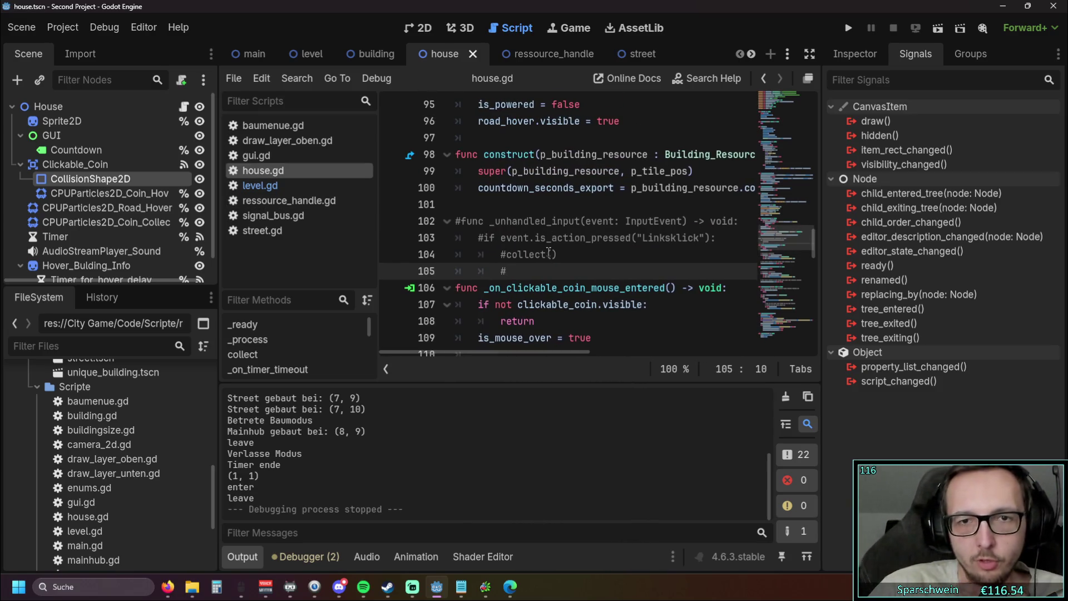
{"action": "left_click_drag", "start_coordinate": [555, 259], "coordinate": [455, 220]}
{"action": "left_click", "coordinate": [579, 275]}
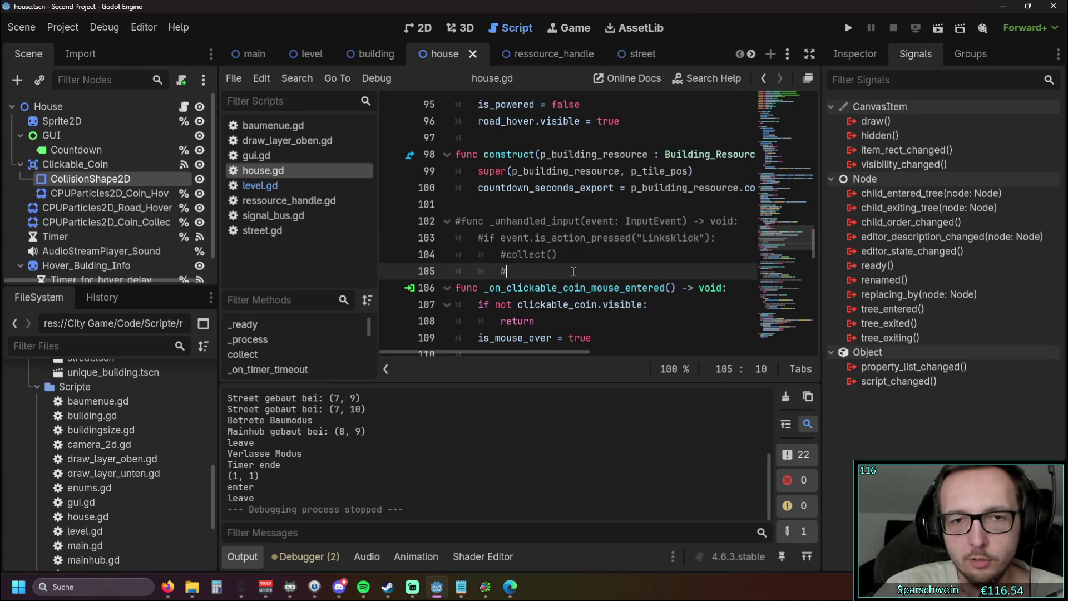
{"action": "key", "text": "ctrl+z"}
{"action": "key", "text": "ctrl+z"}
{"action": "key", "text": "ctrl+z"}
{"action": "key", "text": "ctrl+z"}
{"action": "key", "text": "ctrl+z"}
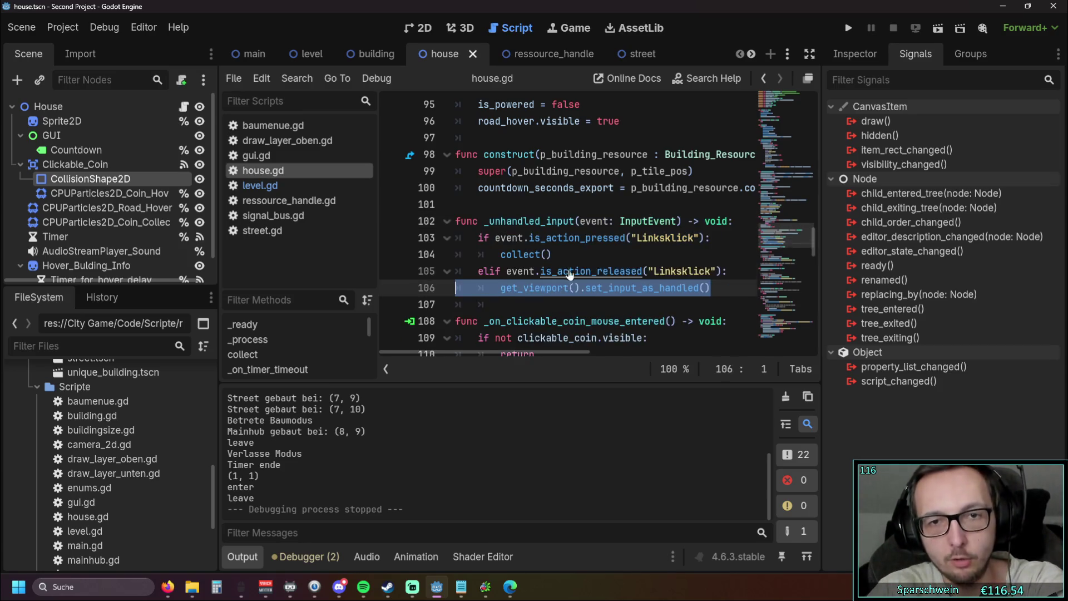
{"action": "left_click", "coordinate": [614, 294]}
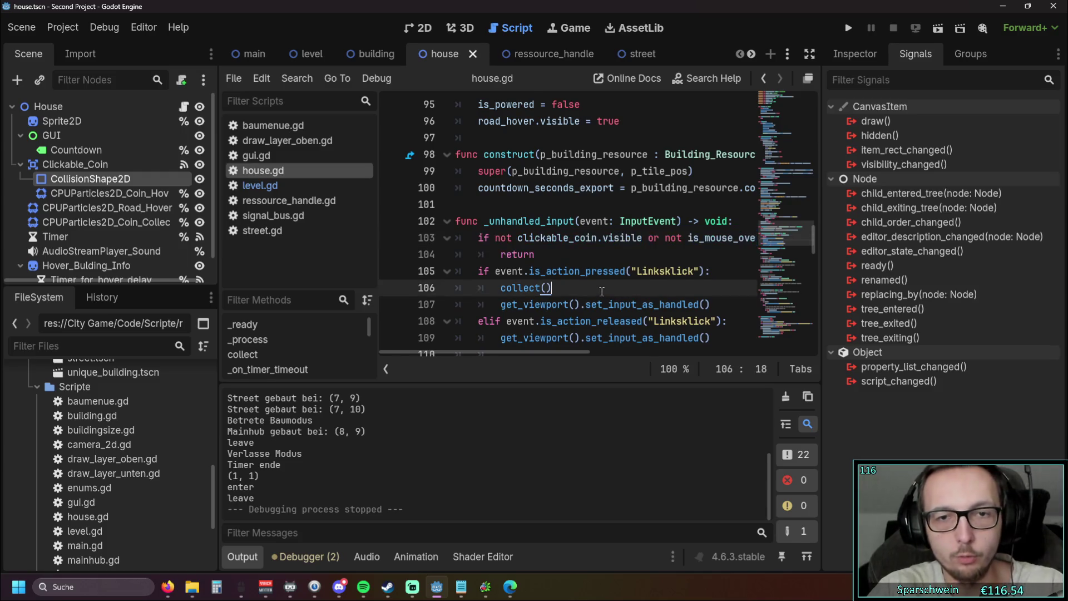
{"action": "scroll", "coordinate": [614, 294], "scroll_direction": "down", "scroll_amount": 1}
{"action": "left_click_drag", "start_coordinate": [821, 295], "coordinate": [982, 282]}
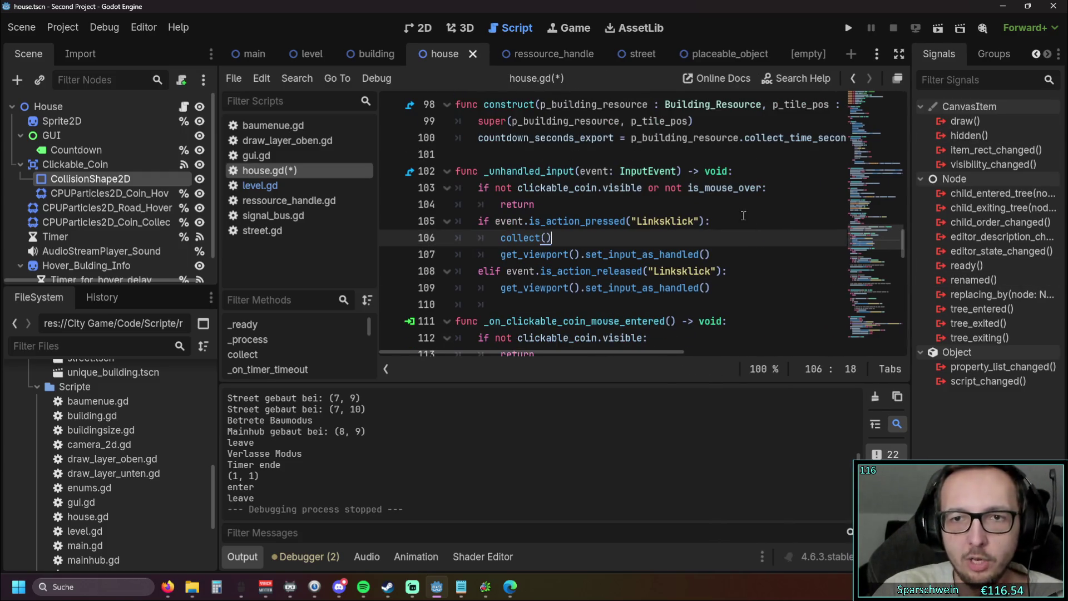
{"action": "left_click", "coordinate": [770, 188]}
{"action": "left_click", "coordinate": [815, 222]}
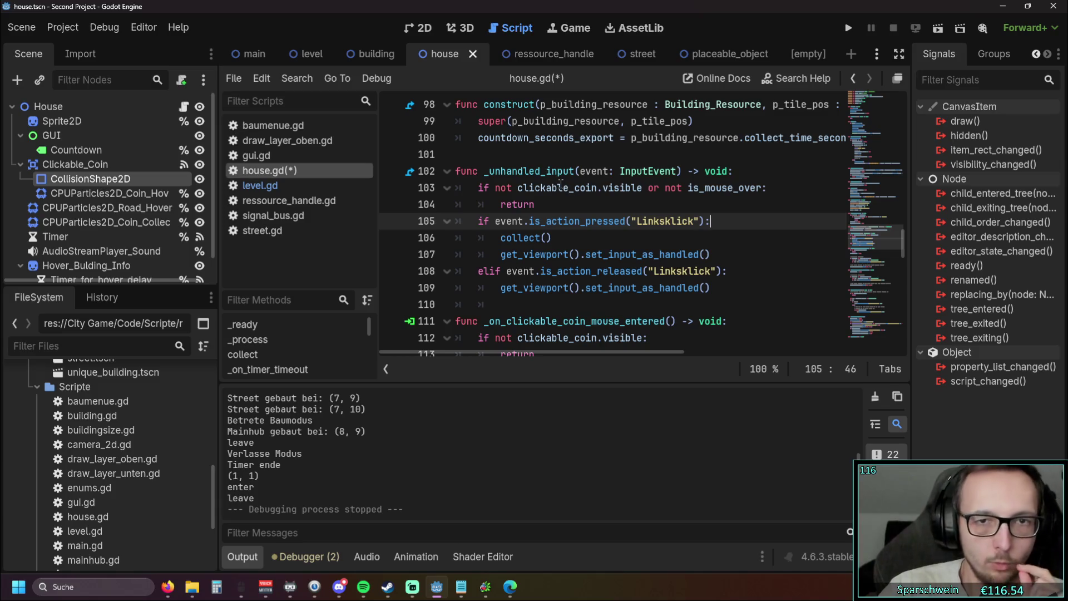
- Rename the handler from _unhandled_input to _input, then add a blank line after is_mouse_over = true
{"action": "left_click_drag", "start_coordinate": [541, 171], "coordinate": [484, 171]}
{"action": "key", "text": "BackSpace"}
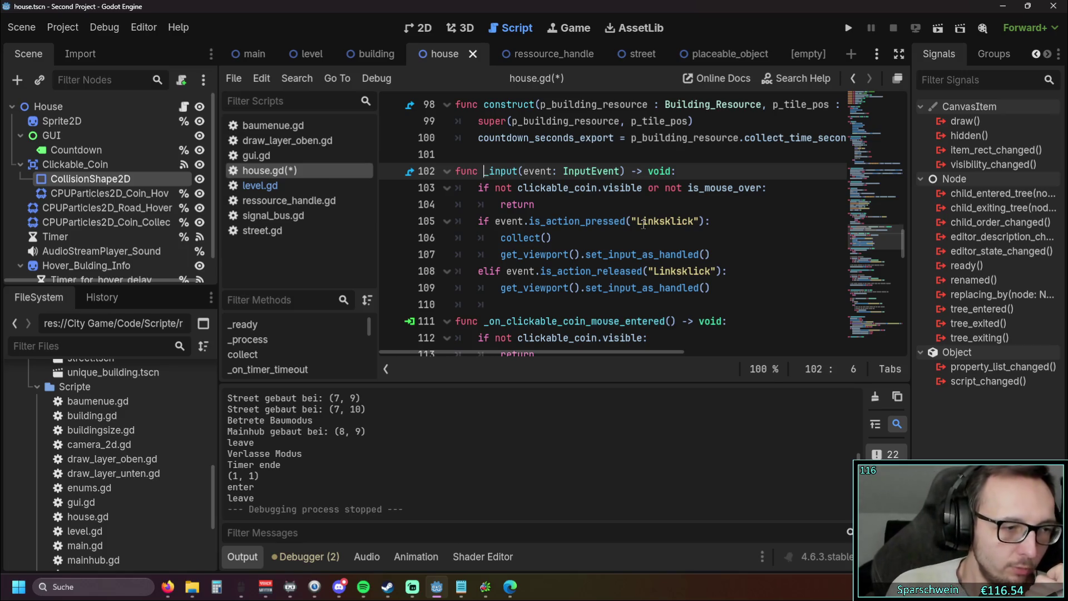
{"action": "scroll", "coordinate": [639, 223], "scroll_direction": "down", "scroll_amount": 3}
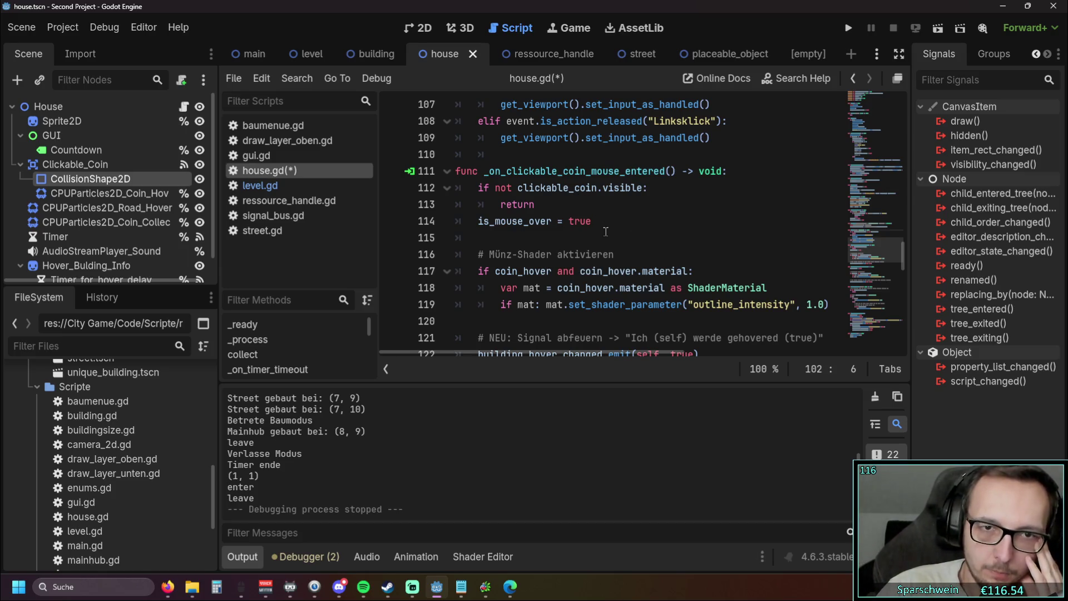
{"action": "scroll", "coordinate": [605, 231], "scroll_direction": "up", "scroll_amount": 1}
{"action": "scroll", "coordinate": [604, 229], "scroll_direction": "down", "scroll_amount": 1}
{"action": "left_click_drag", "start_coordinate": [596, 219], "coordinate": [478, 221]}
{"action": "left_click", "coordinate": [569, 241]}
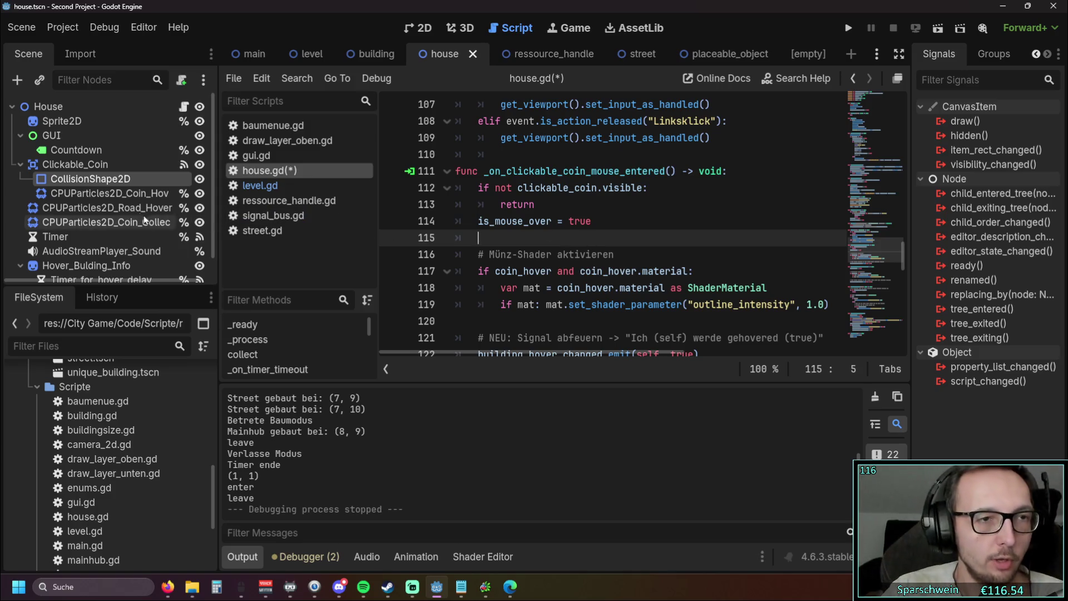
- Select Clickable_Coin and review its mouse_entered and mouse_exited connections to house.gd
{"action": "left_click", "coordinate": [108, 165]}
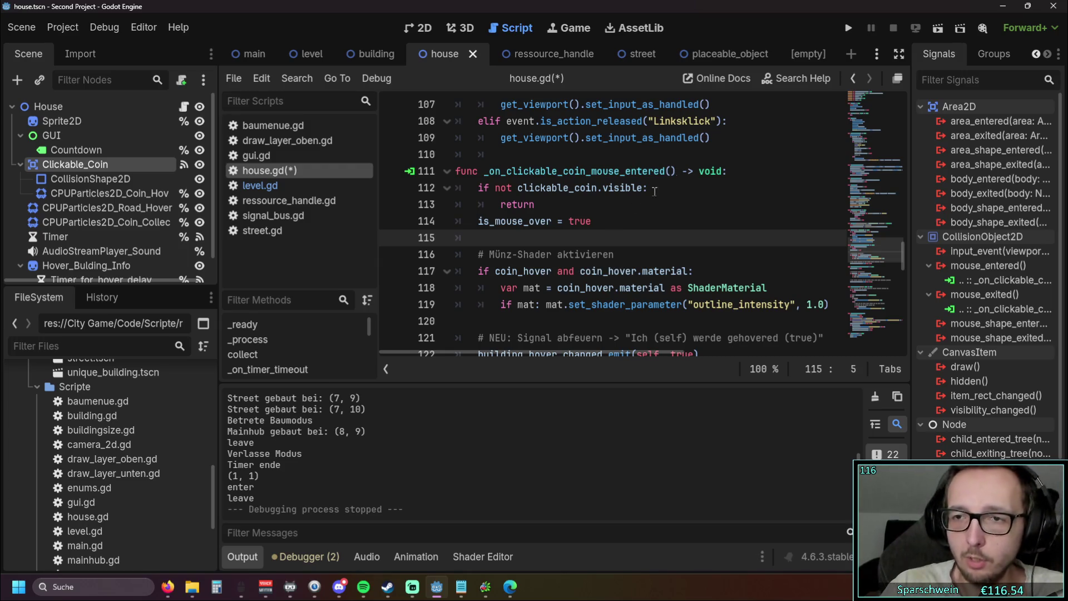
{"action": "mouse_move", "coordinate": [1006, 240]}
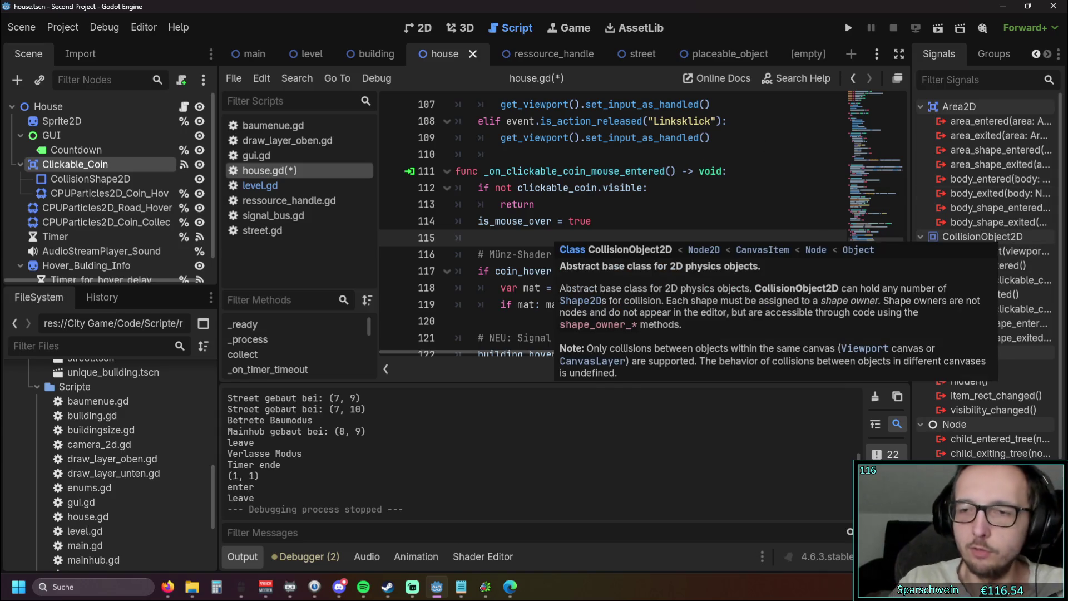
{"action": "mouse_move", "coordinate": [1030, 375]}
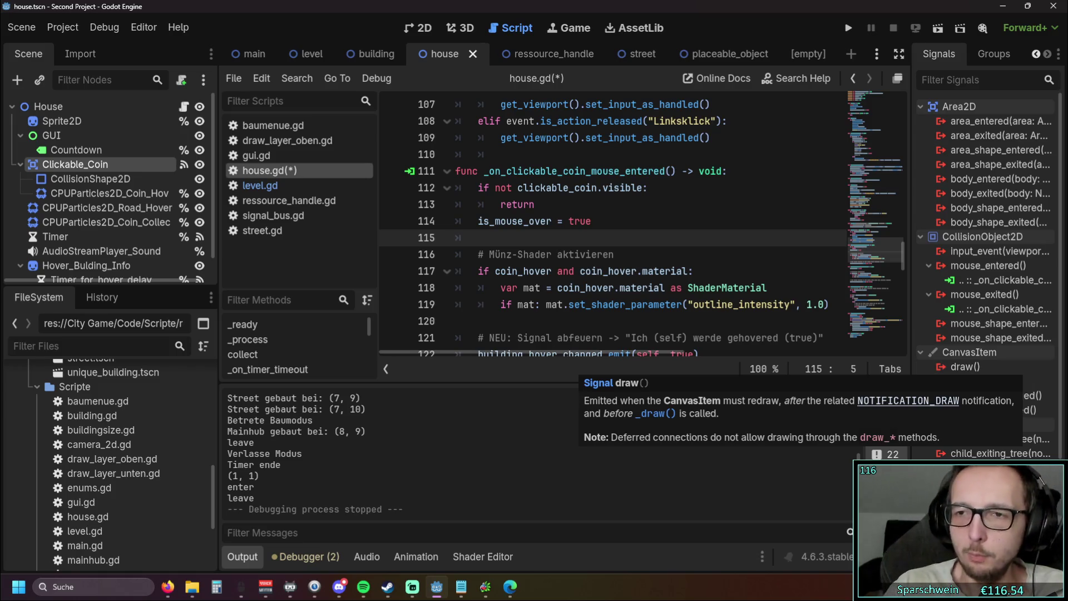
{"action": "mouse_move", "coordinate": [969, 251]}
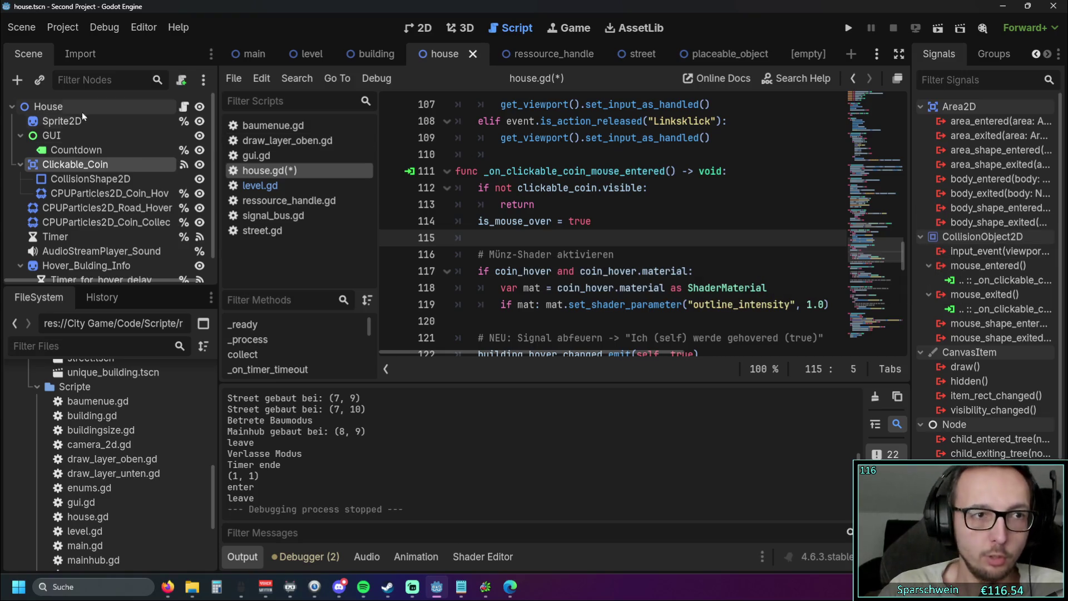
{"action": "left_click", "coordinate": [65, 107]}
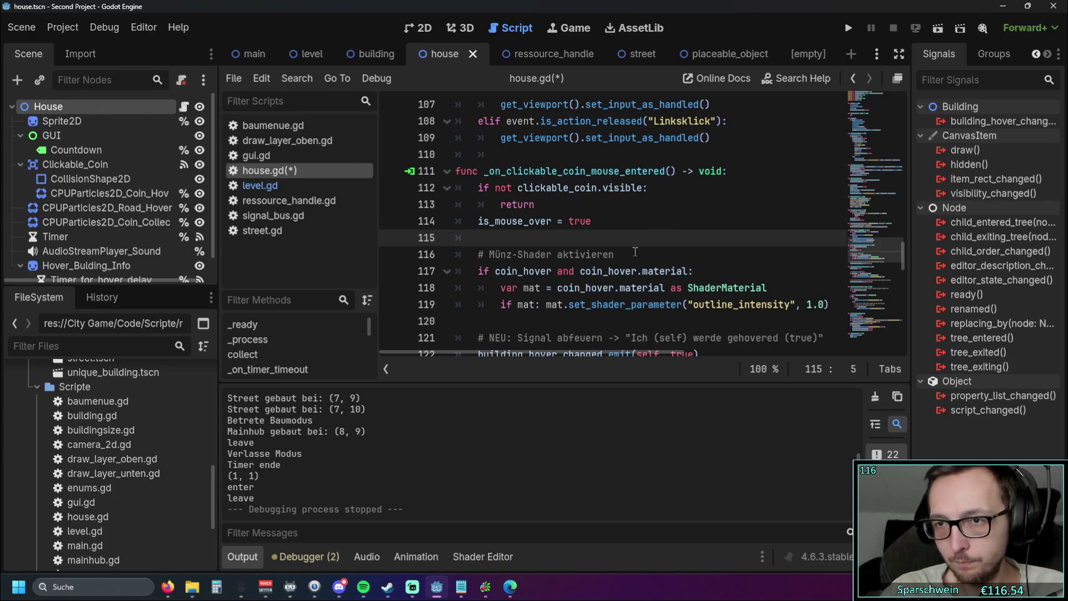
{"action": "left_click", "coordinate": [79, 168]}
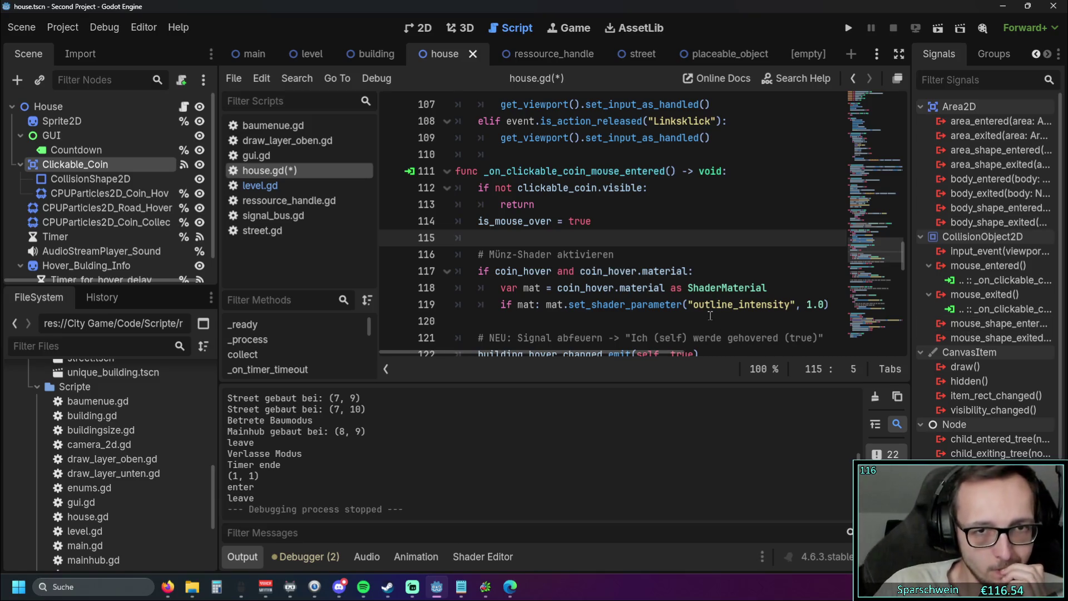
{"action": "scroll", "coordinate": [709, 316], "scroll_direction": "up", "scroll_amount": 1}
{"action": "scroll", "coordinate": [684, 305], "scroll_direction": "down", "scroll_amount": 1}
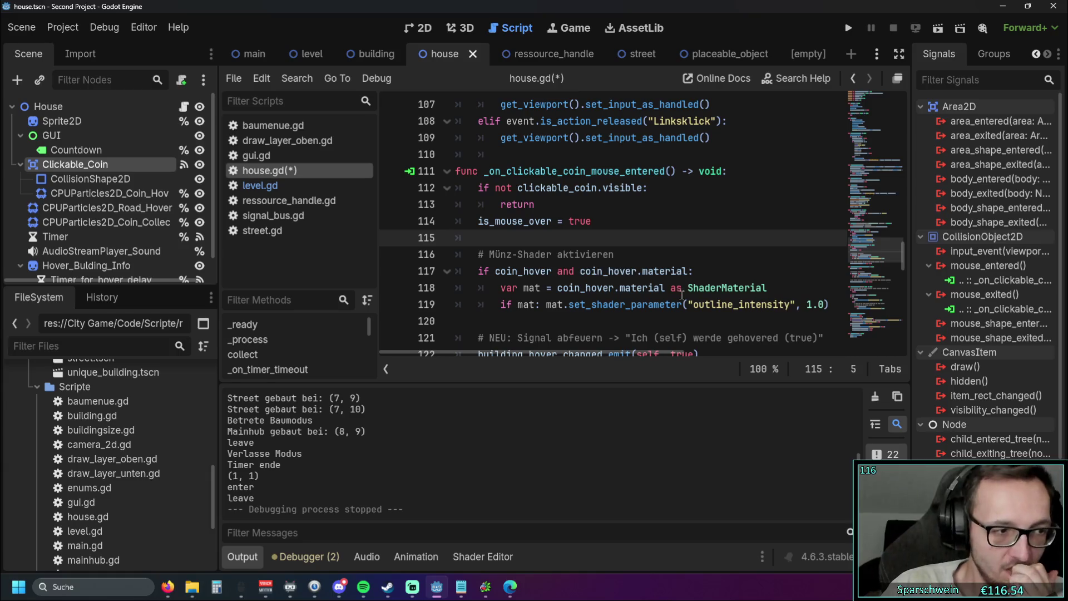
{"action": "scroll", "coordinate": [698, 260], "scroll_direction": "up", "scroll_amount": 20}
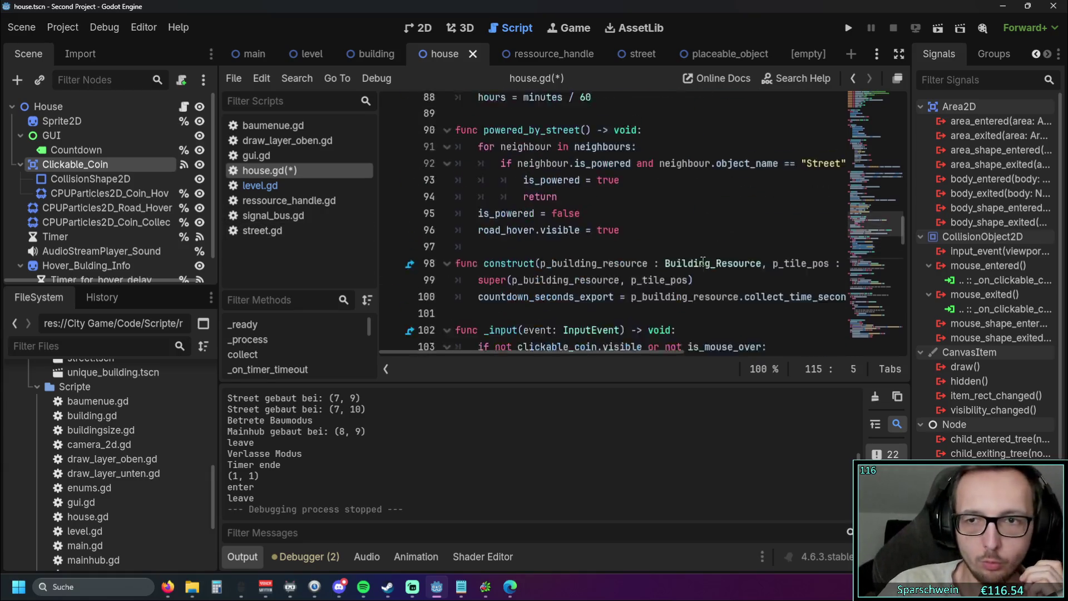
{"action": "scroll", "coordinate": [698, 260], "scroll_direction": "up", "scroll_amount": 4}
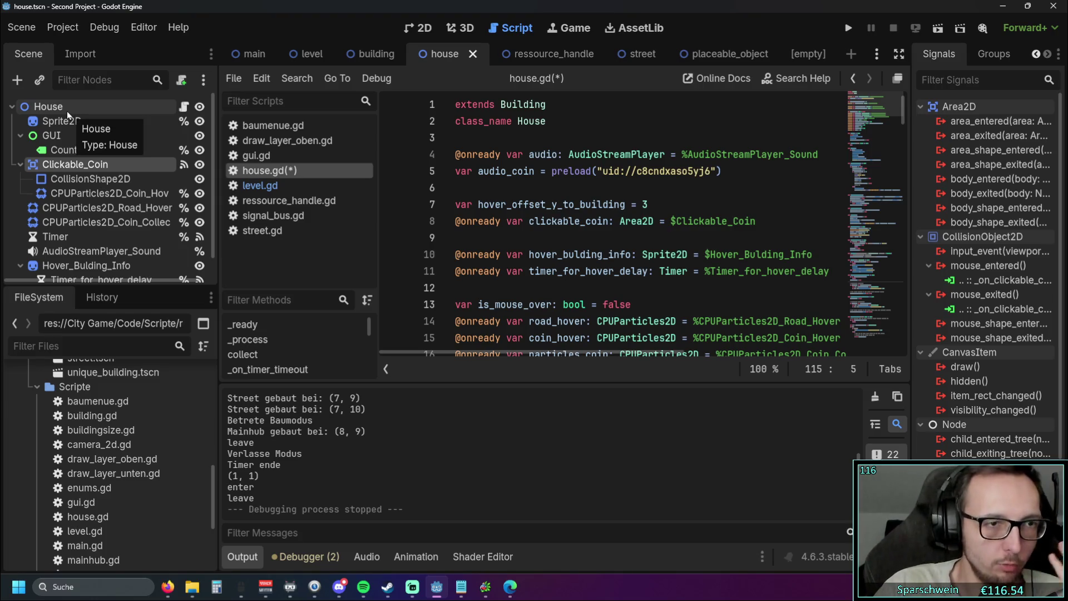
{"action": "scroll", "coordinate": [658, 229], "scroll_direction": "down", "scroll_amount": 20}
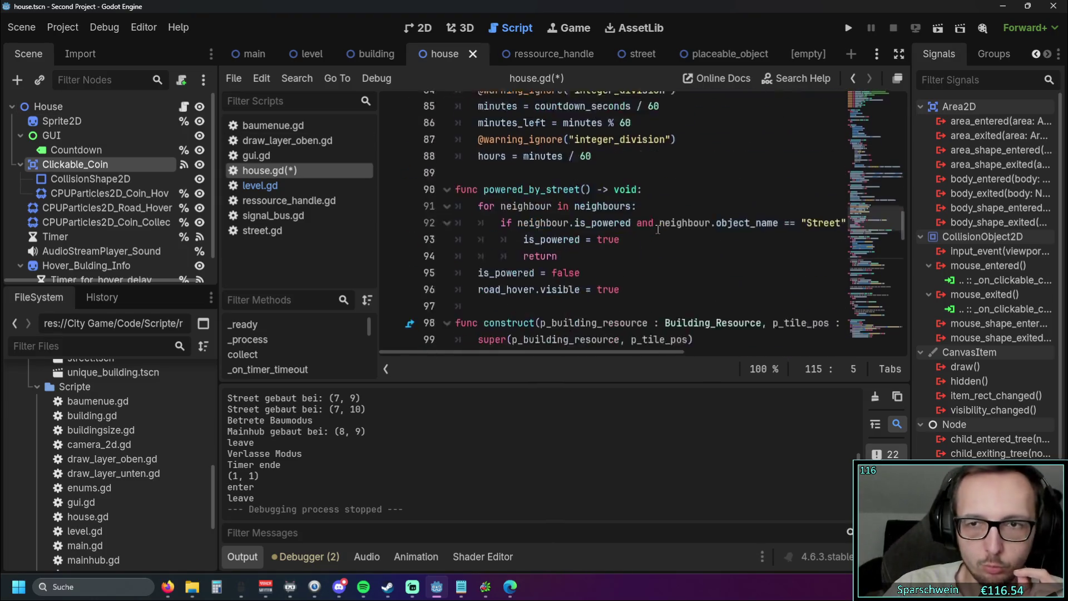
{"action": "scroll", "coordinate": [662, 230], "scroll_direction": "down", "scroll_amount": 11}
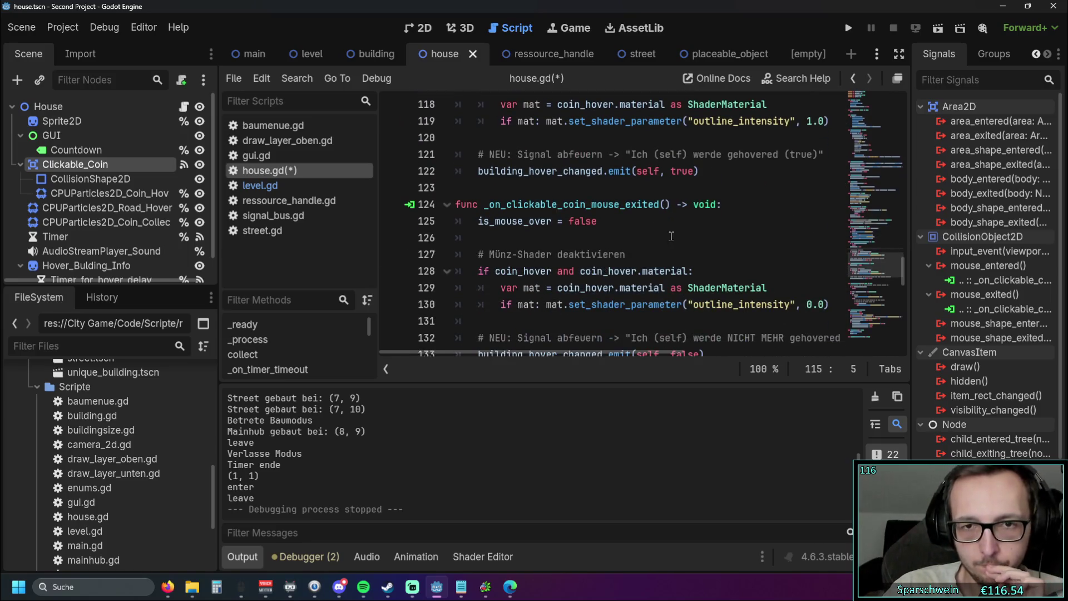
{"action": "scroll", "coordinate": [735, 225], "scroll_direction": "up", "scroll_amount": 4}
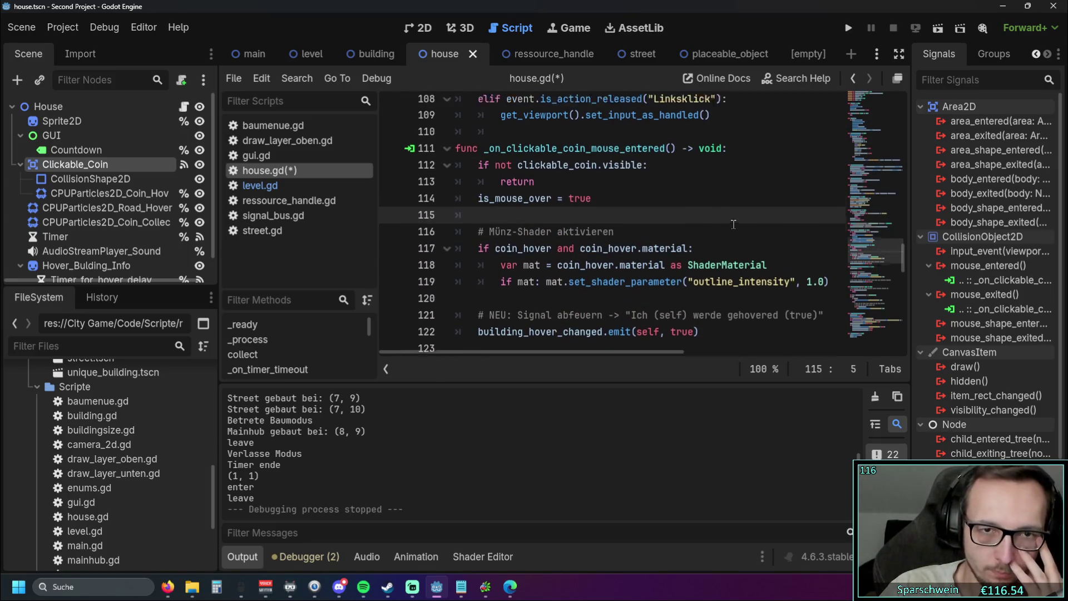
{"action": "scroll", "coordinate": [734, 224], "scroll_direction": "up", "scroll_amount": 2}
{"action": "scroll", "coordinate": [740, 217], "scroll_direction": "down", "scroll_amount": 2}
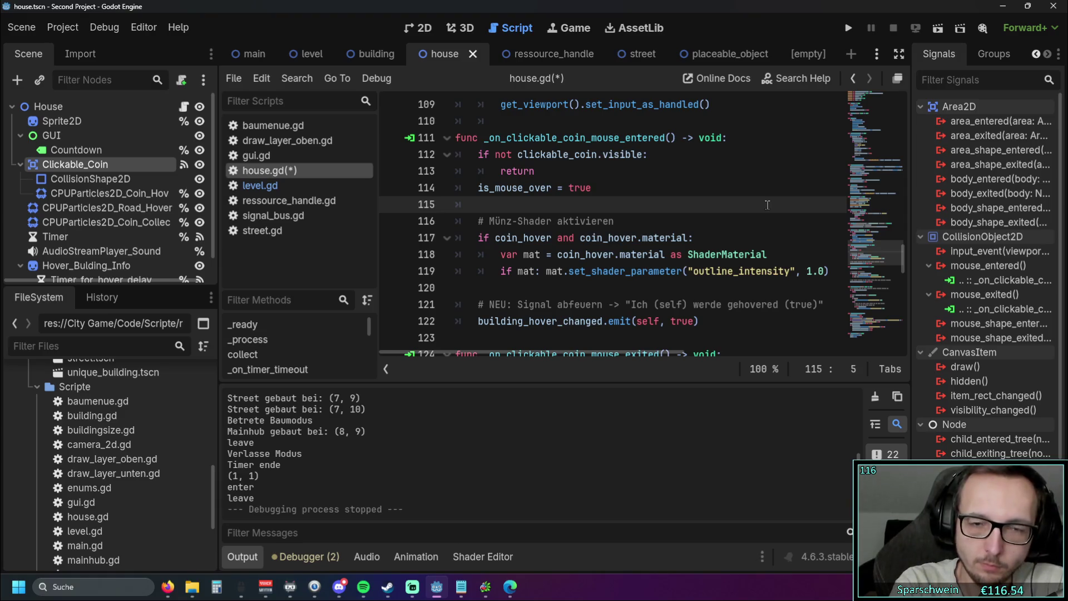
{"action": "scroll", "coordinate": [767, 205], "scroll_direction": "down", "scroll_amount": 5}
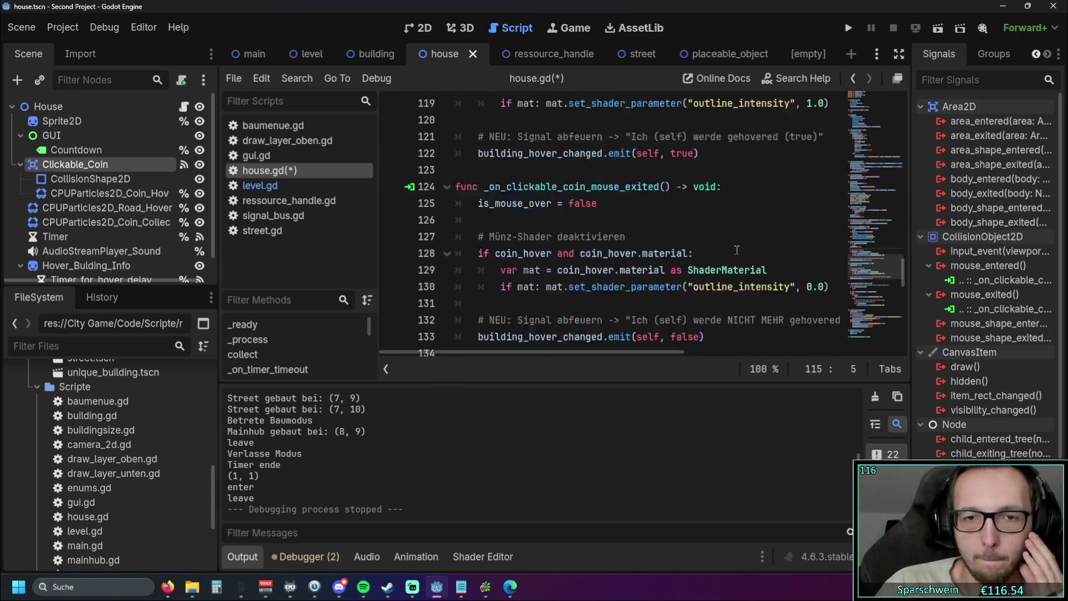
{"action": "scroll", "coordinate": [735, 254], "scroll_direction": "down", "scroll_amount": 2}
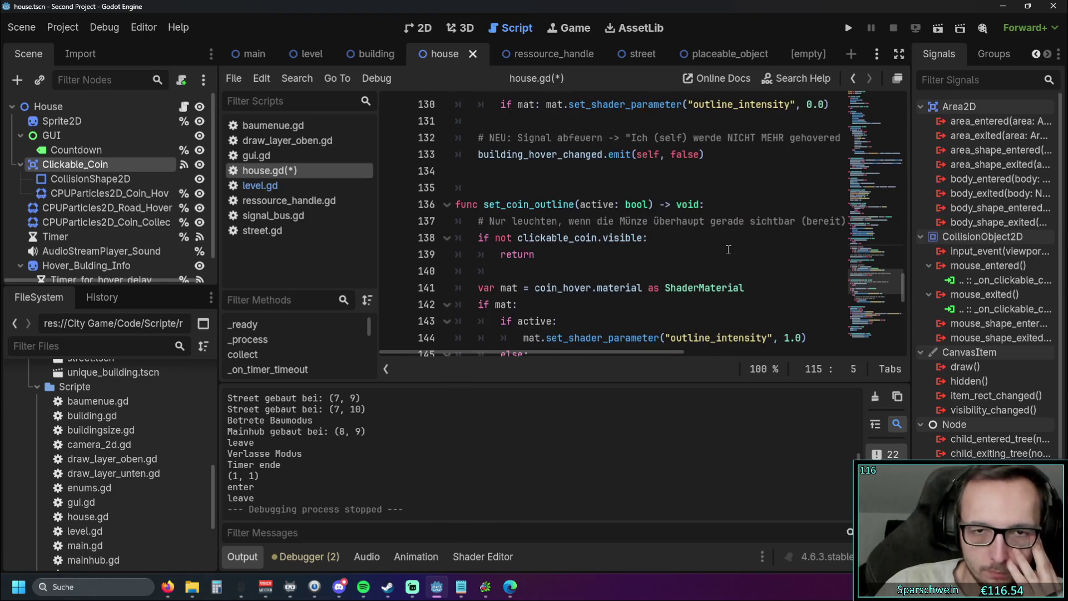
{"action": "scroll", "coordinate": [746, 253], "scroll_direction": "up", "scroll_amount": 1}
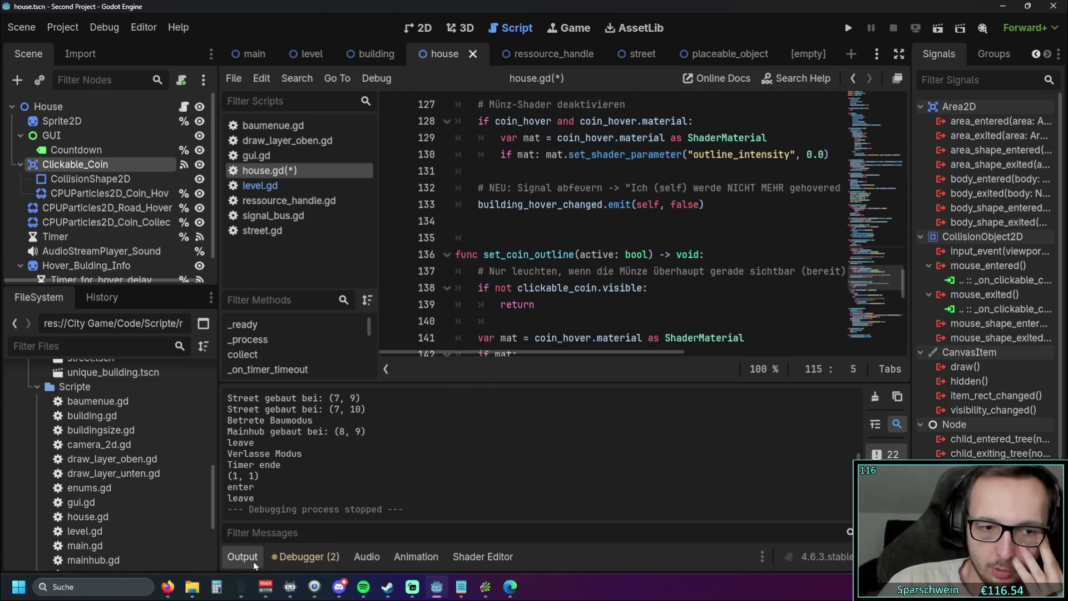
- Collapse the Output panel and narrow the left dock and script list to enlarge house.gd's code
{"action": "left_click", "coordinate": [243, 557]}
{"action": "left_click_drag", "start_coordinate": [103, 298], "coordinate": [122, 301]}
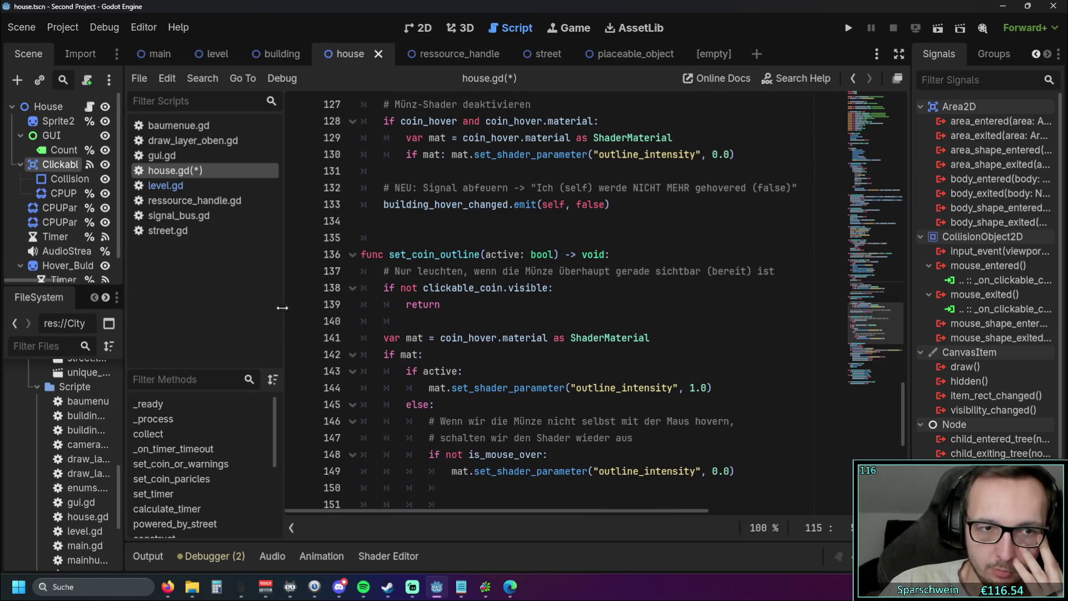
{"action": "left_click_drag", "start_coordinate": [282, 309], "coordinate": [205, 307]}
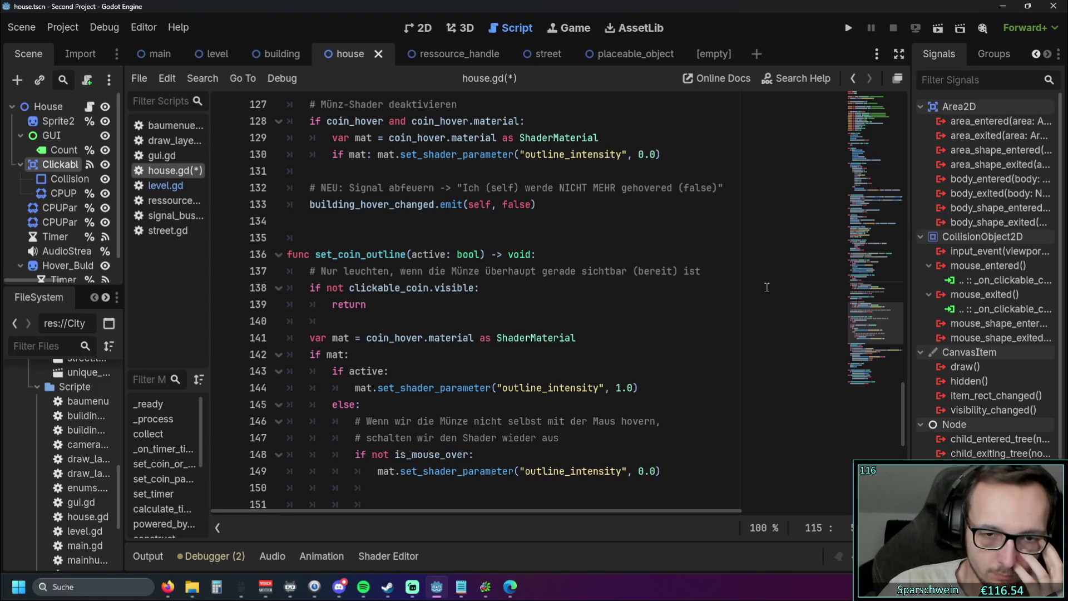
{"action": "scroll", "coordinate": [766, 287], "scroll_direction": "up", "scroll_amount": 5}
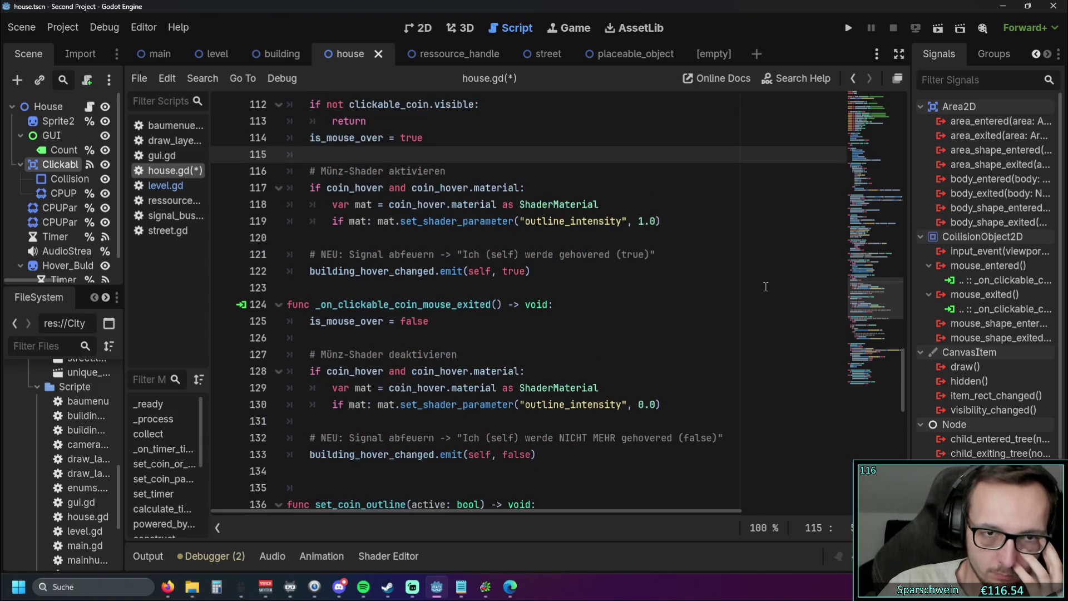
{"action": "scroll", "coordinate": [766, 287], "scroll_direction": "up", "scroll_amount": 1}
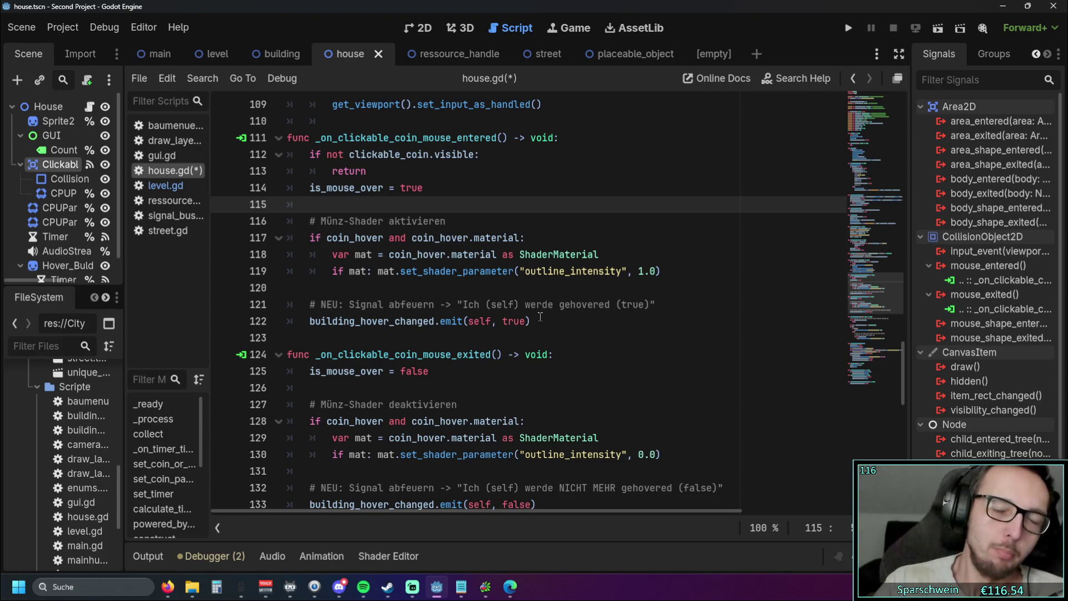
- Highlight the building_hover_changed emit on line 122 of house.gd, then switch to level.gd
{"action": "scroll", "coordinate": [540, 316], "scroll_direction": "down", "scroll_amount": 1}
{"action": "left_click_drag", "start_coordinate": [309, 270], "coordinate": [468, 271]}
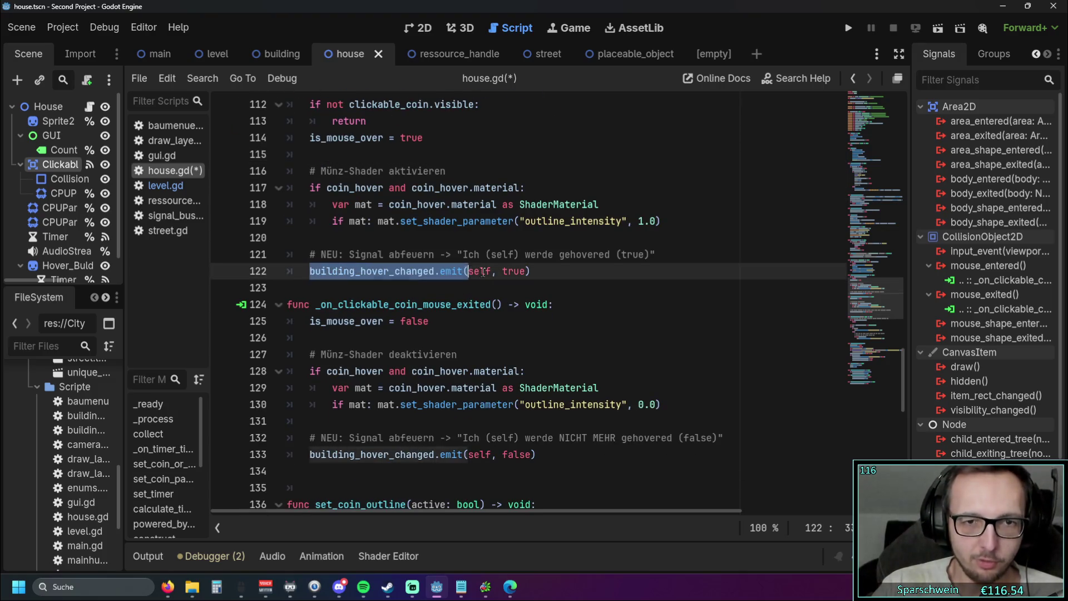
{"action": "left_click", "coordinate": [344, 288]}
{"action": "left_click_drag", "start_coordinate": [310, 271], "coordinate": [406, 271]}
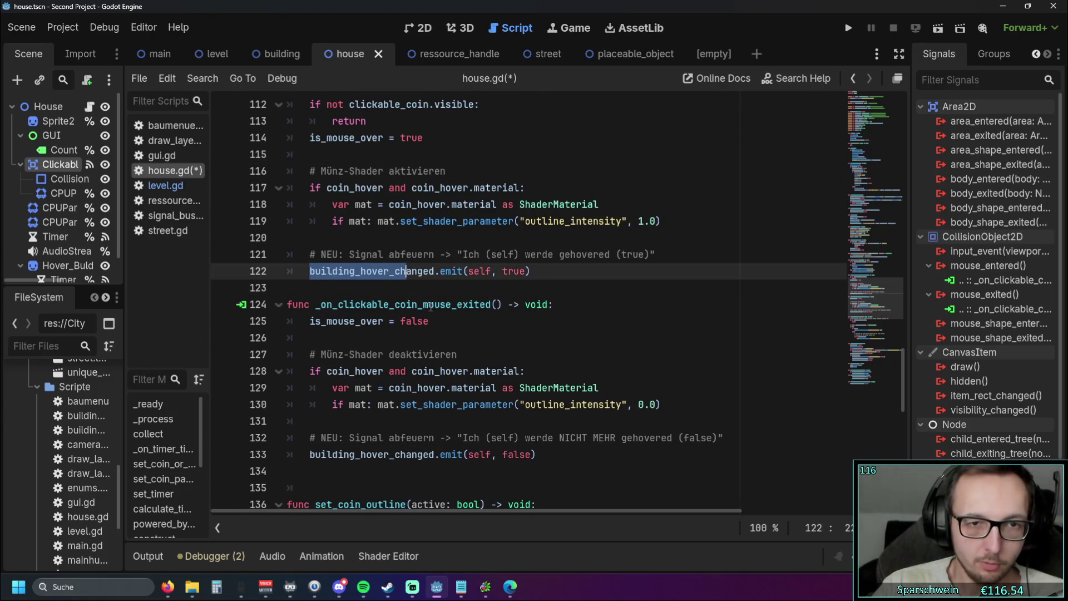
{"action": "left_click", "coordinate": [433, 287]}
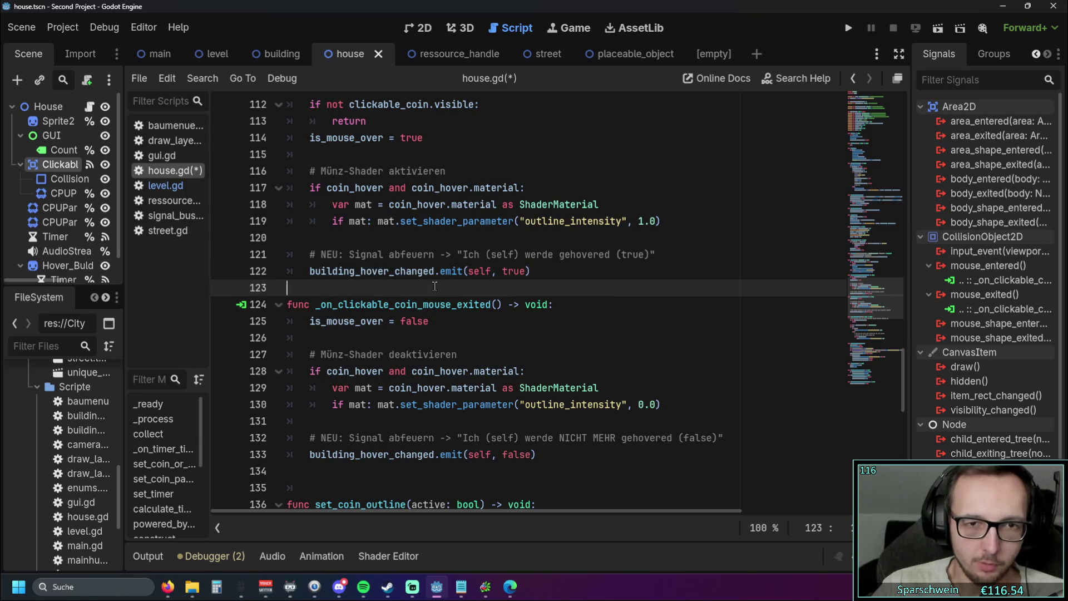
{"action": "double_click", "coordinate": [311, 271]}
{"action": "left_click", "coordinate": [300, 288]}
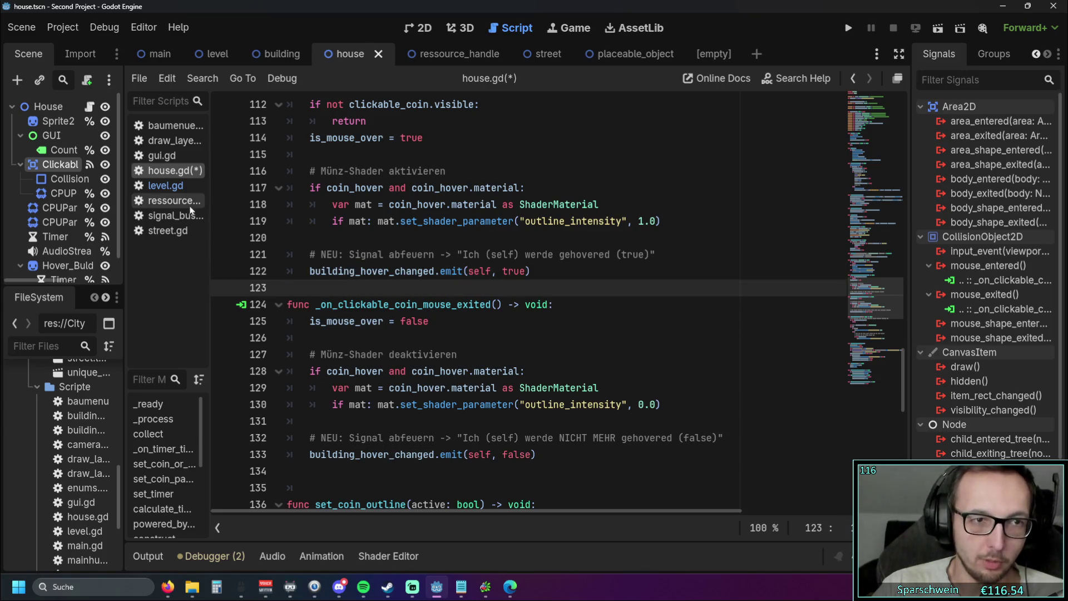
{"action": "left_click", "coordinate": [166, 186]}
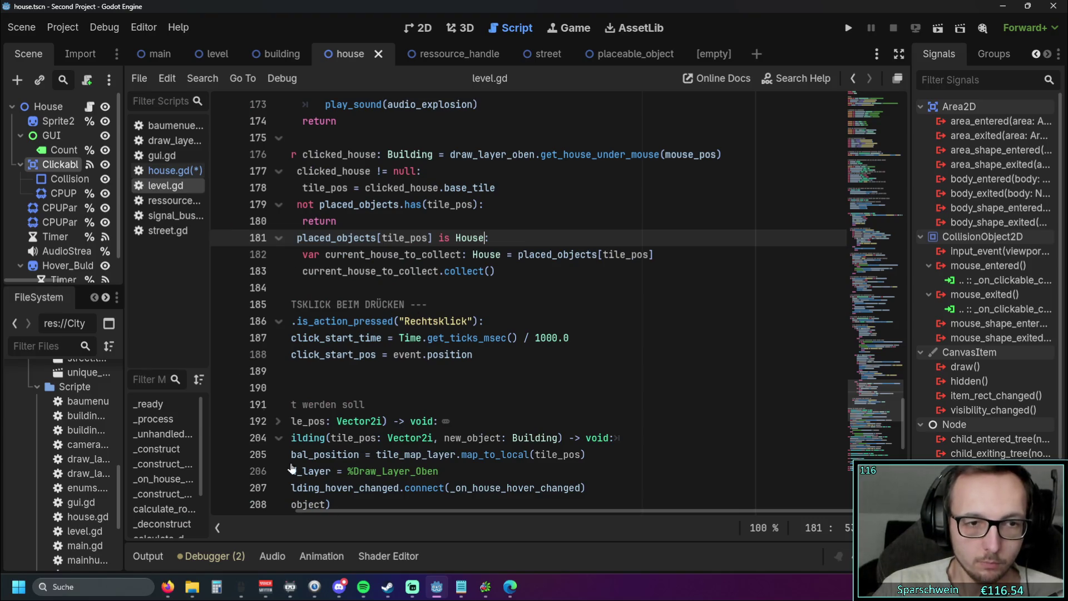
{"action": "scroll", "coordinate": [393, 511], "scroll_direction": "left", "scroll_amount": 5}
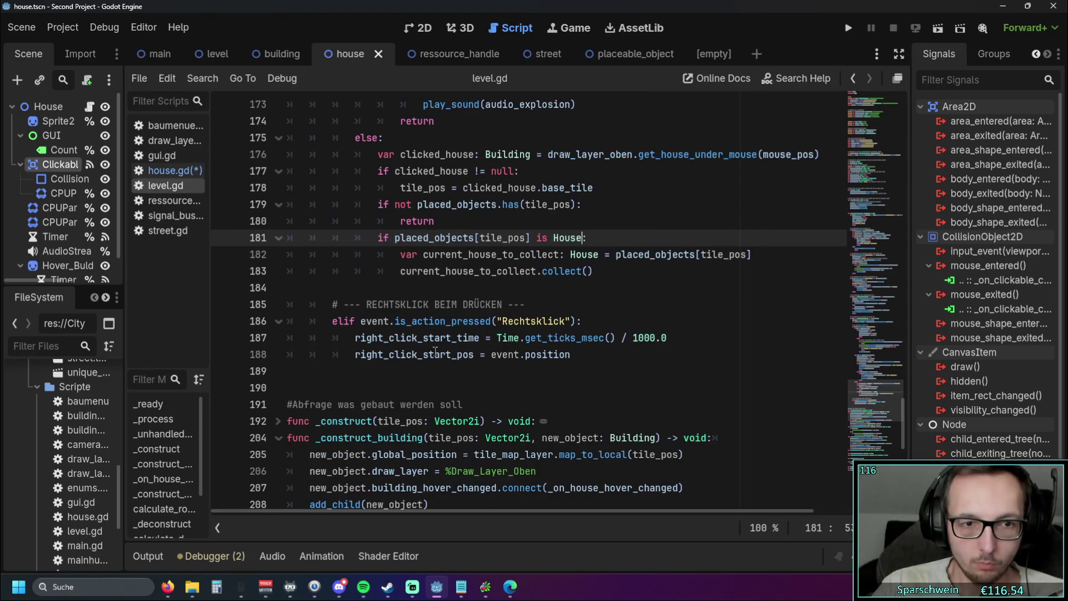
{"action": "scroll", "coordinate": [435, 350], "scroll_direction": "down", "scroll_amount": 6}
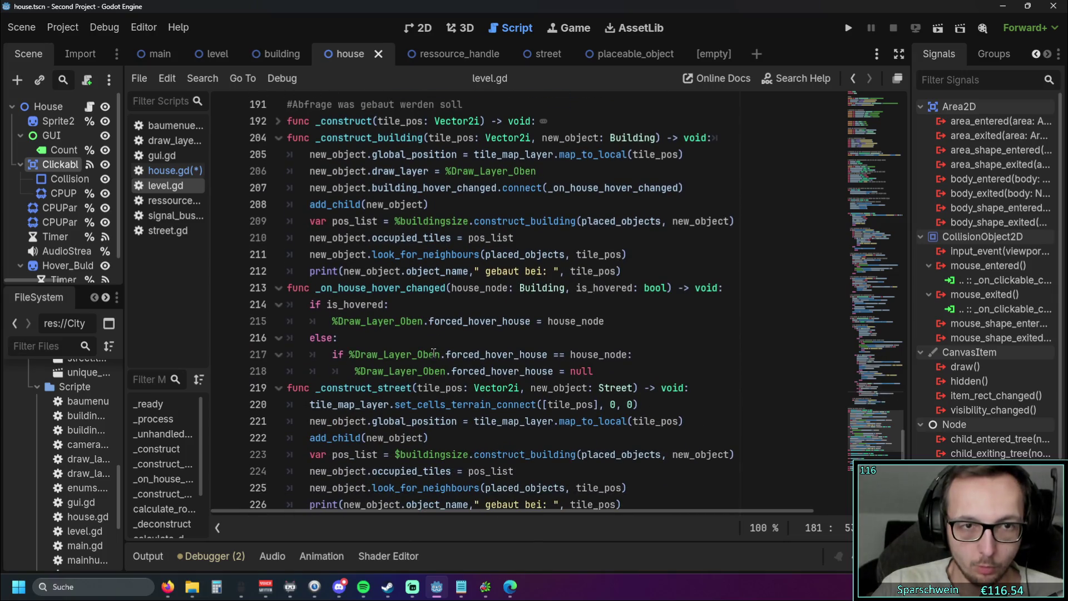
{"action": "scroll", "coordinate": [434, 352], "scroll_direction": "up", "scroll_amount": 1}
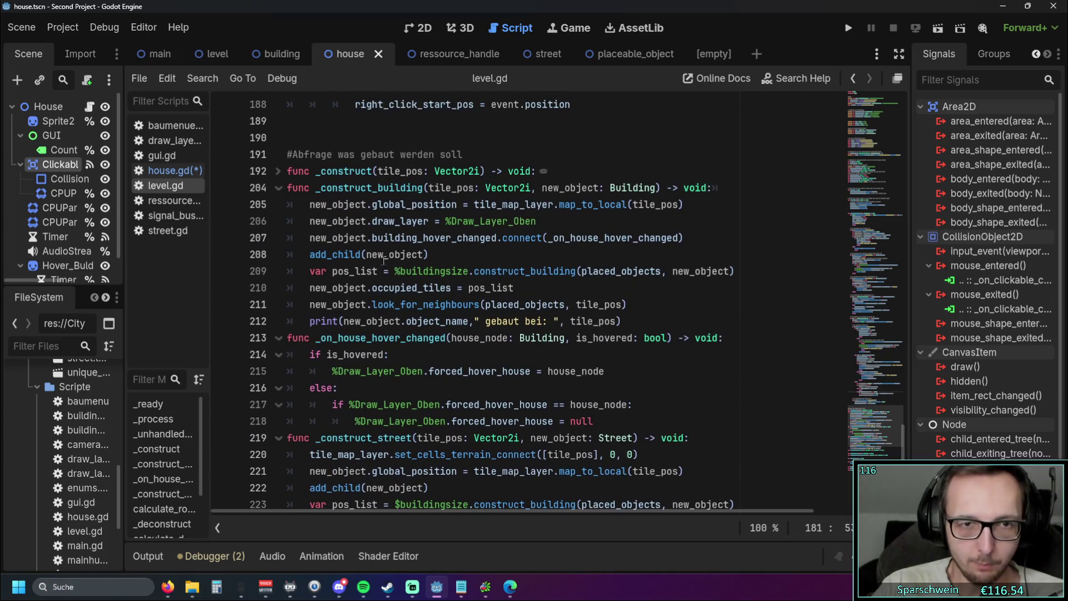
{"action": "left_click", "coordinate": [373, 238]}
{"action": "left_click_drag", "start_coordinate": [372, 238], "coordinate": [687, 240]}
{"action": "left_click", "coordinate": [460, 255]}
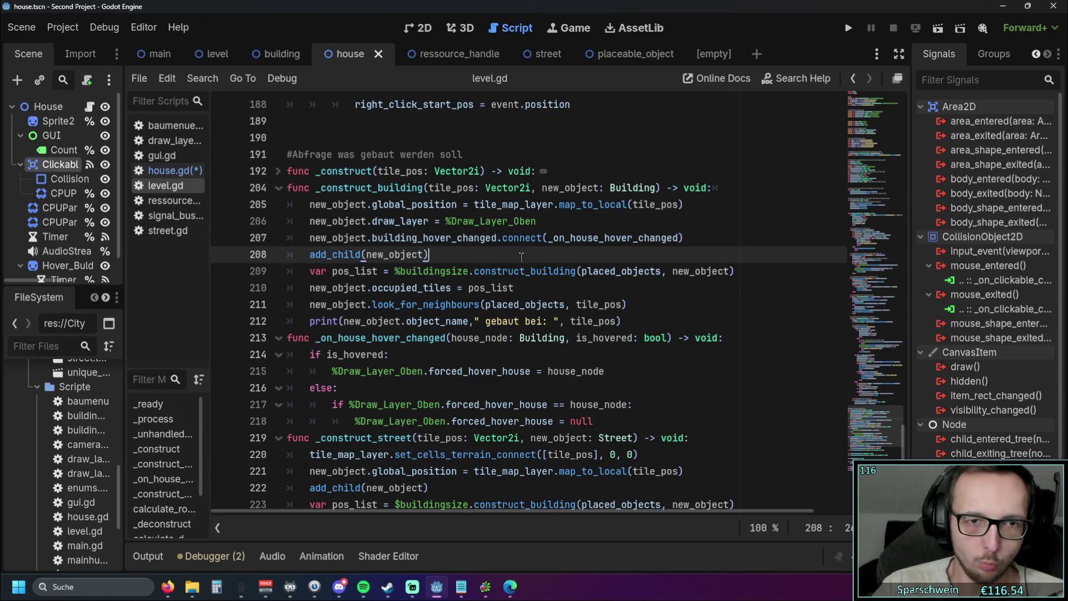
{"action": "scroll", "coordinate": [460, 252], "scroll_direction": "down", "scroll_amount": 1}
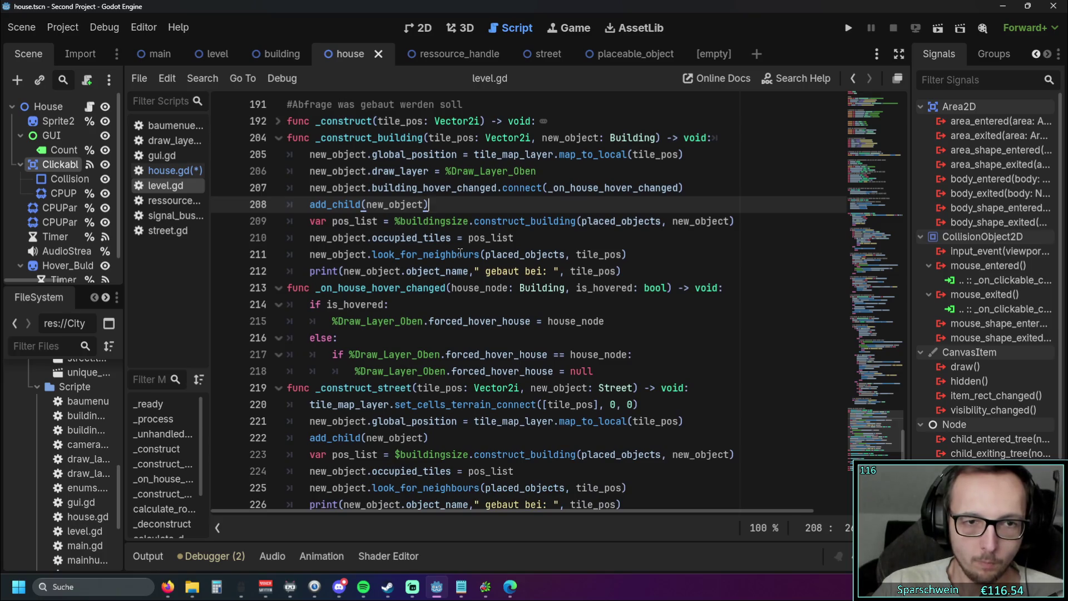
{"action": "left_click", "coordinate": [320, 290]}
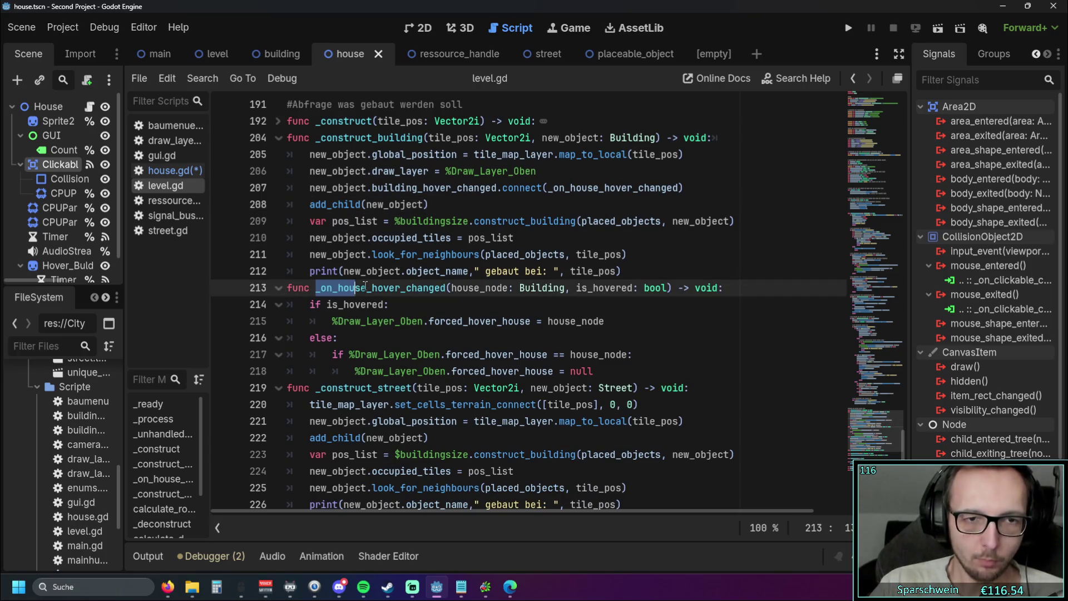
{"action": "left_click", "coordinate": [442, 290]}
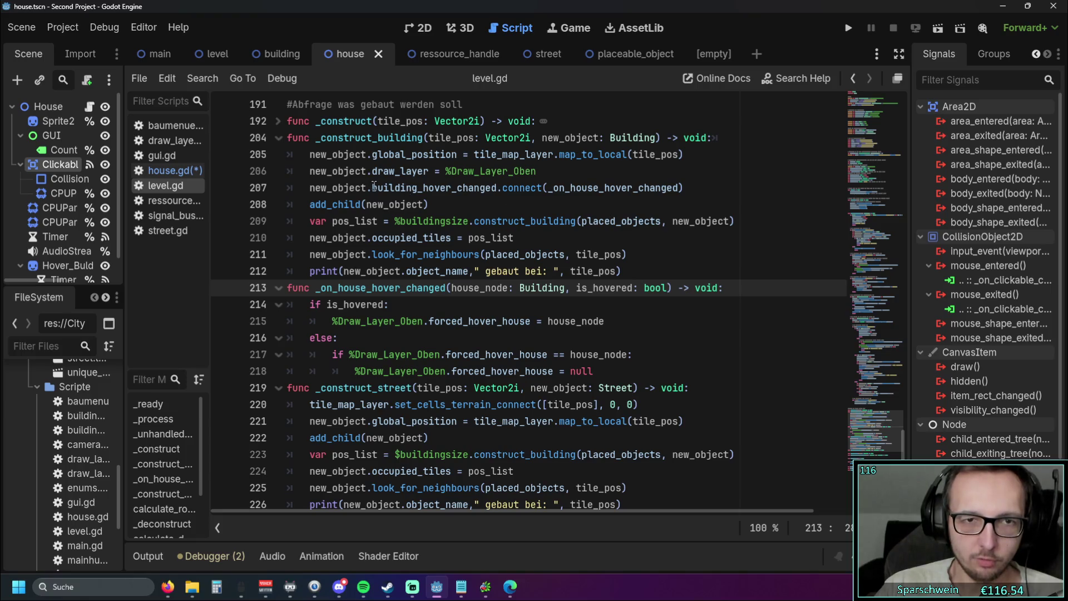
{"action": "left_click_drag", "start_coordinate": [373, 188], "coordinate": [497, 189]}
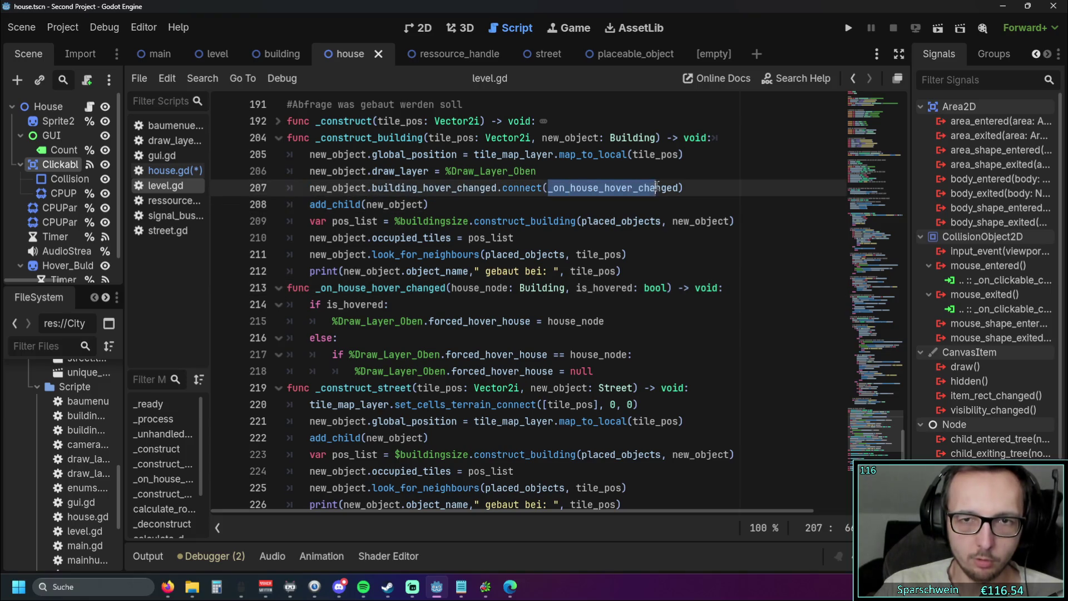
{"action": "left_click", "coordinate": [428, 321]}
{"action": "mouse_move", "coordinate": [309, 288]}
{"action": "left_mouse_down"}
{"action": "mouse_move", "coordinate": [603, 323]}
{"action": "mouse_move", "coordinate": [634, 356]}
{"action": "left_mouse_up"}
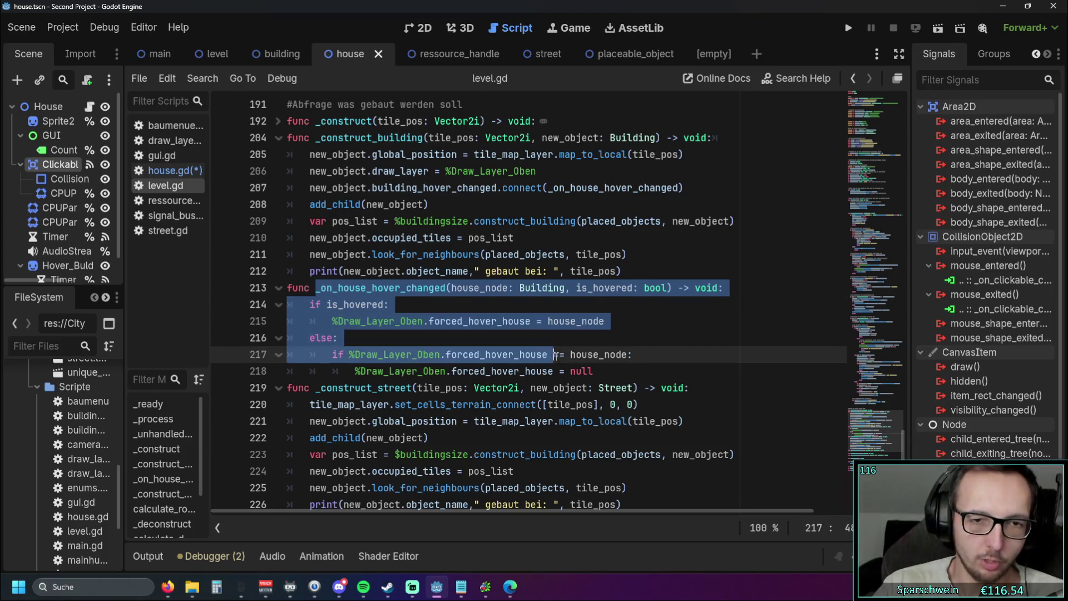
{"action": "left_click", "coordinate": [651, 358]}
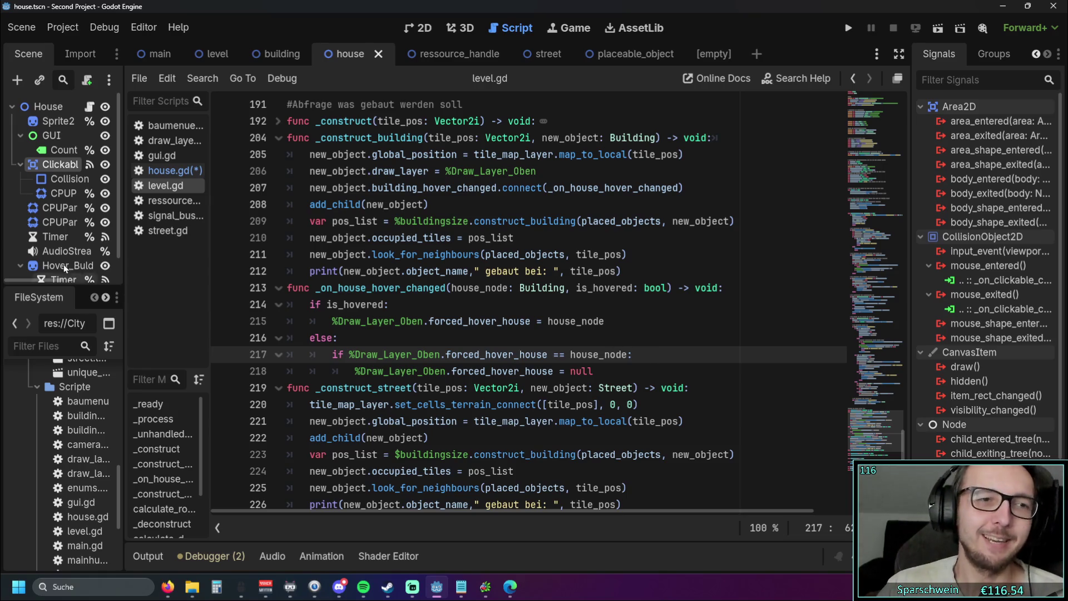
{"action": "mouse_move", "coordinate": [127, 281]}
{"action": "left_mouse_down"}
{"action": "mouse_move", "coordinate": [168, 283]}
{"action": "mouse_move", "coordinate": [184, 299]}
{"action": "mouse_move", "coordinate": [152, 301]}
{"action": "left_mouse_up"}
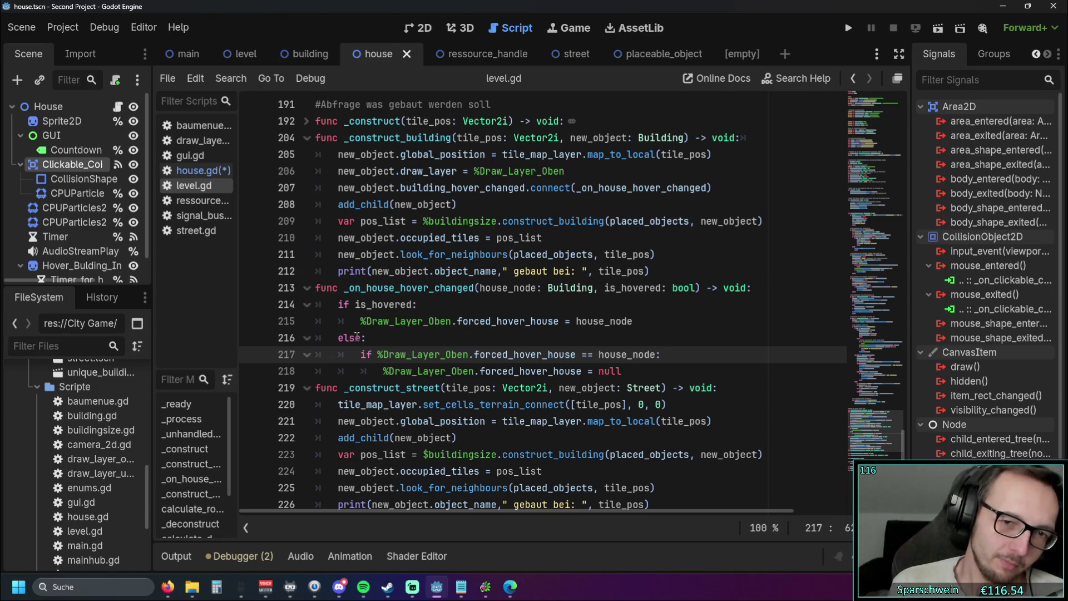
- Inspect the forced_hover_house assignment and check on lines 215–217 of level.gd
{"action": "left_click", "coordinate": [506, 321]}
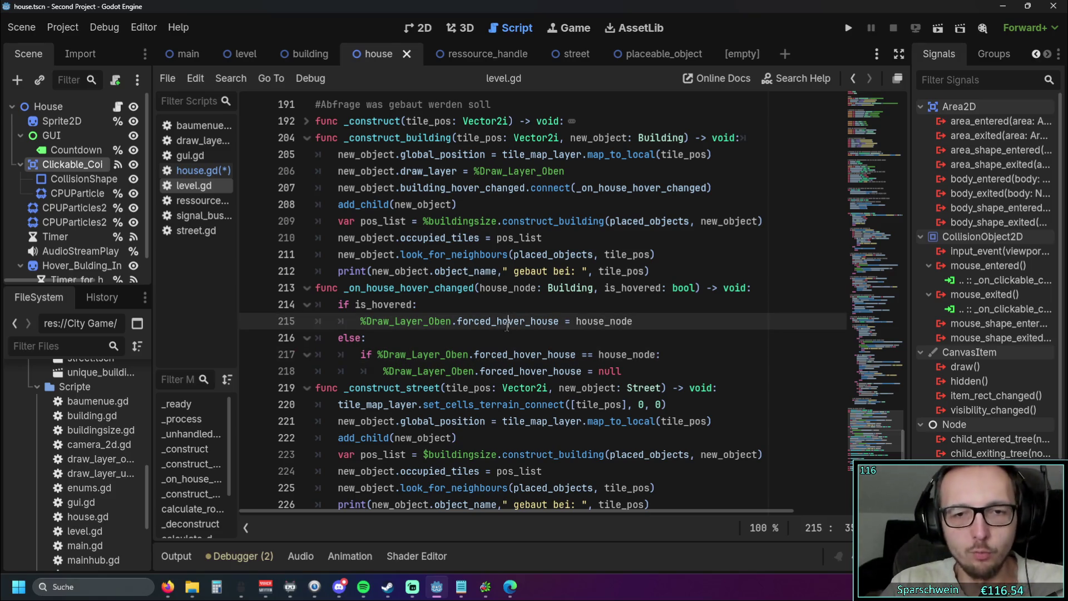
{"action": "left_click", "coordinate": [492, 320]}
{"action": "left_click", "coordinate": [481, 337]}
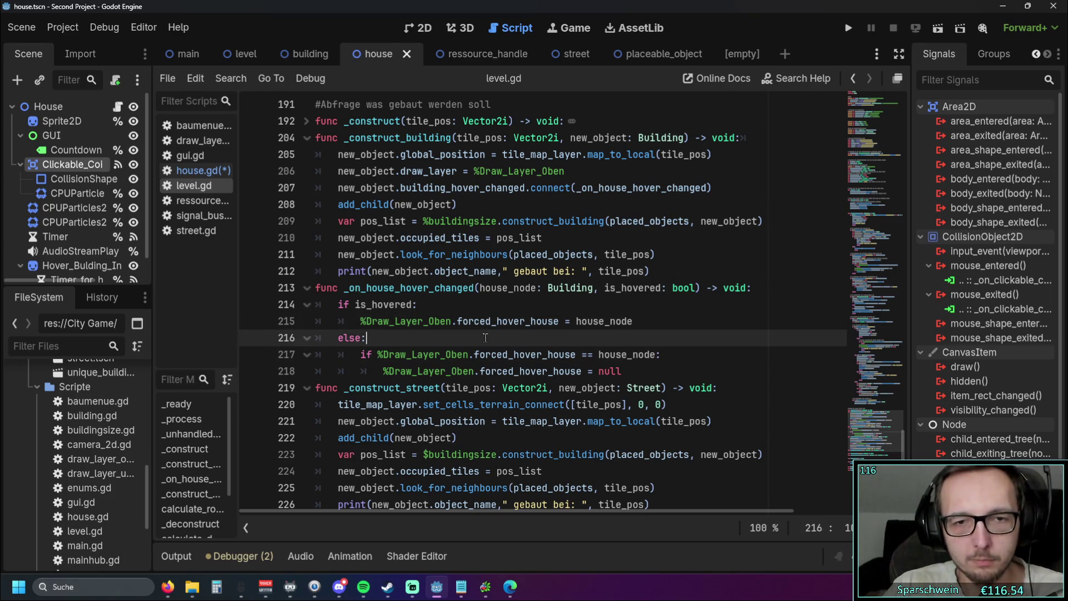
{"action": "left_click", "coordinate": [476, 321]}
{"action": "left_click_drag", "start_coordinate": [457, 321], "coordinate": [554, 322]}
{"action": "left_click", "coordinate": [472, 355]}
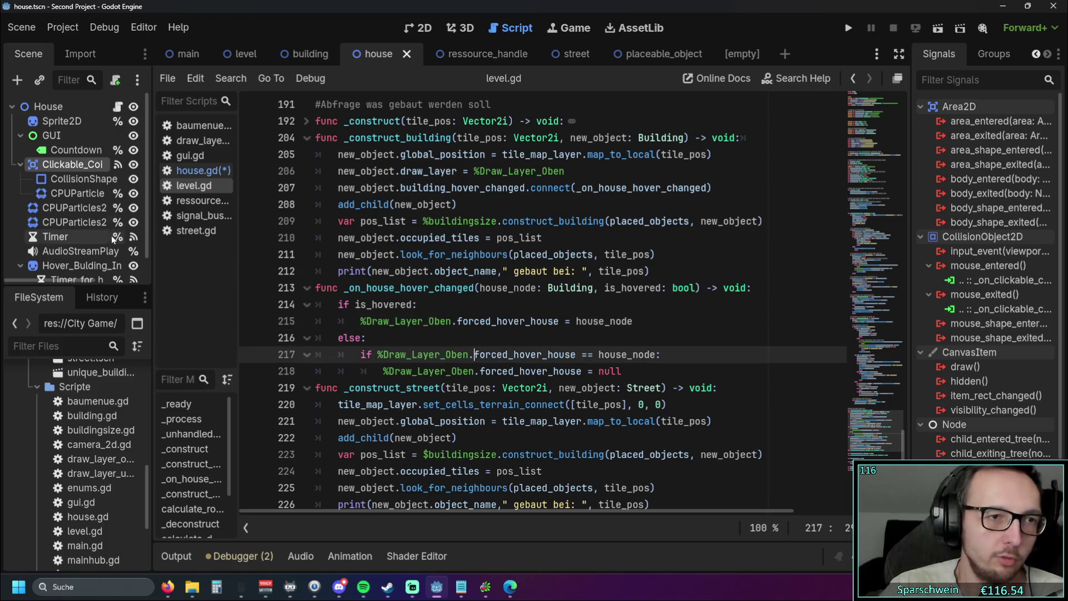
- Widen the left dock and open draw_layer_oben.gd at its top
{"action": "left_click_drag", "start_coordinate": [152, 306], "coordinate": [211, 300]}
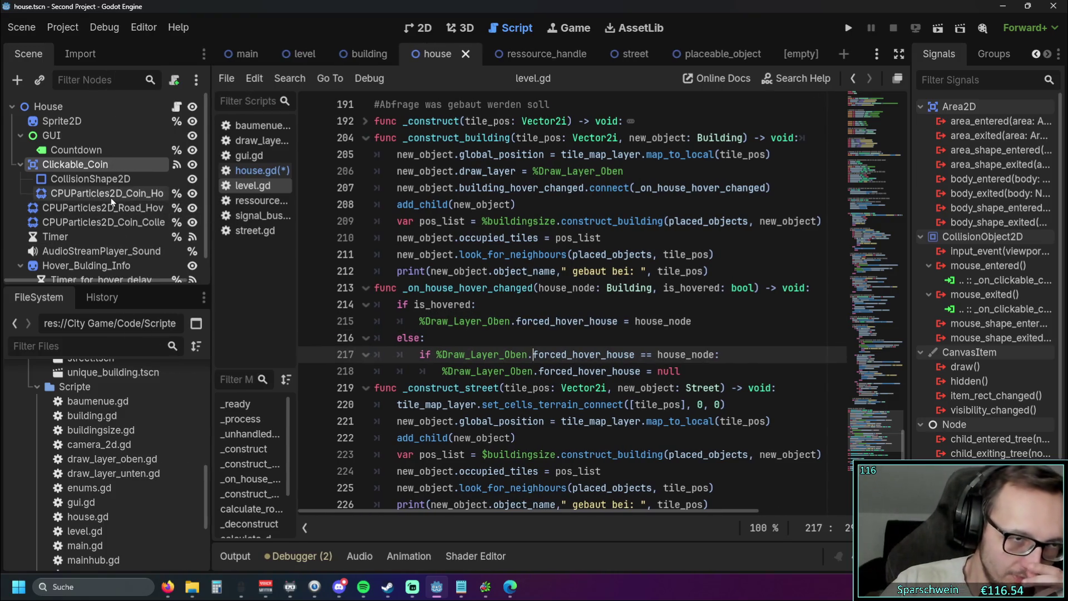
{"action": "scroll", "coordinate": [117, 422], "scroll_direction": "up", "scroll_amount": 5}
{"action": "scroll", "coordinate": [120, 425], "scroll_direction": "up", "scroll_amount": 4}
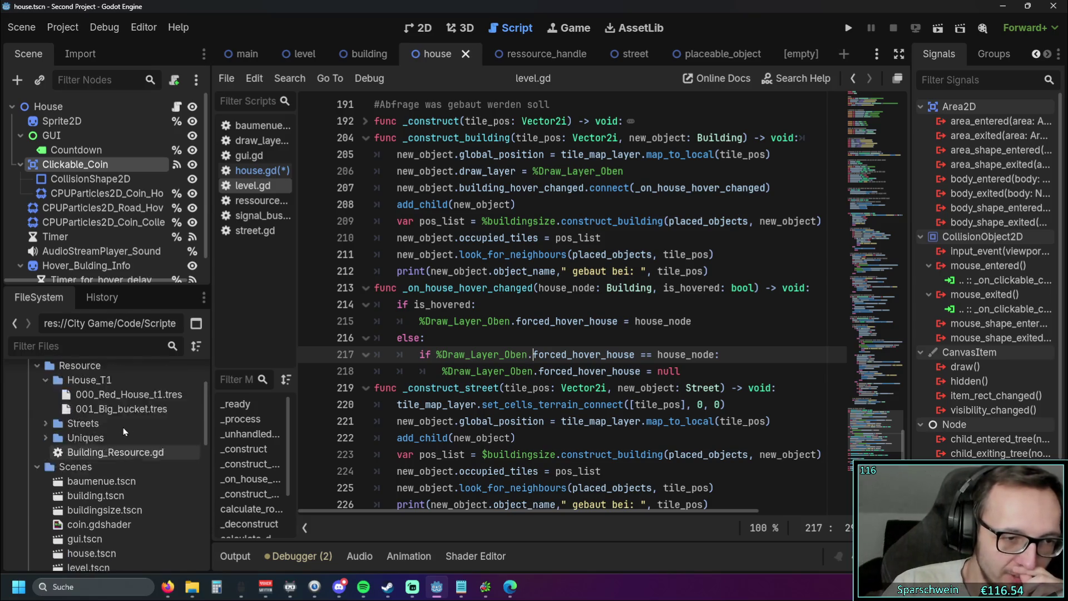
{"action": "left_click", "coordinate": [285, 201]}
{"action": "left_click", "coordinate": [258, 140]}
{"action": "left_click_drag", "start_coordinate": [903, 399], "coordinate": [903, 92]}
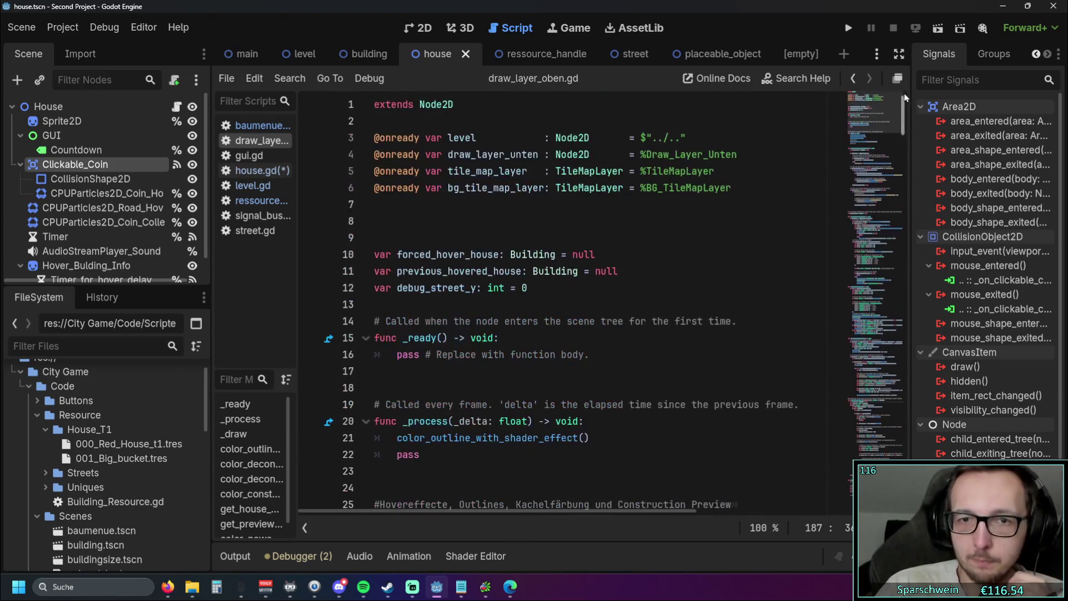
- Search for forced_hover_house from line 10 to its check on line 41, then return to house.gd
{"action": "double_click", "coordinate": [406, 255]}
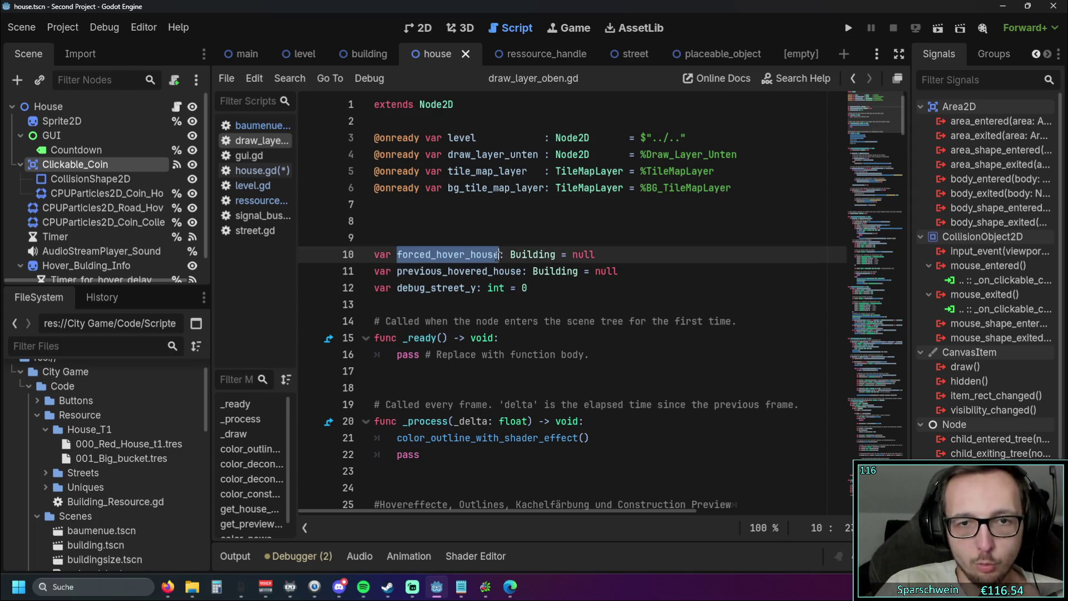
{"action": "left_click", "coordinate": [592, 301]}
{"action": "left_click_drag", "start_coordinate": [397, 254], "coordinate": [499, 256]}
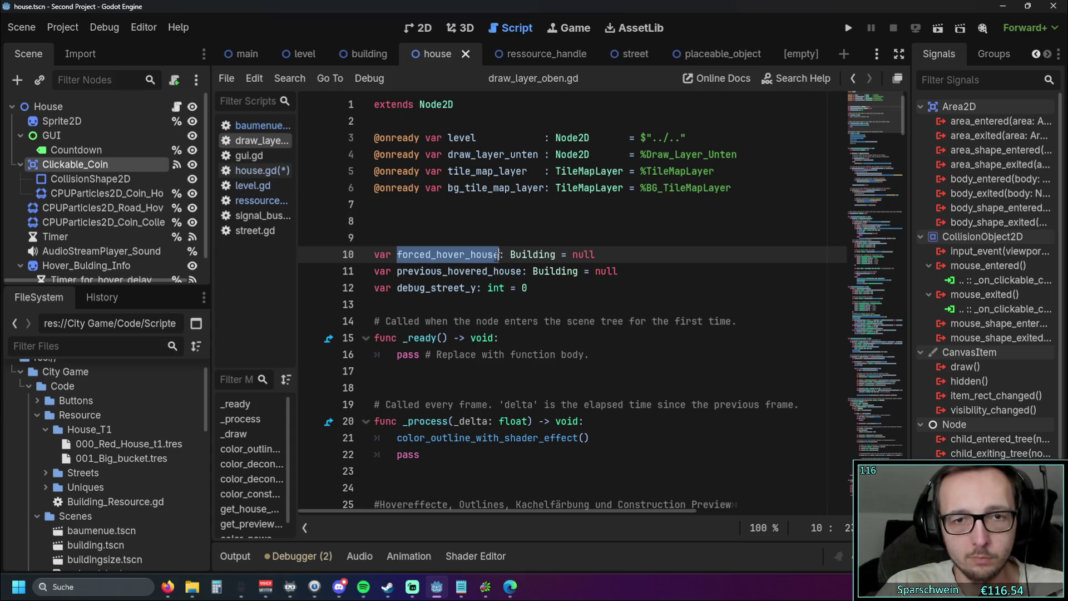
{"action": "key", "text": "ctrl+f"}
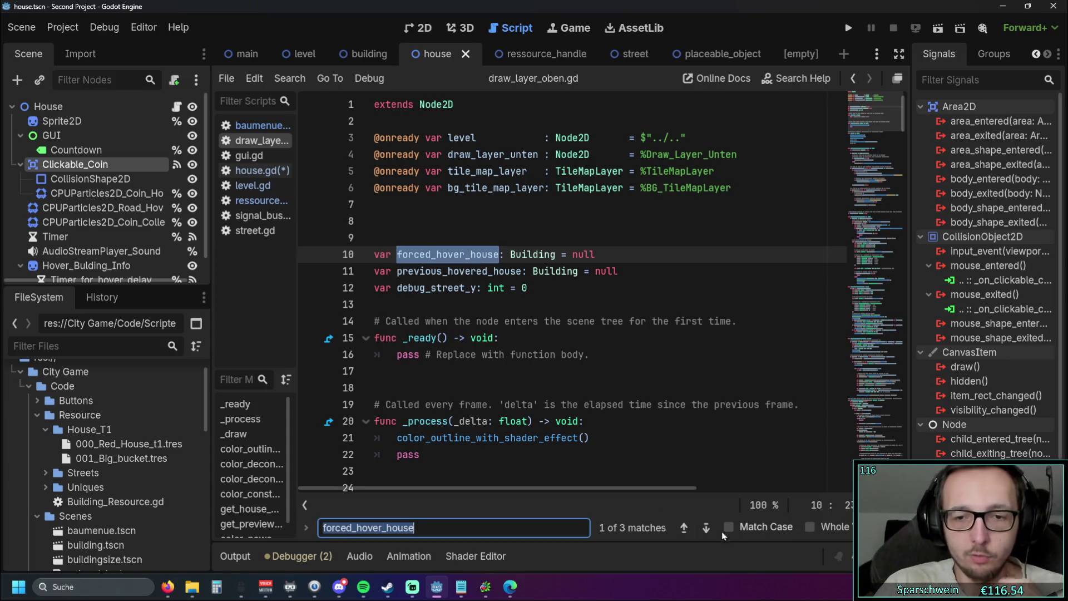
{"action": "left_click", "coordinate": [705, 527]}
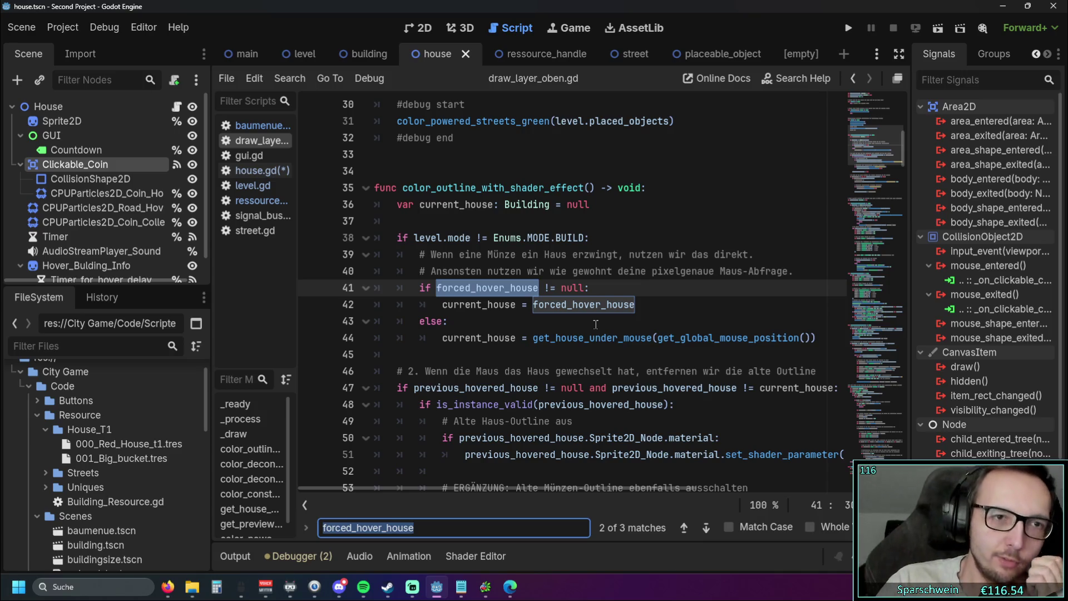
{"action": "left_click", "coordinate": [249, 172]}
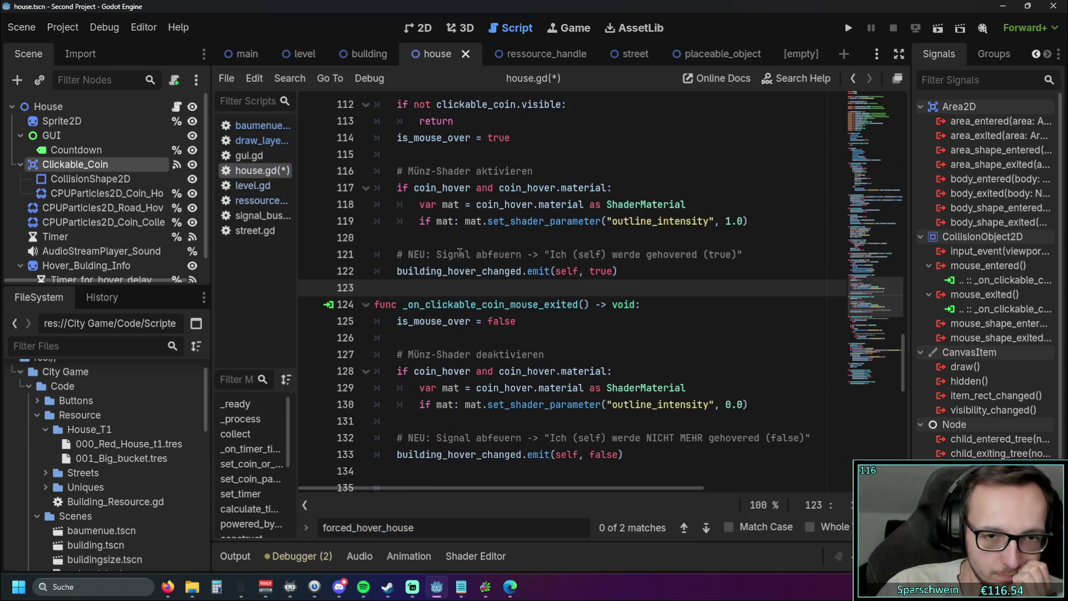
- Go back to level.gd and examine the building_hover_changed connection on line 207
{"action": "scroll", "coordinate": [446, 242], "scroll_direction": "down", "scroll_amount": 2}
{"action": "key", "text": "ctrl+shift+period"}
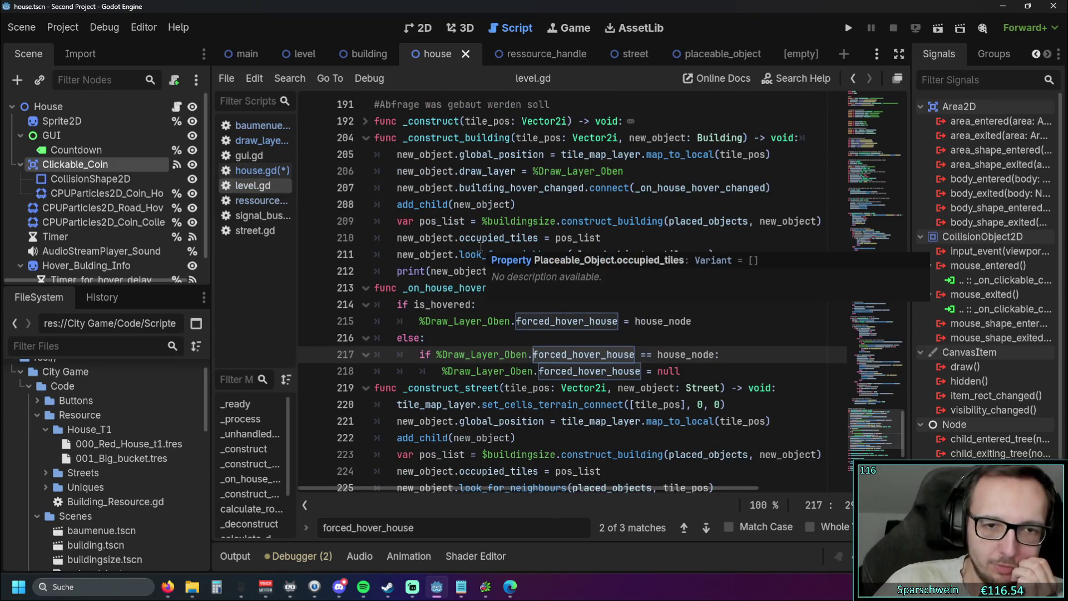
{"action": "left_click", "coordinate": [748, 322]}
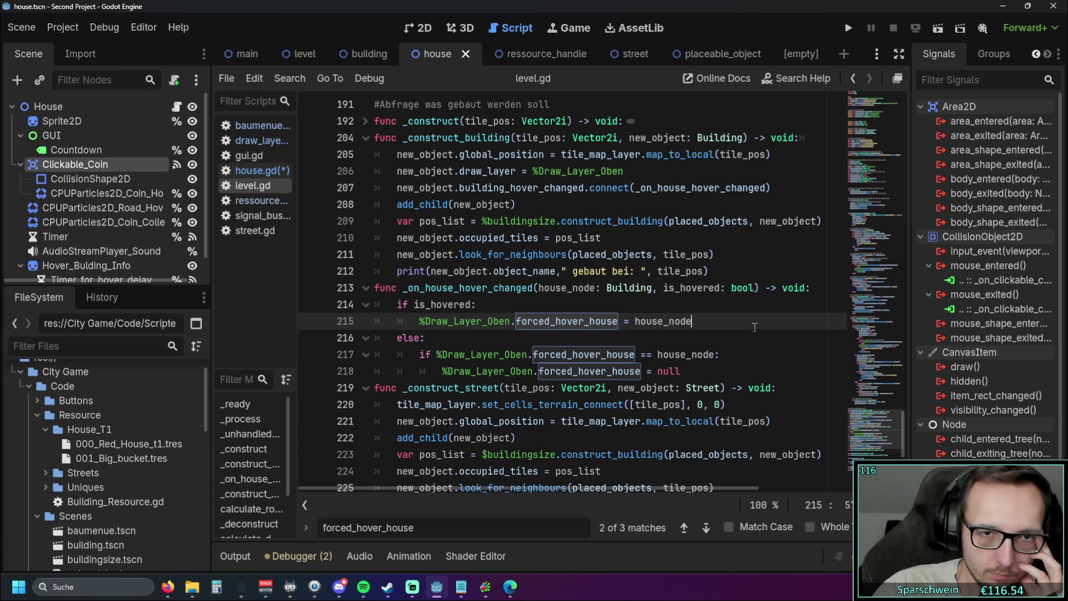
{"action": "left_click_drag", "start_coordinate": [784, 188], "coordinate": [384, 185]}
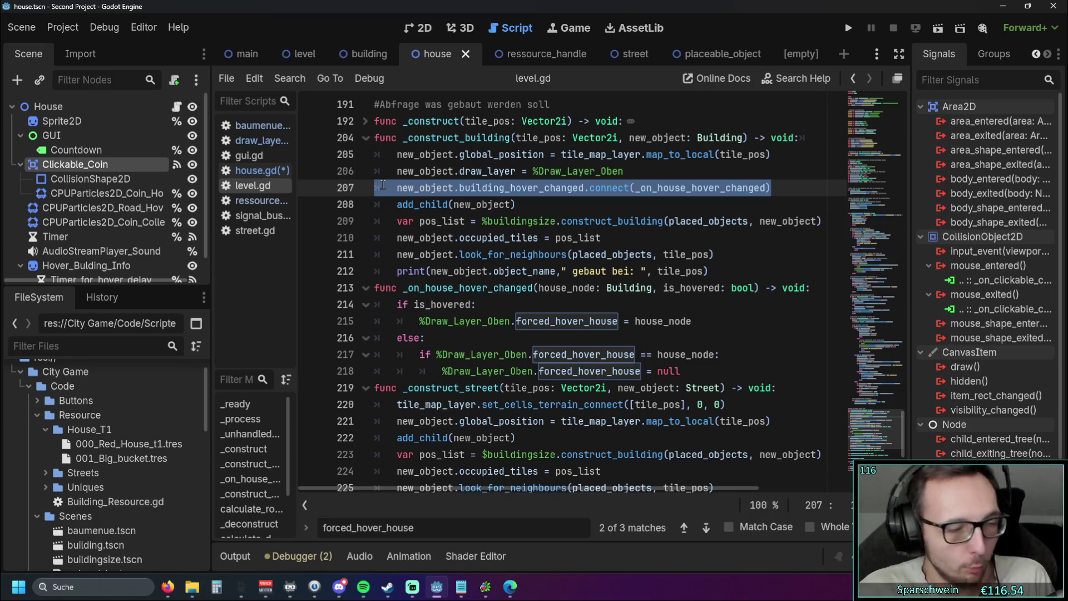
{"action": "left_click", "coordinate": [558, 205]}
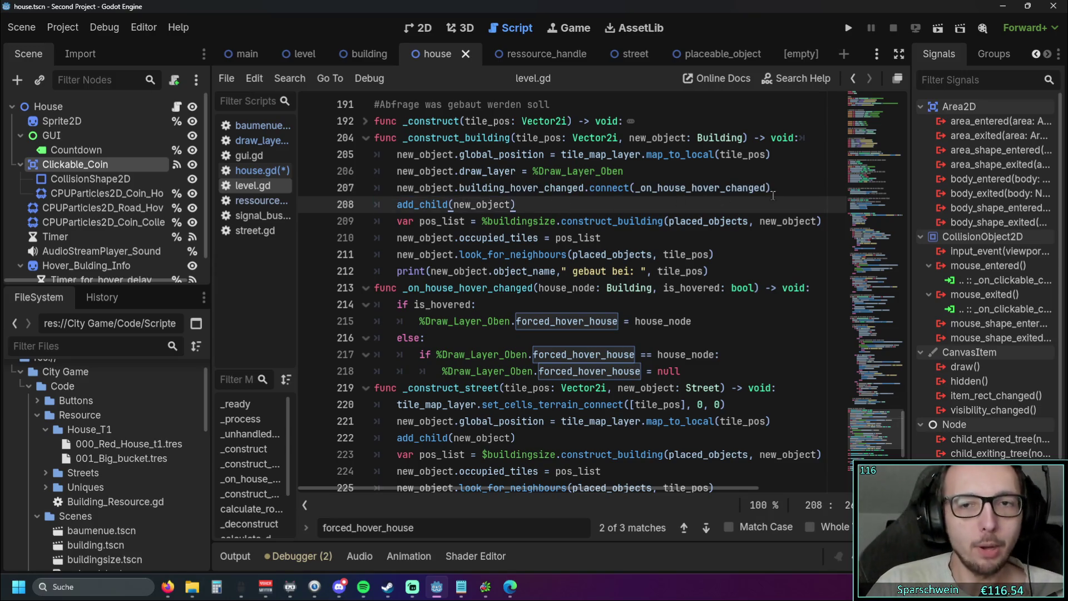
{"action": "left_click_drag", "start_coordinate": [772, 192], "coordinate": [393, 188]}
{"action": "left_click", "coordinate": [573, 221]}
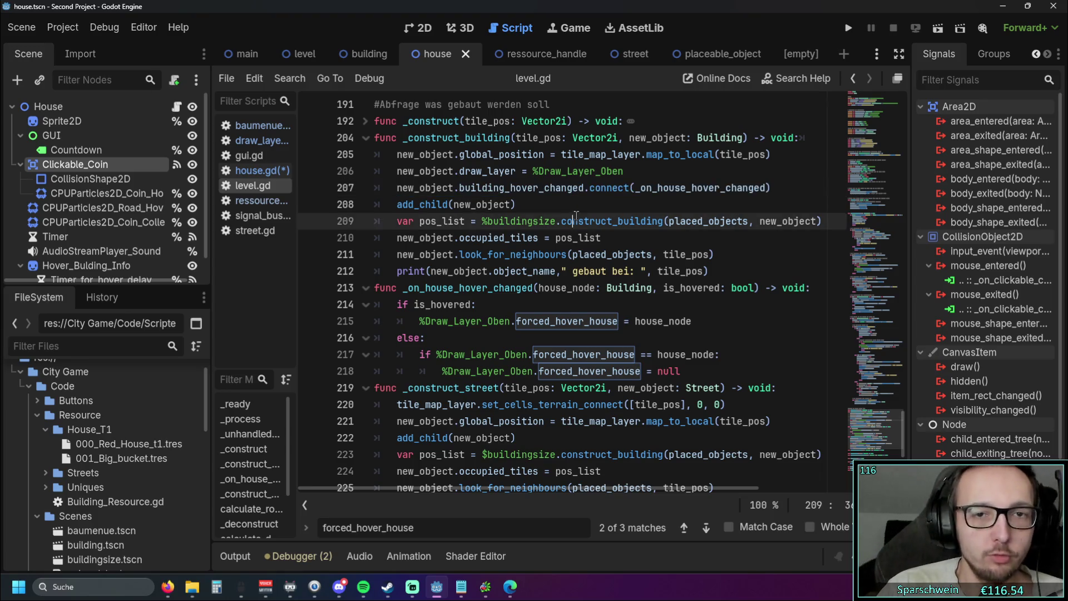
{"action": "left_click_drag", "start_coordinate": [773, 187], "coordinate": [396, 187]}
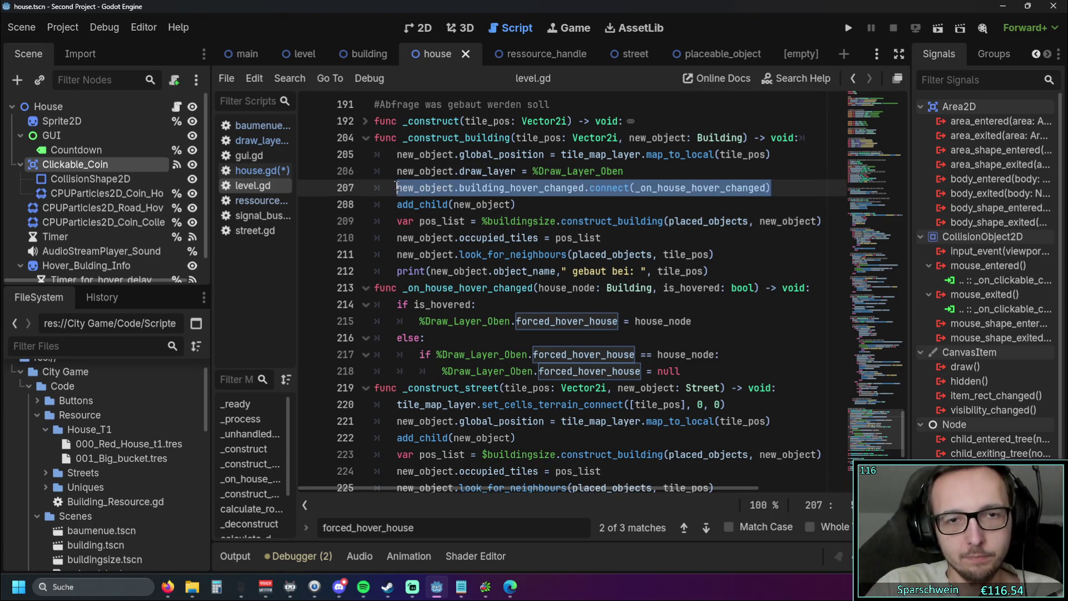
{"action": "left_click", "coordinate": [540, 187]}
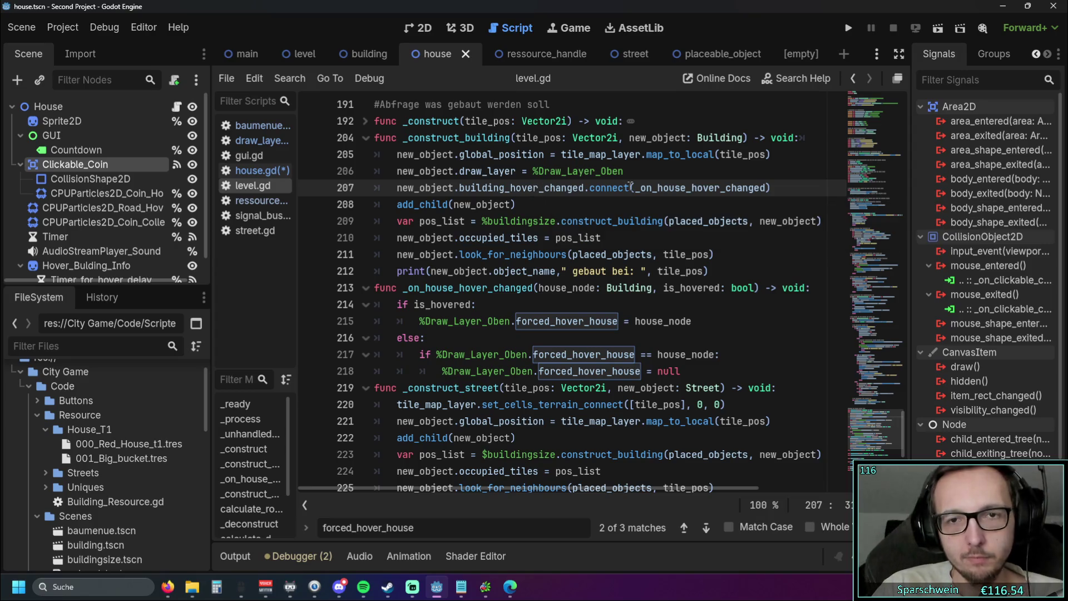
{"action": "left_click_drag", "start_coordinate": [772, 188], "coordinate": [384, 191]}
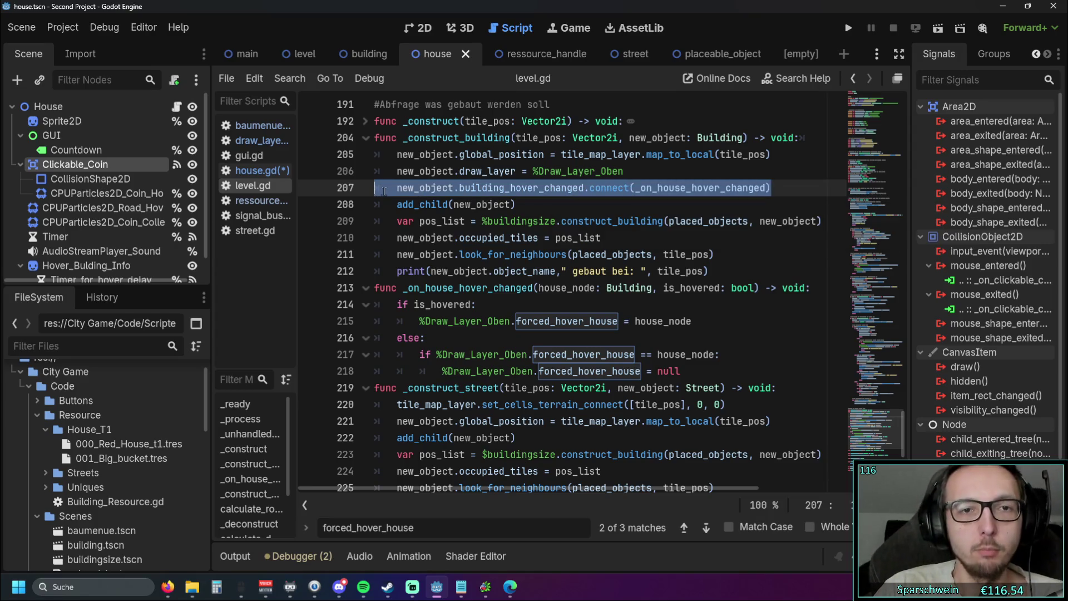
{"action": "left_click", "coordinate": [560, 206]}
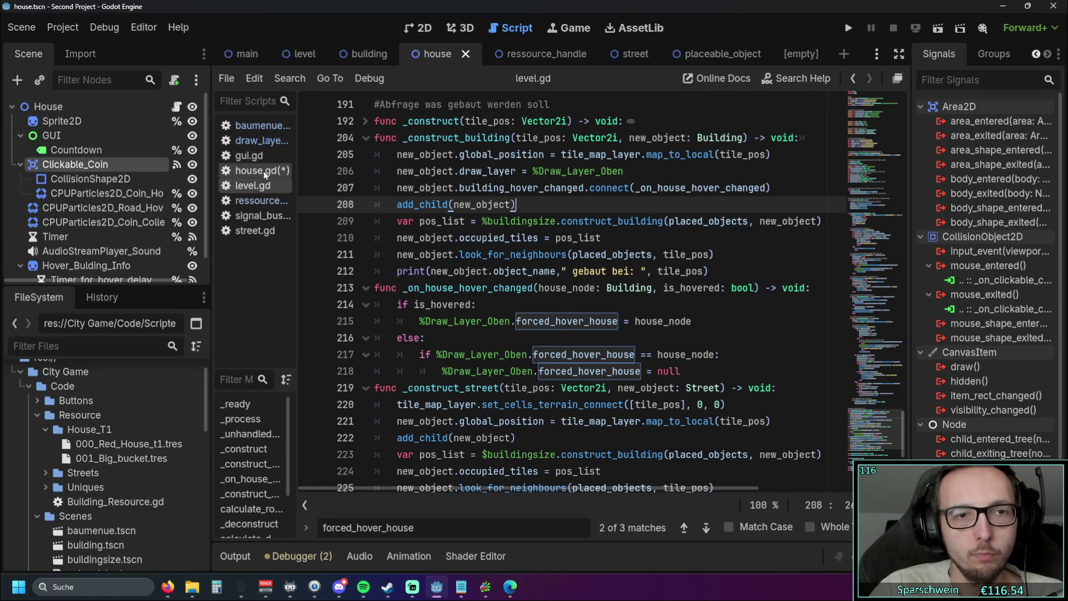
- Return to house.gd and check building_hover_changed.emit(self, false) in the mouse-exit handler
{"action": "left_click", "coordinate": [266, 173]}
{"action": "left_click", "coordinate": [573, 228]}
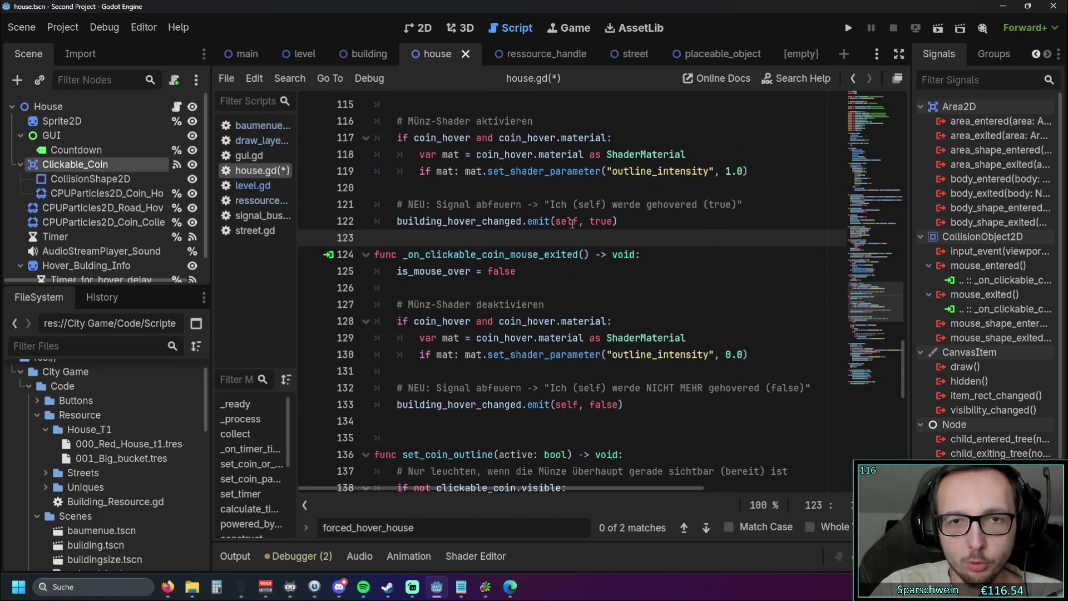
{"action": "scroll", "coordinate": [573, 224], "scroll_direction": "down", "scroll_amount": 1}
{"action": "scroll", "coordinate": [568, 222], "scroll_direction": "up", "scroll_amount": 1}
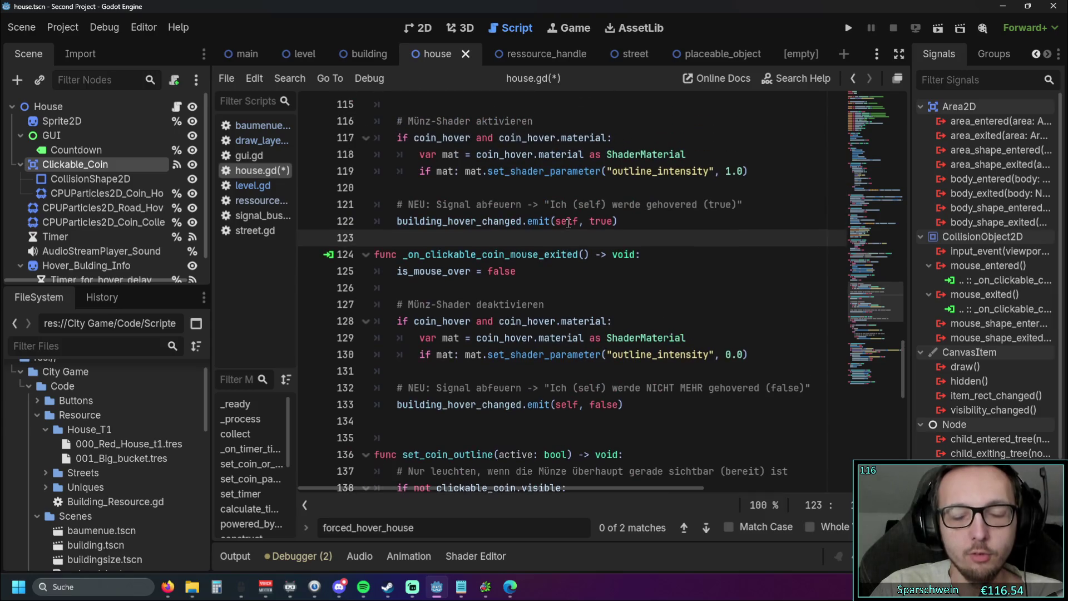
{"action": "scroll", "coordinate": [568, 221], "scroll_direction": "down", "scroll_amount": 2}
{"action": "scroll", "coordinate": [568, 222], "scroll_direction": "up", "scroll_amount": 2}
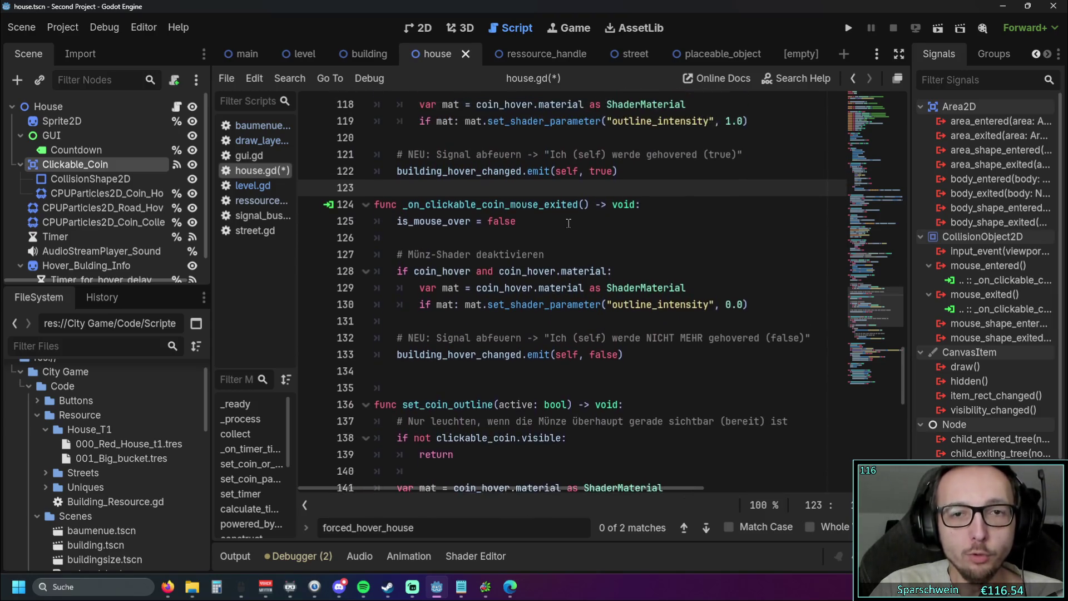
{"action": "left_click_drag", "start_coordinate": [625, 406], "coordinate": [375, 399]}
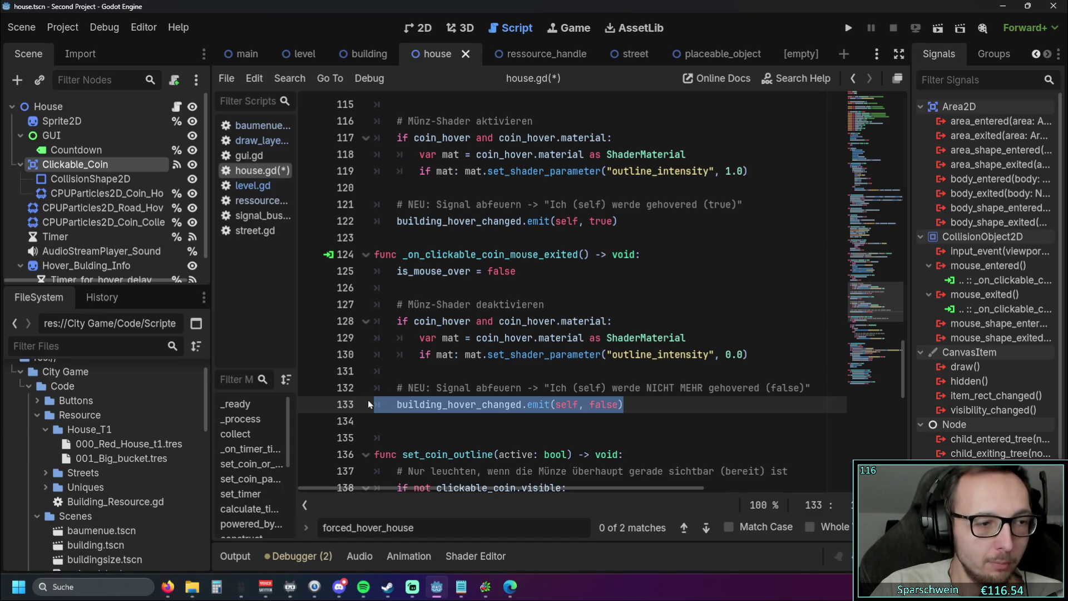
{"action": "left_click", "coordinate": [473, 427]}
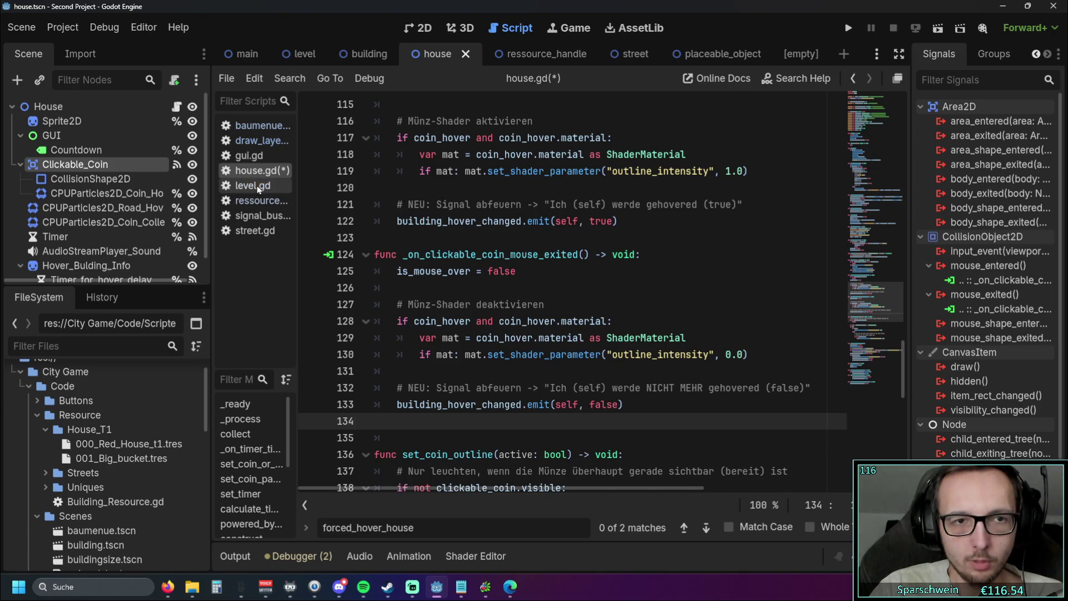
{"action": "left_click", "coordinate": [258, 186]}
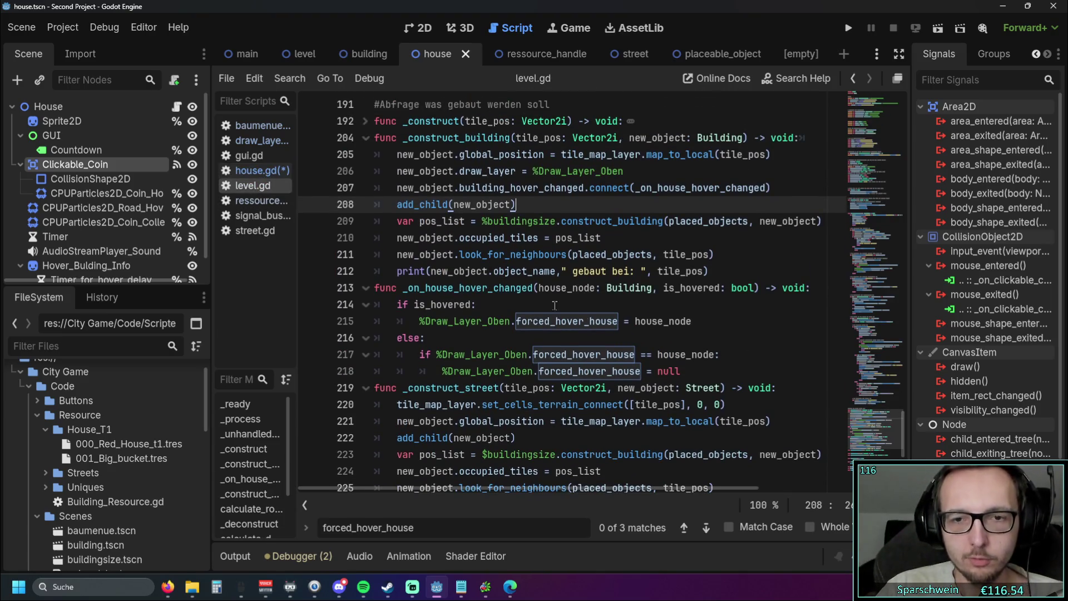
{"action": "left_click_drag", "start_coordinate": [684, 371], "coordinate": [350, 313]}
{"action": "left_click", "coordinate": [610, 310]}
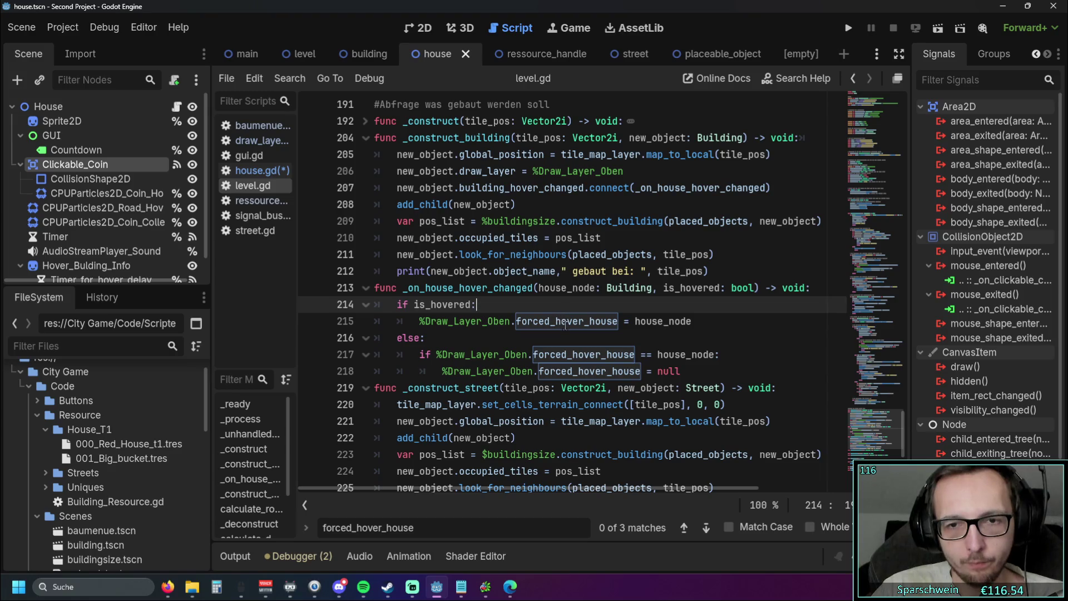
{"action": "left_click", "coordinate": [263, 174]}
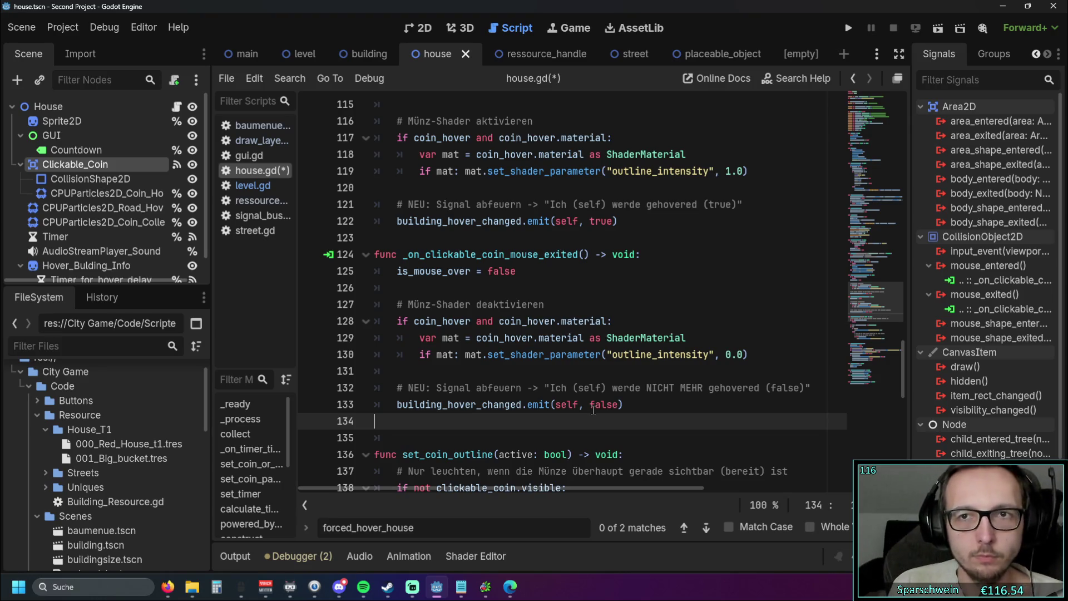
- Close the empty scene and open signal_bus.gd below its two existing signals
{"action": "left_click", "coordinate": [785, 54]}
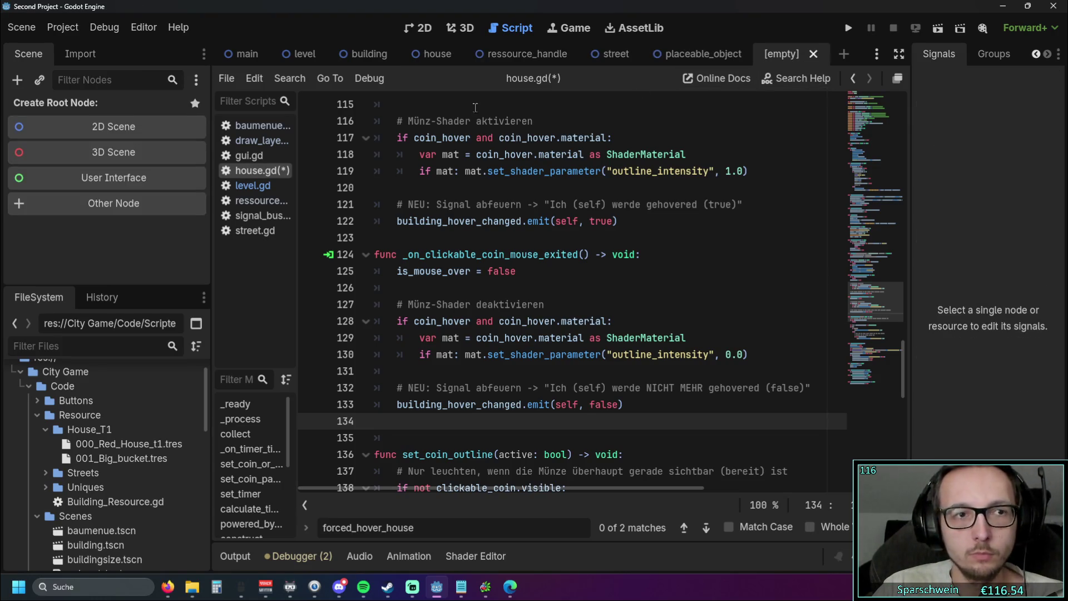
{"action": "left_click", "coordinate": [813, 54]}
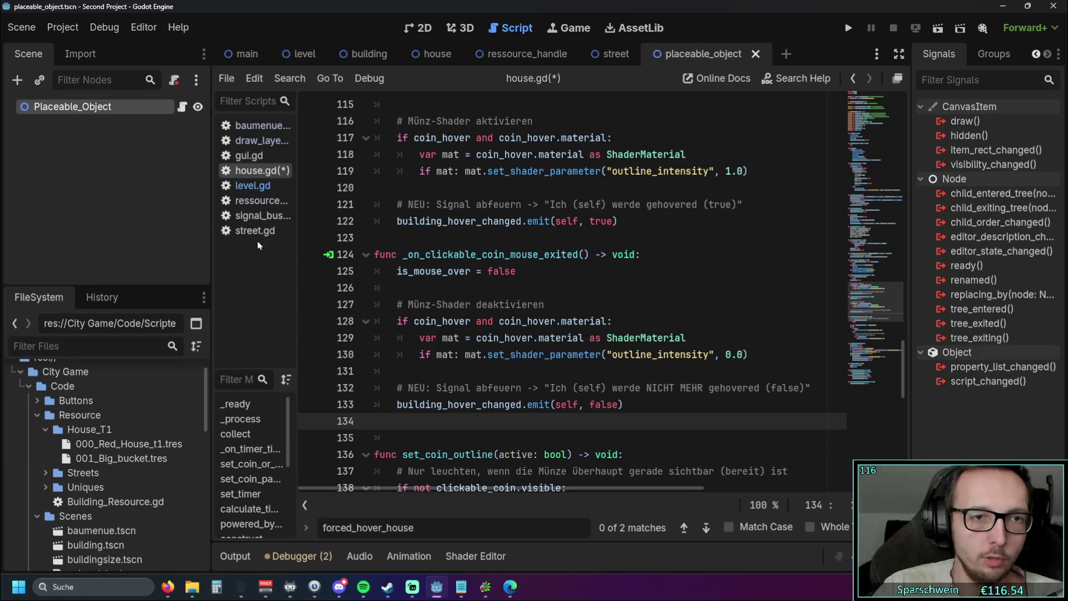
{"action": "left_click", "coordinate": [262, 215]}
{"action": "key", "text": "shift+Down"}
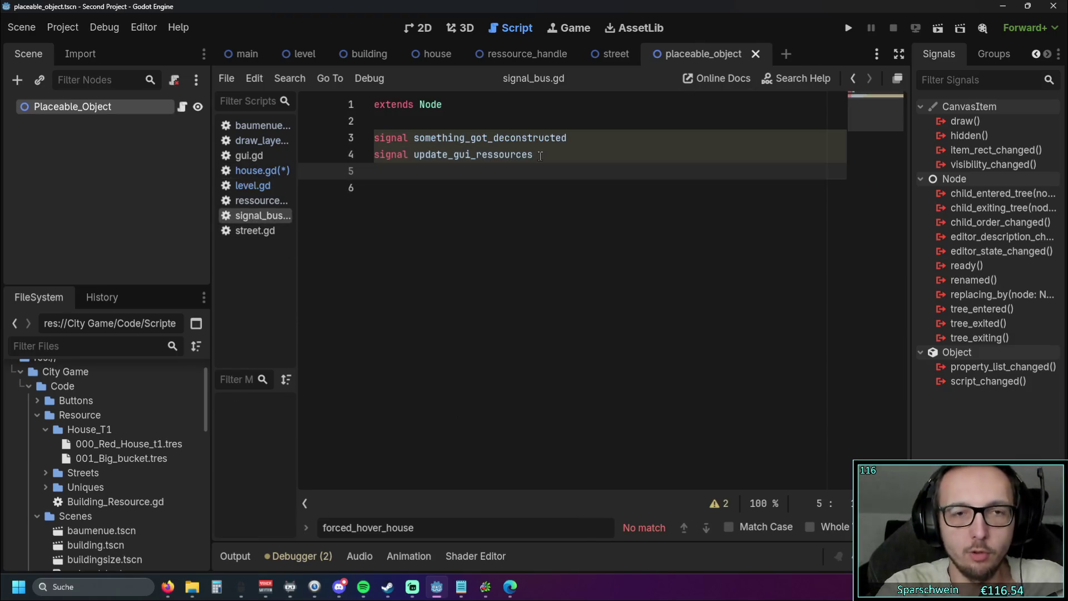
- Add 'signal house_shader_on_hover_coin' on line 5 of signal_bus.gd, save, and return to house.gd
{"action": "type", "text": "signal"}
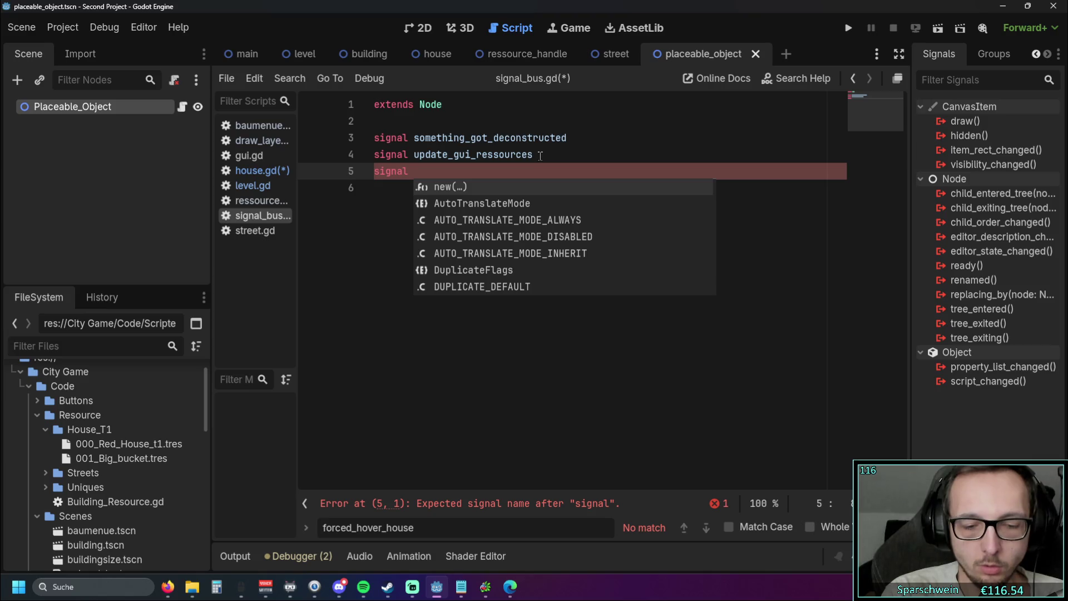
{"action": "type", "text": "h"}
{"action": "key", "text": "BackSpace"}
{"action": "type", "text": "h"}
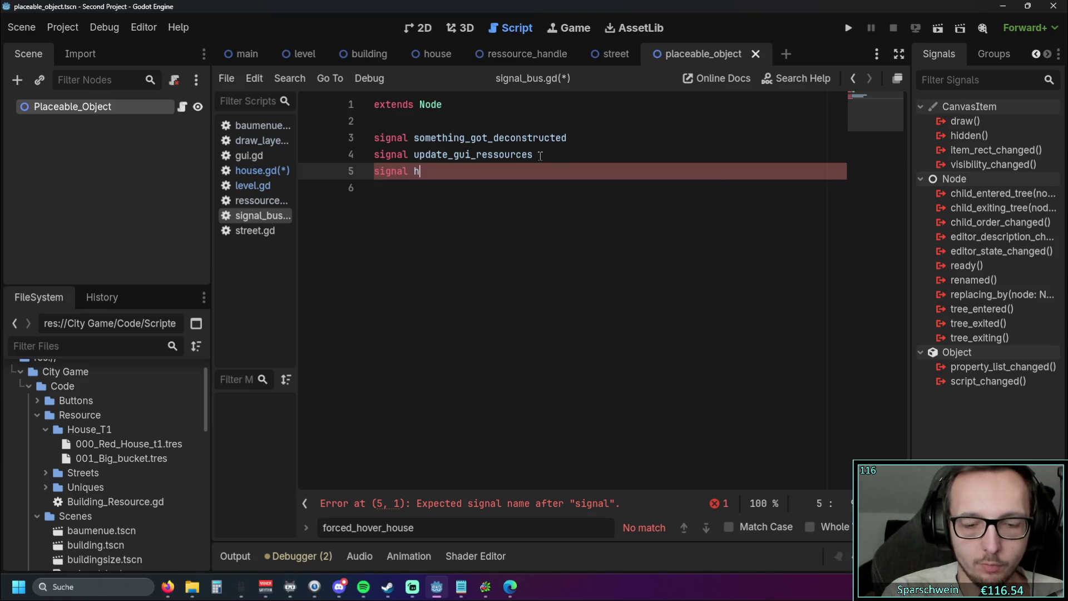
{"action": "type", "text": "ov"}
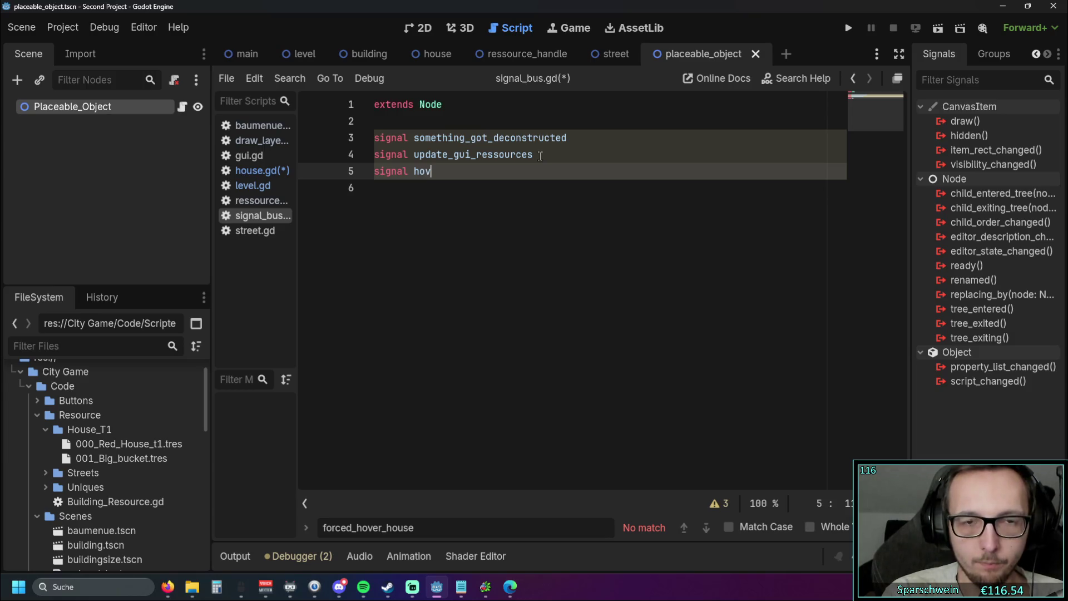
{"action": "key", "text": "BackSpace"}
{"action": "key", "text": "BackSpace"}
{"action": "key", "text": "BackSpace"}
{"action": "type", "text": "h"}
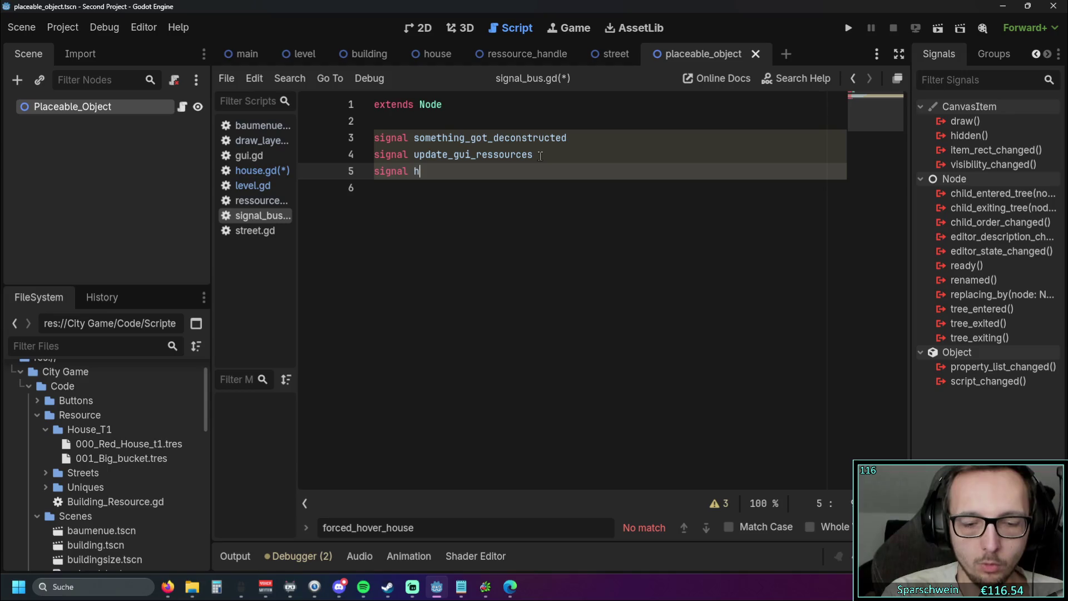
{"action": "type", "text": "ouse"}
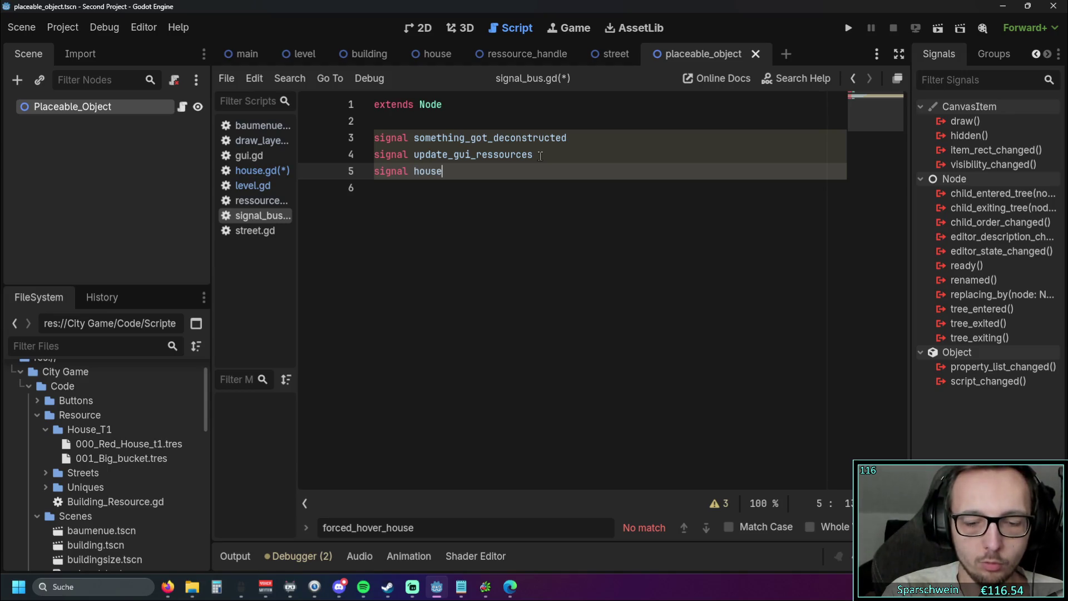
{"action": "type", "text": "_sh"}
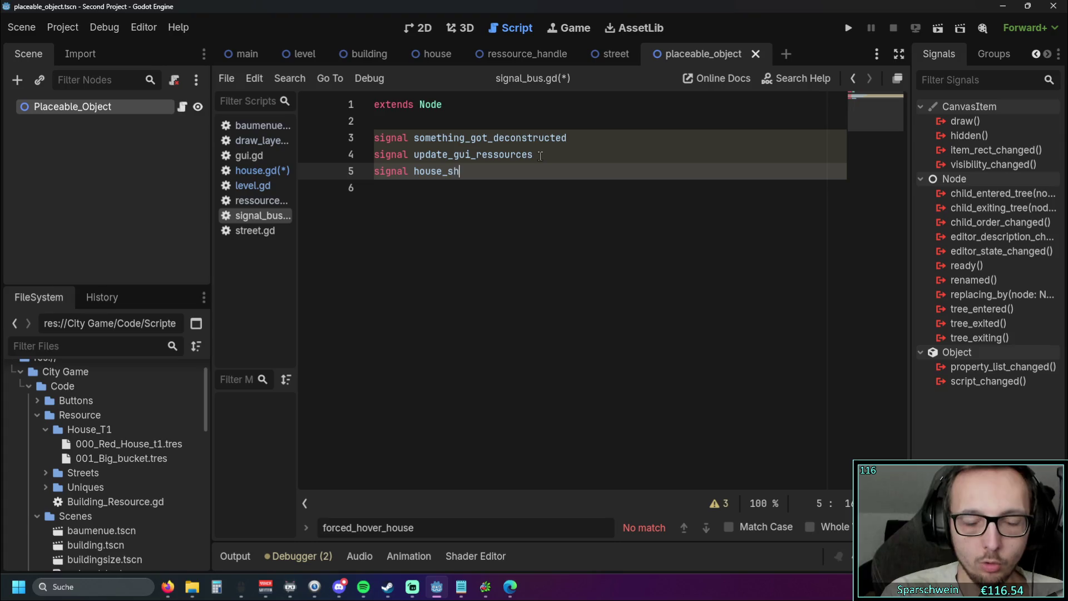
{"action": "type", "text": "ader_"}
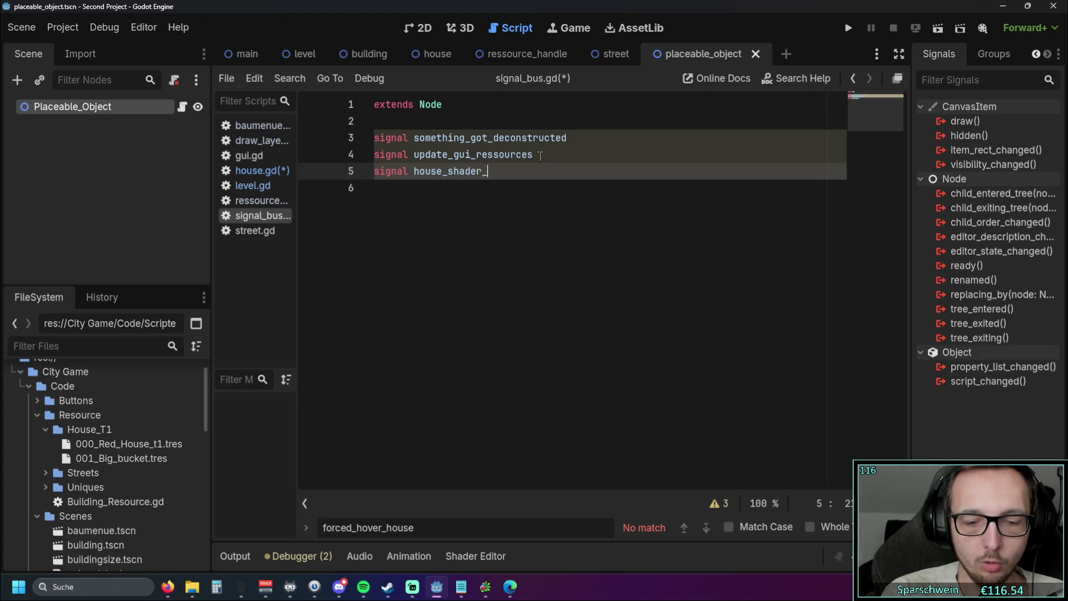
{"action": "type", "text": "on_hov"}
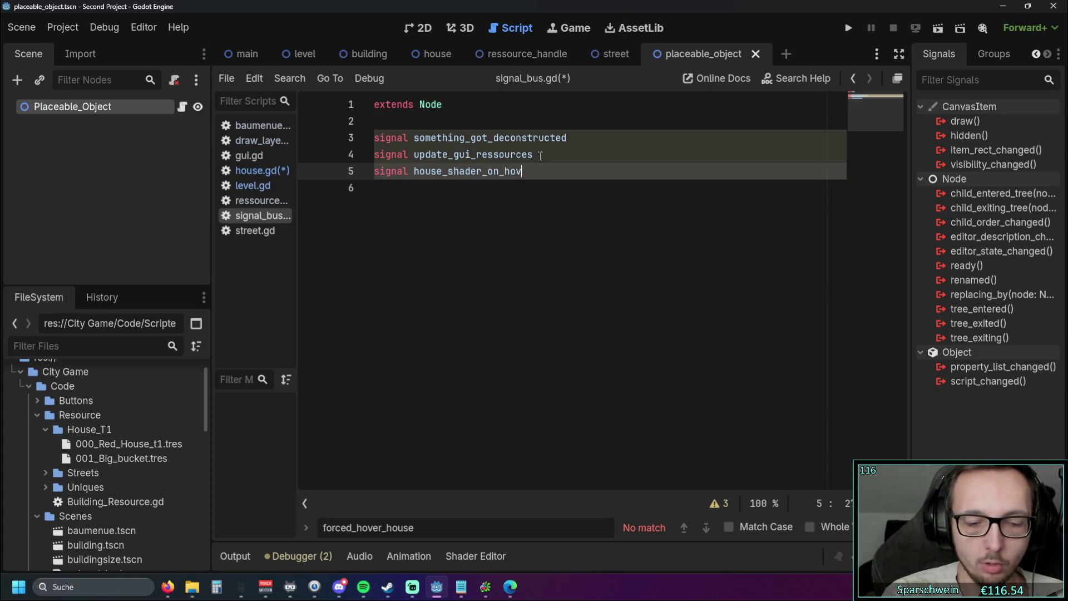
{"action": "type", "text": "er_coin"}
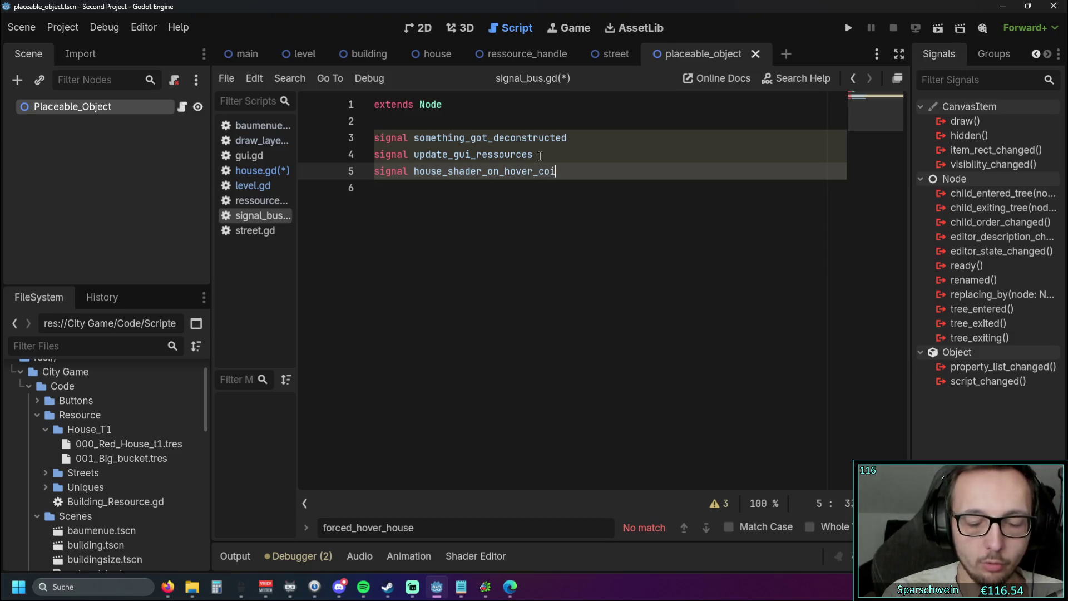
{"action": "key", "text": "Down"}
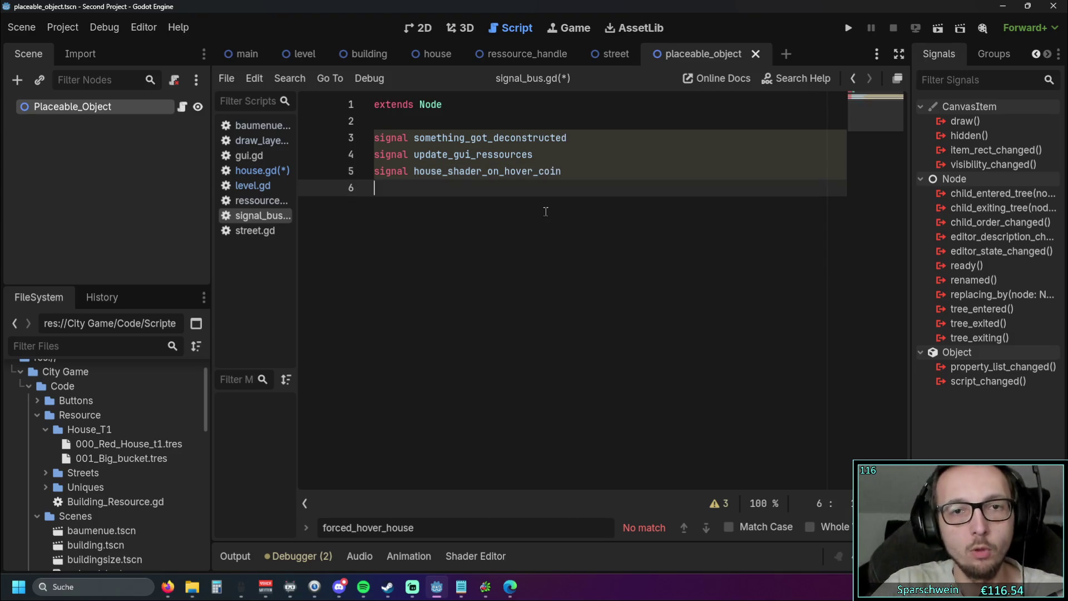
{"action": "key", "text": "ctrl+s"}
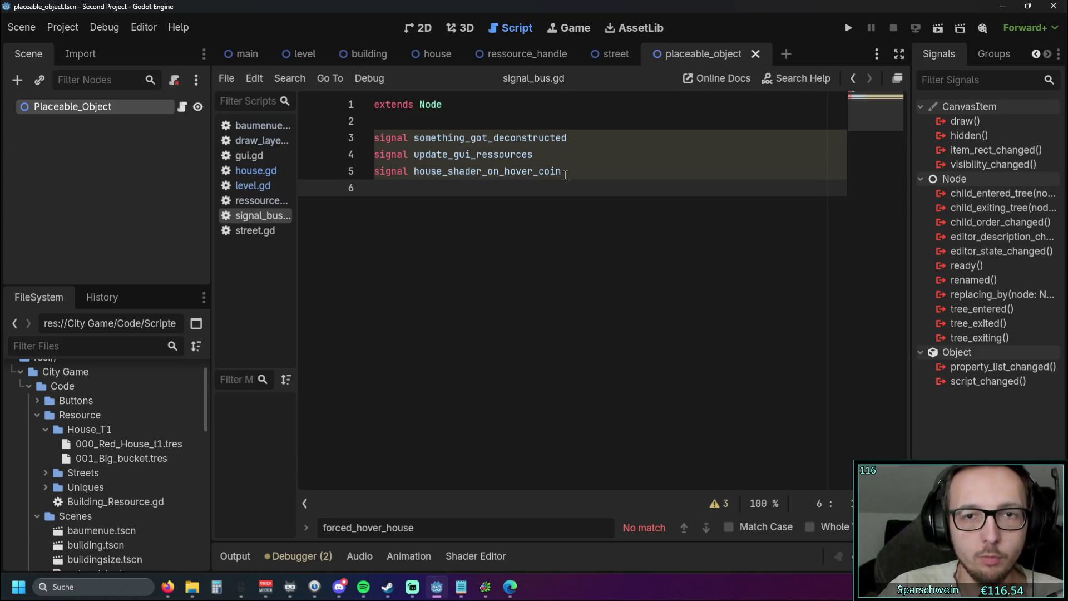
{"action": "double_click", "coordinate": [563, 173]}
{"action": "key", "text": "ctrl+c"}
{"action": "left_click", "coordinate": [522, 249]}
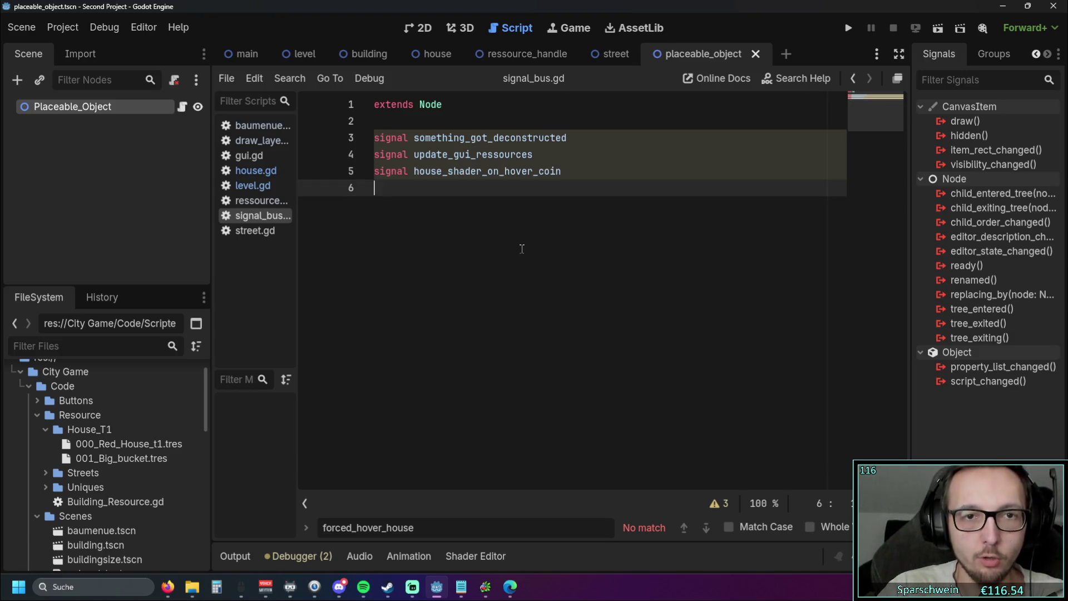
{"action": "left_click", "coordinate": [256, 173]}
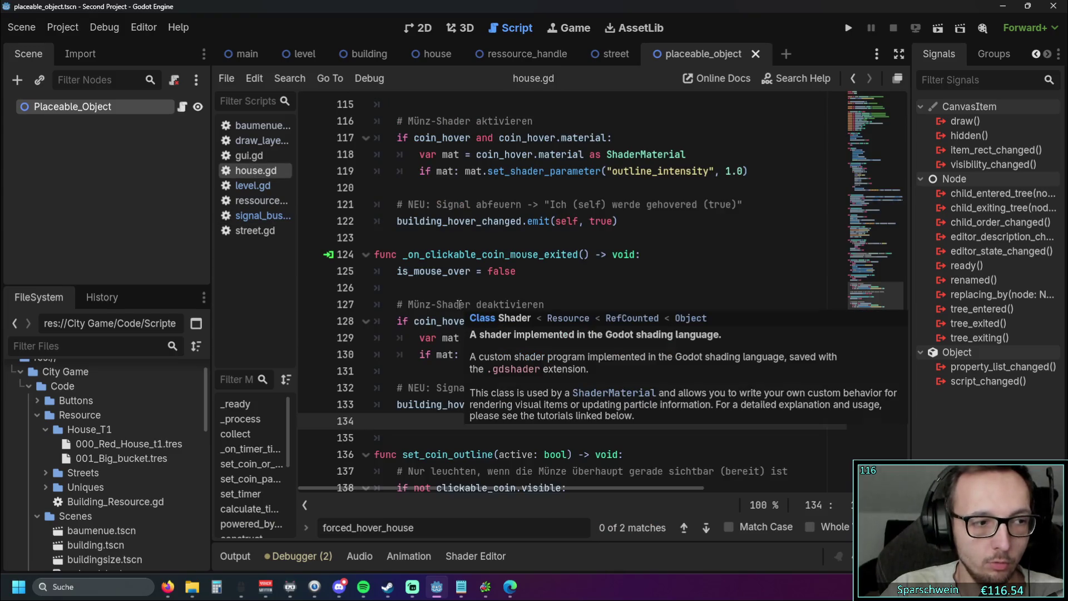
- On line 122 of house.gd, replace building_hover_changed with SignalBus.house_shader_on_hover_coin
{"action": "scroll", "coordinate": [472, 285], "scroll_direction": "down", "scroll_amount": 1}
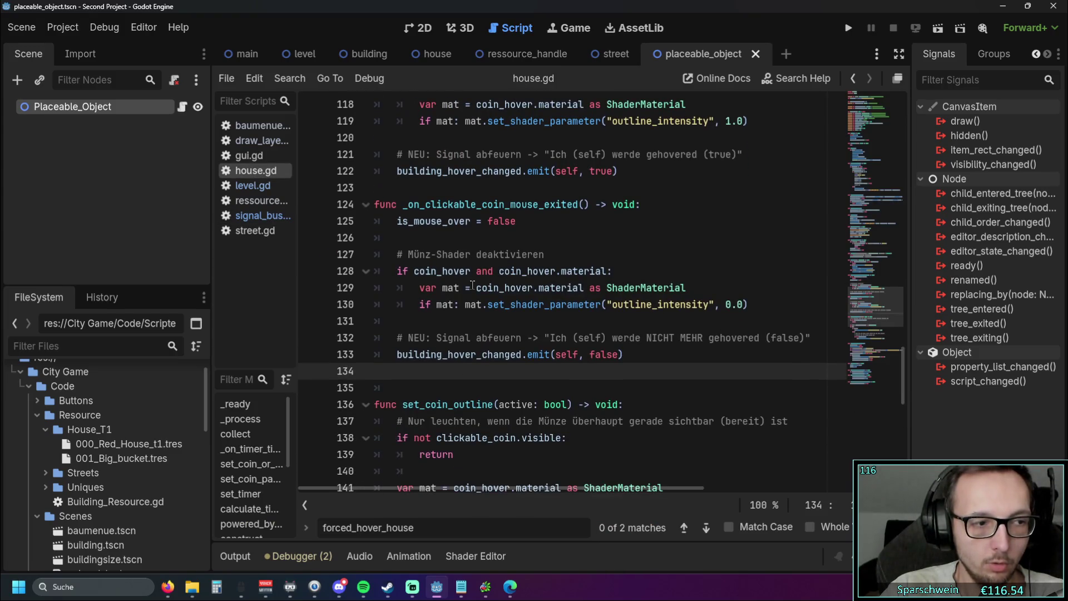
{"action": "scroll", "coordinate": [472, 286], "scroll_direction": "down", "scroll_amount": 1}
{"action": "scroll", "coordinate": [473, 286], "scroll_direction": "up", "scroll_amount": 1}
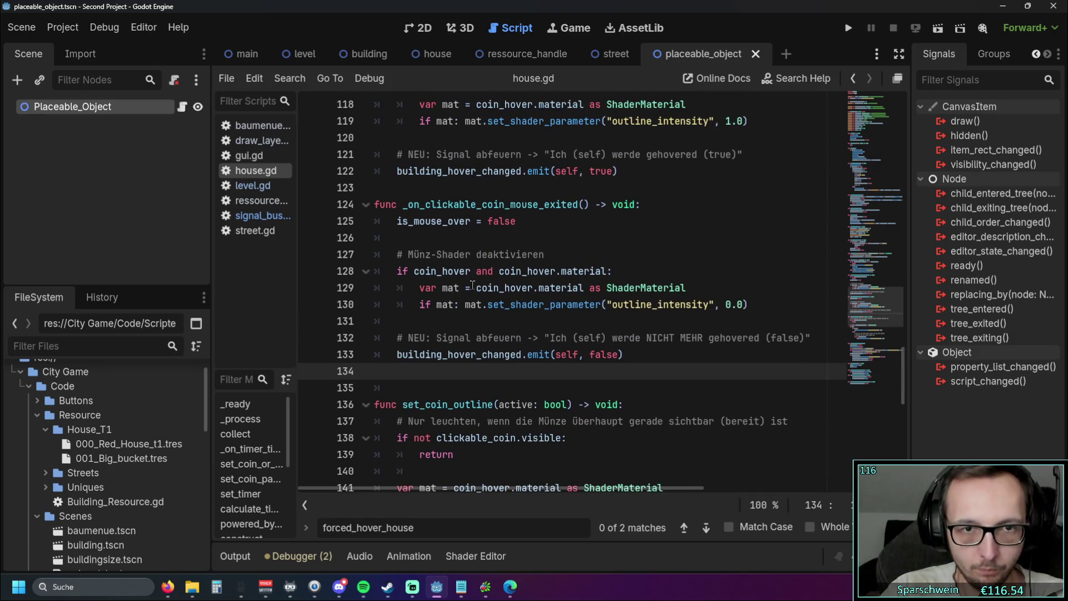
{"action": "scroll", "coordinate": [472, 286], "scroll_direction": "up", "scroll_amount": 1}
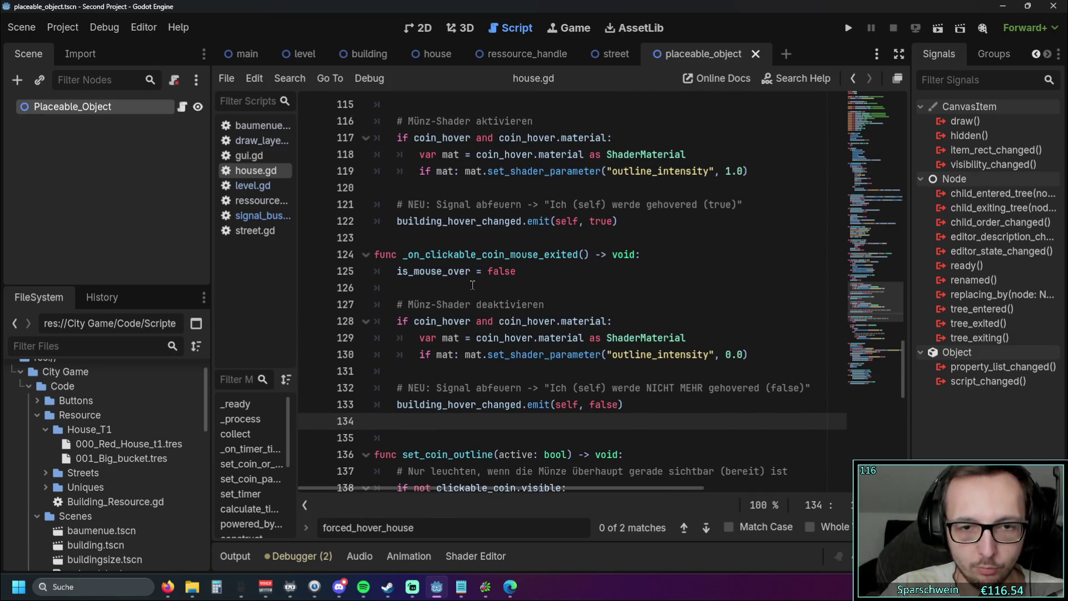
{"action": "left_click", "coordinate": [396, 221]}
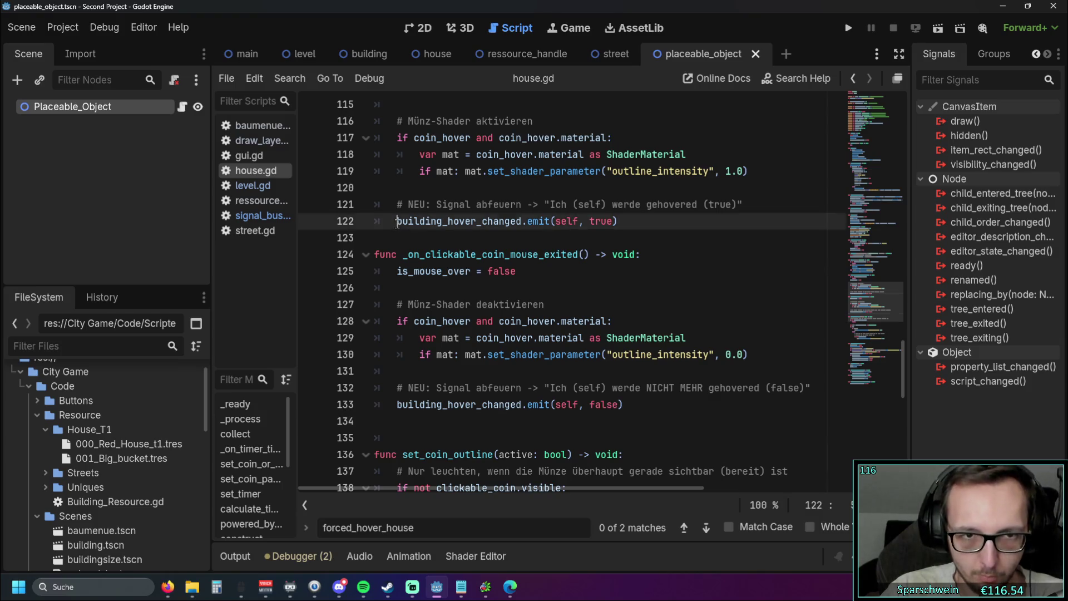
{"action": "type", "text": "Sign"}
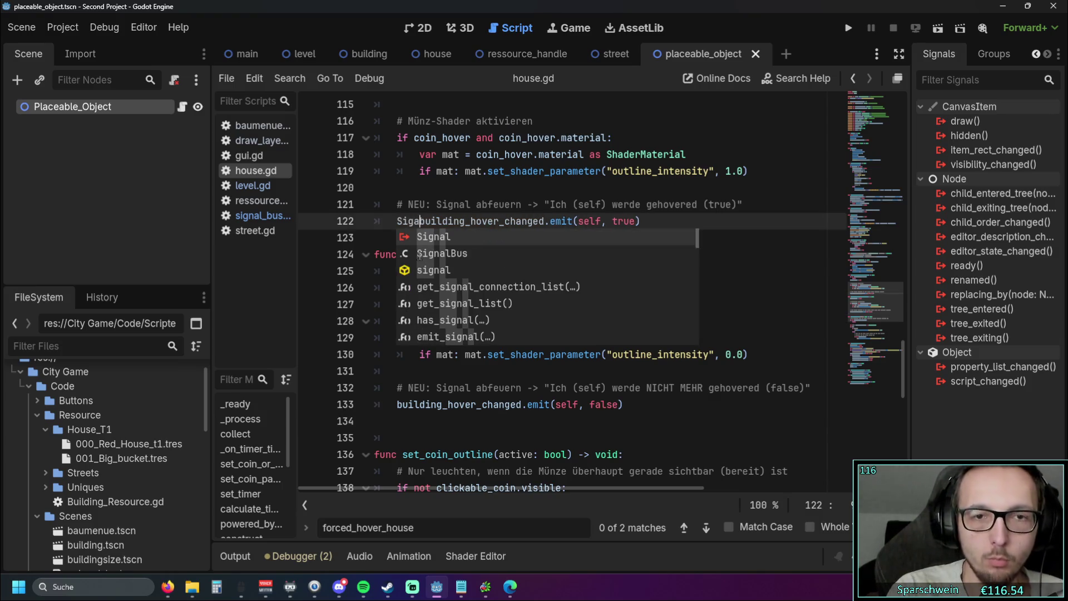
{"action": "left_click", "coordinate": [428, 251]}
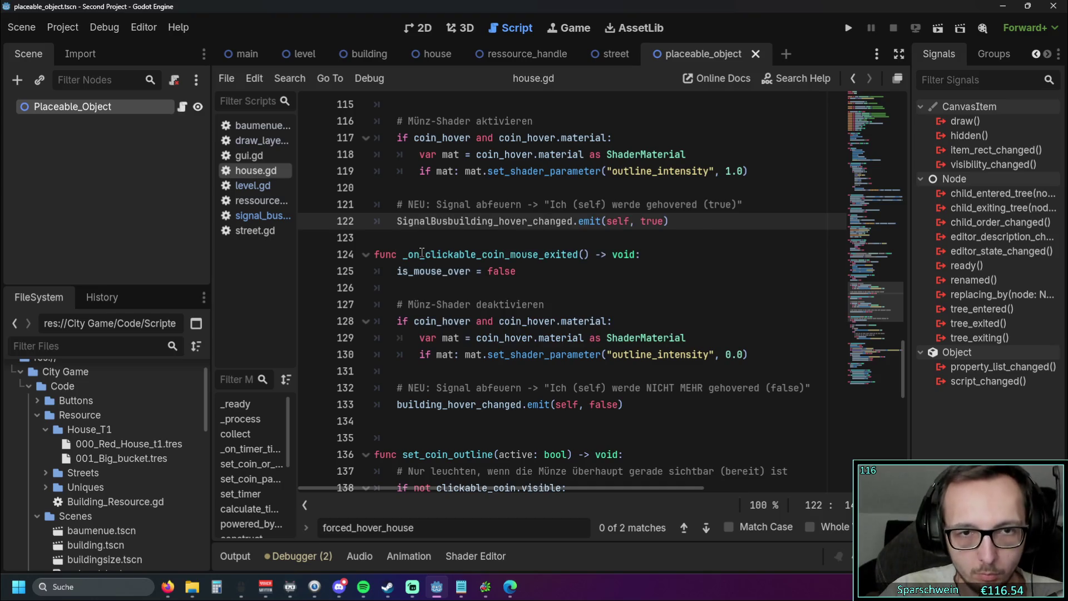
{"action": "type", "text": "-."}
{"action": "key", "text": "BackSpace"}
{"action": "key", "text": "BackSpace"}
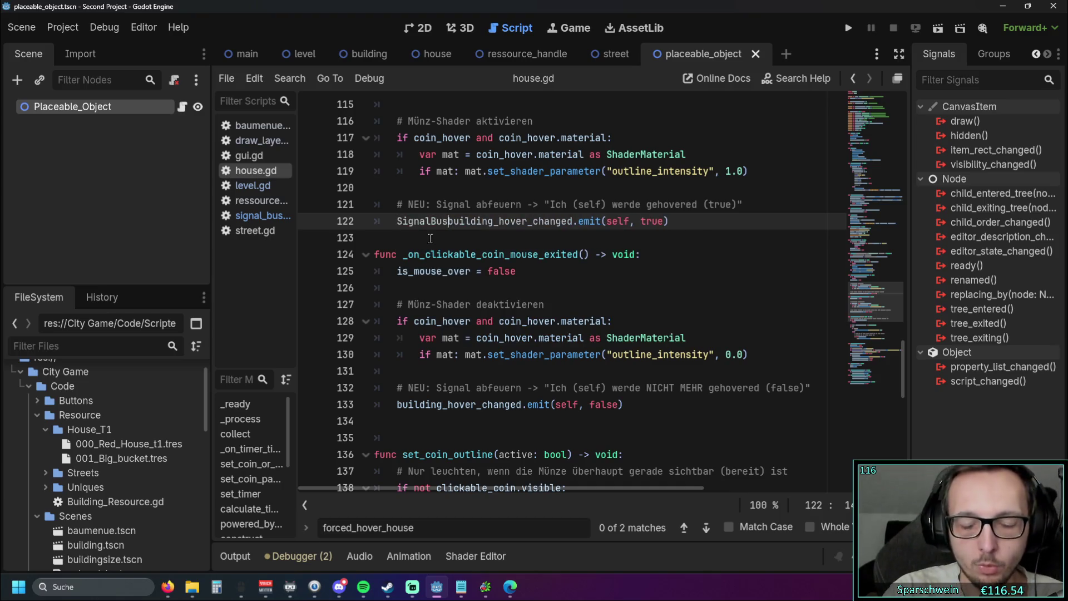
{"action": "type", "text": "."}
{"action": "key", "text": "Escape"}
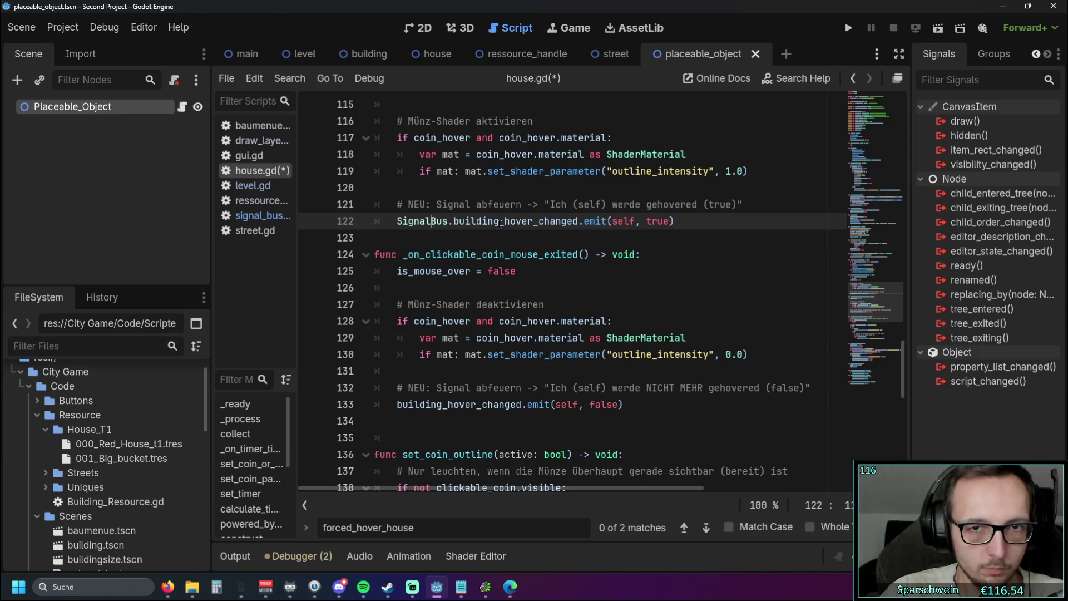
{"action": "left_click_drag", "start_coordinate": [454, 221], "coordinate": [580, 224]}
{"action": "key", "text": "ctrl+v"}
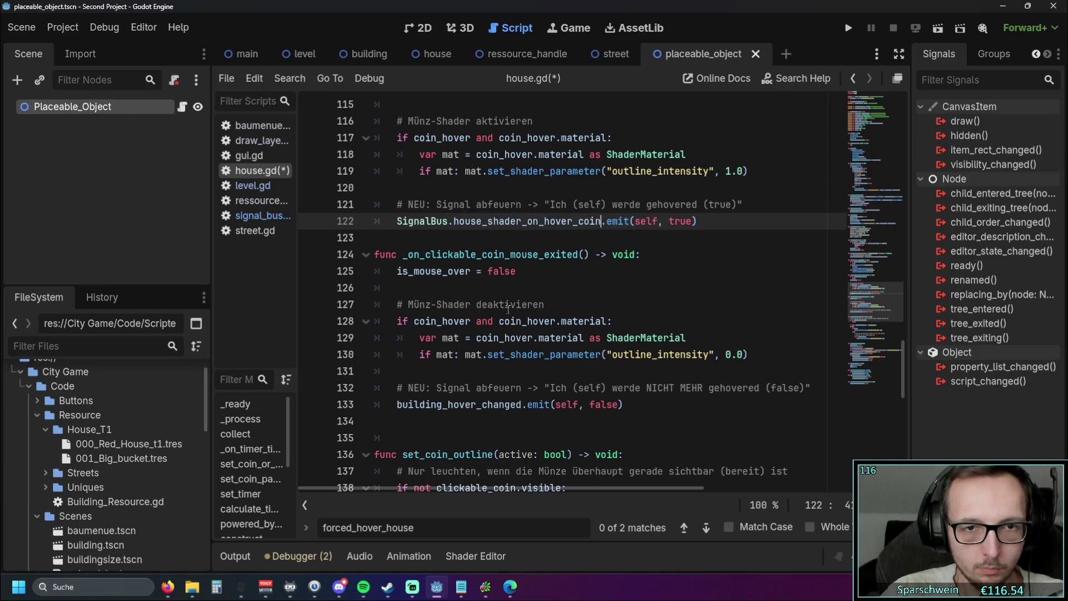
- Make the same SignalBus.house_shader_on_hover_coin replacement on line 133 and widen the script list
{"action": "left_click", "coordinate": [397, 405]}
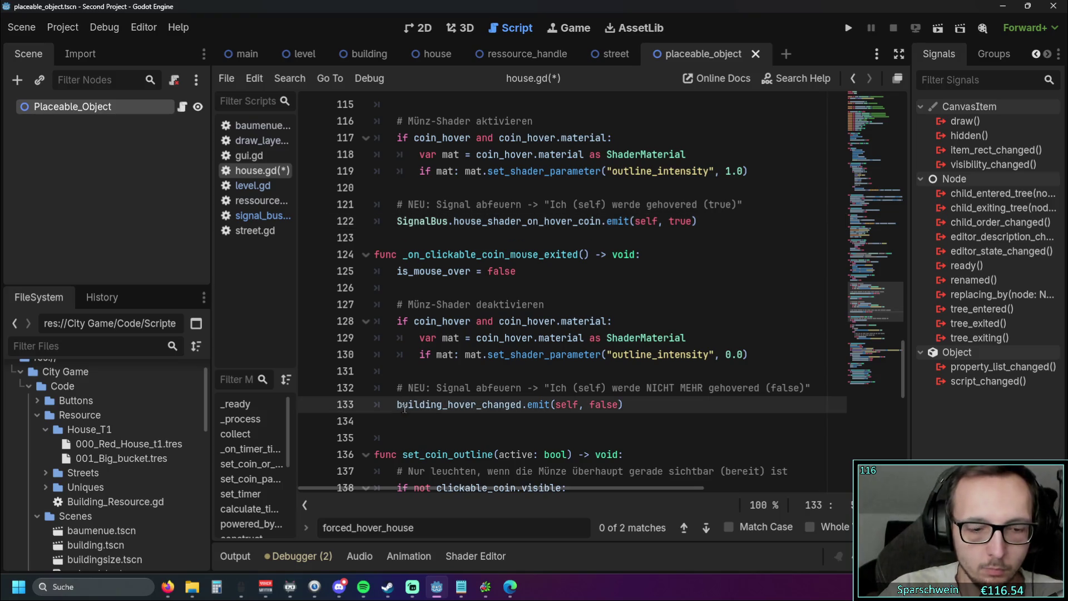
{"action": "type", "text": "Signal"}
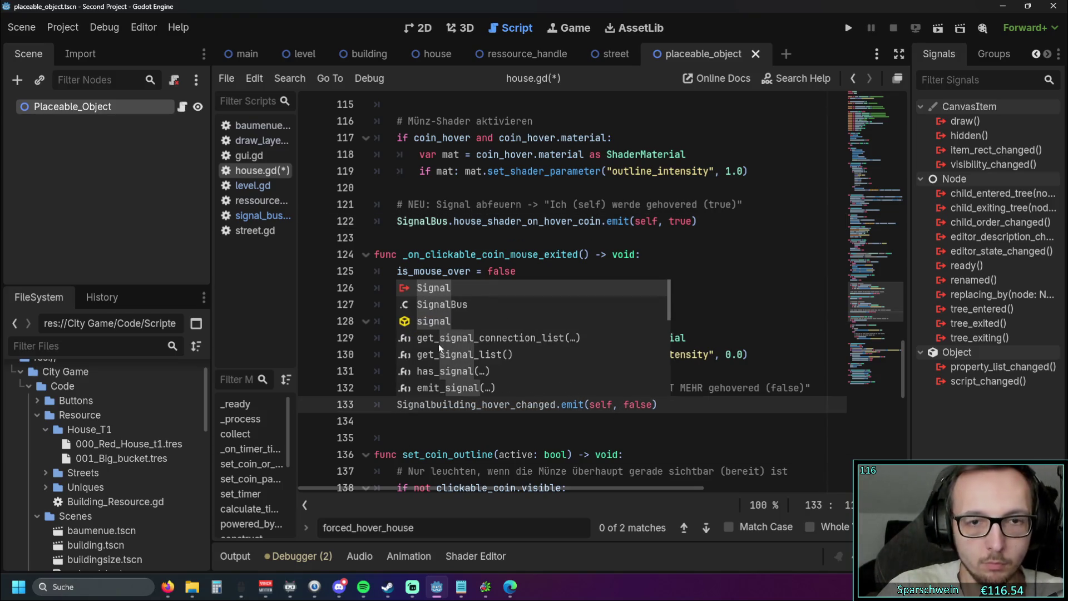
{"action": "double_click", "coordinate": [449, 307]}
{"action": "type", "text": "."}
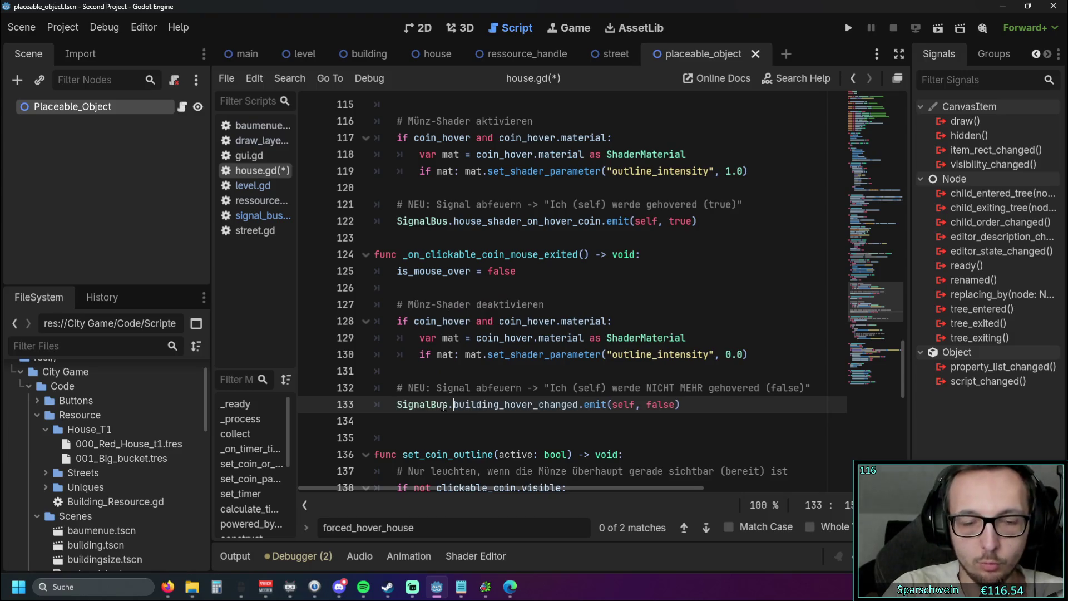
{"action": "left_click", "coordinate": [453, 417]}
{"action": "left_click_drag", "start_coordinate": [454, 405], "coordinate": [594, 405]}
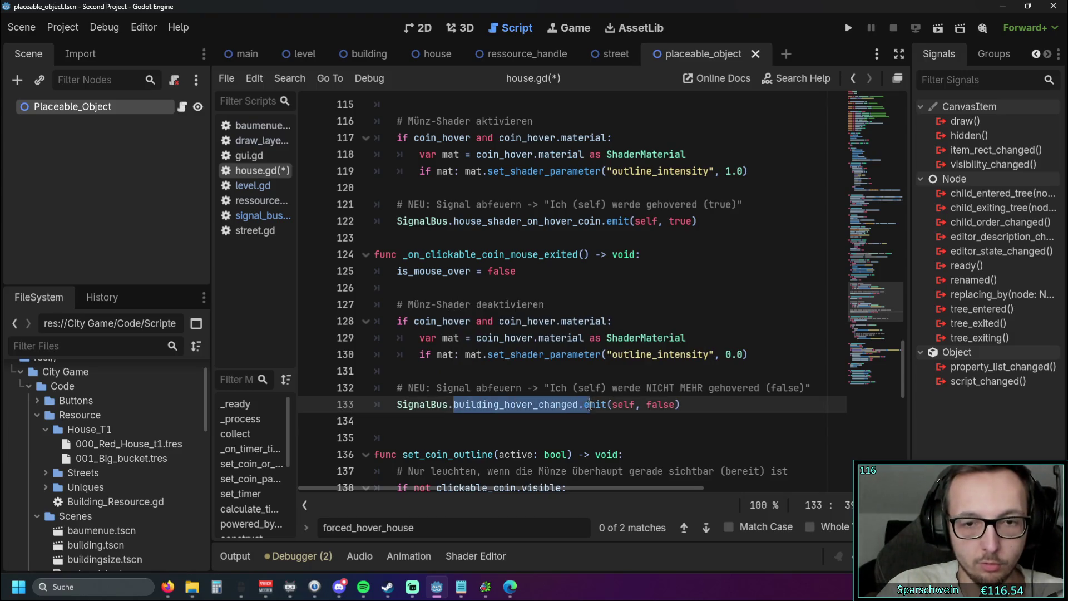
{"action": "key", "text": "ctrl+v"}
{"action": "left_click", "coordinate": [557, 427]}
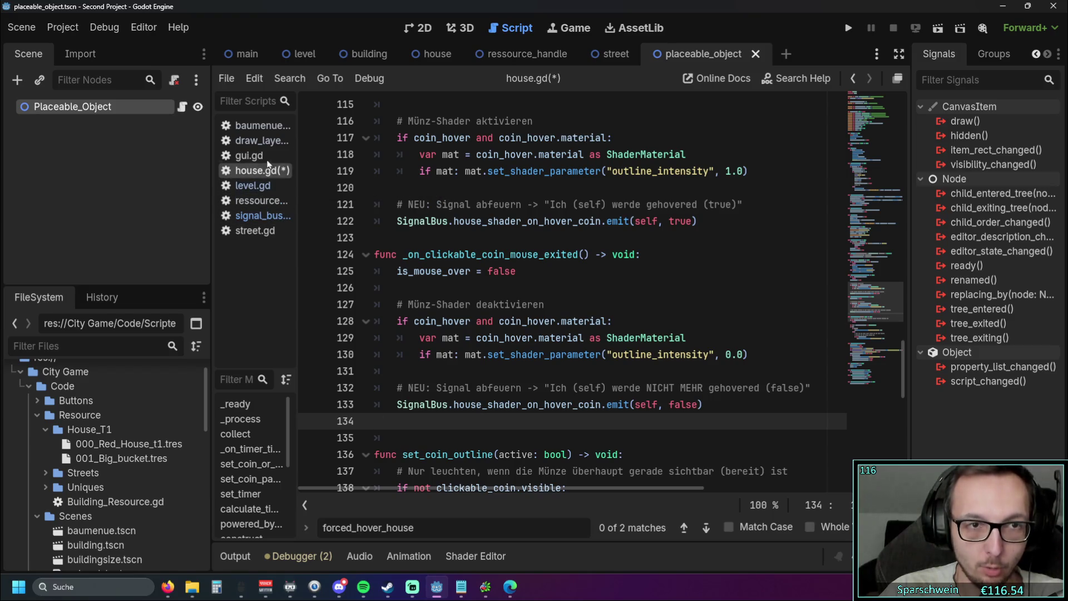
{"action": "left_click_drag", "start_coordinate": [297, 181], "coordinate": [340, 161]}
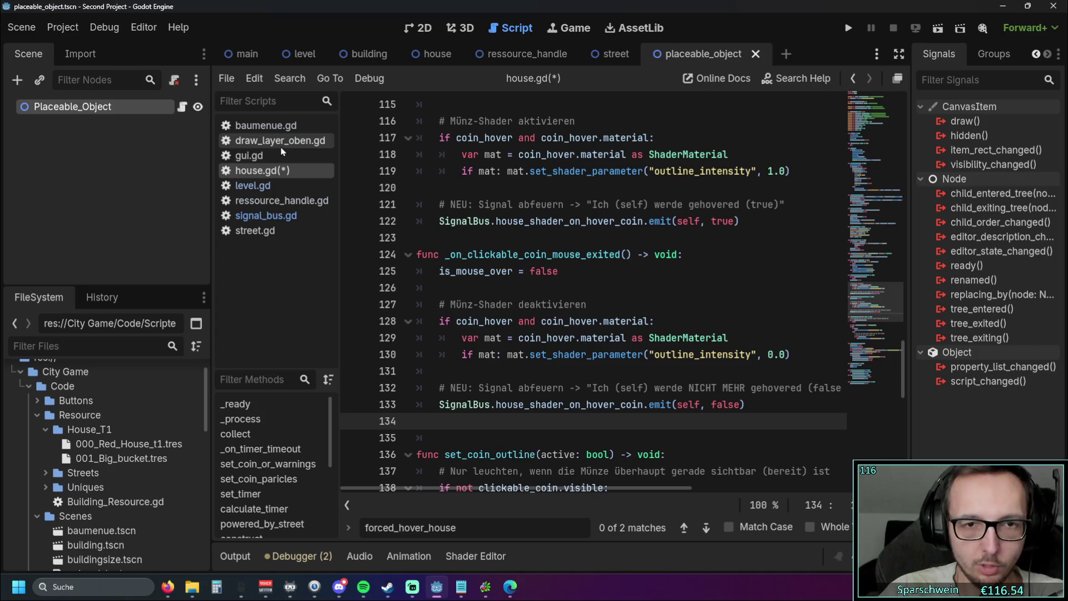
- View draw_layer_oben.gd, then open level.gd at the _on_house_hover_changed handler
{"action": "left_click", "coordinate": [281, 143]}
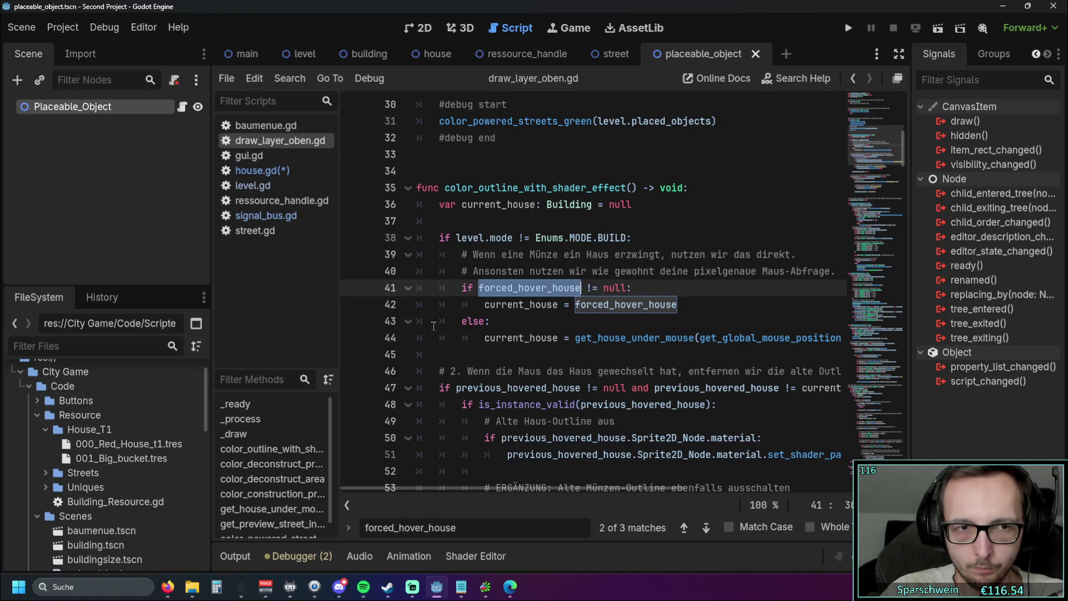
{"action": "left_click", "coordinate": [261, 187]}
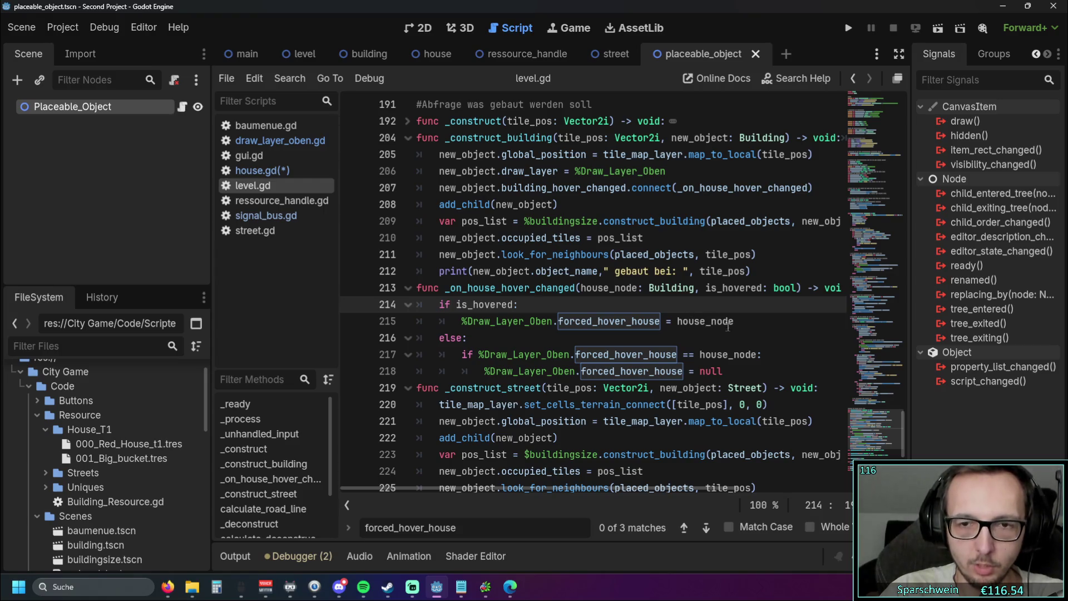
- Return to draw_layer_oben.gd at color_outline_with_shader_effect's forced_hover_house check
{"action": "left_click", "coordinate": [274, 143]}
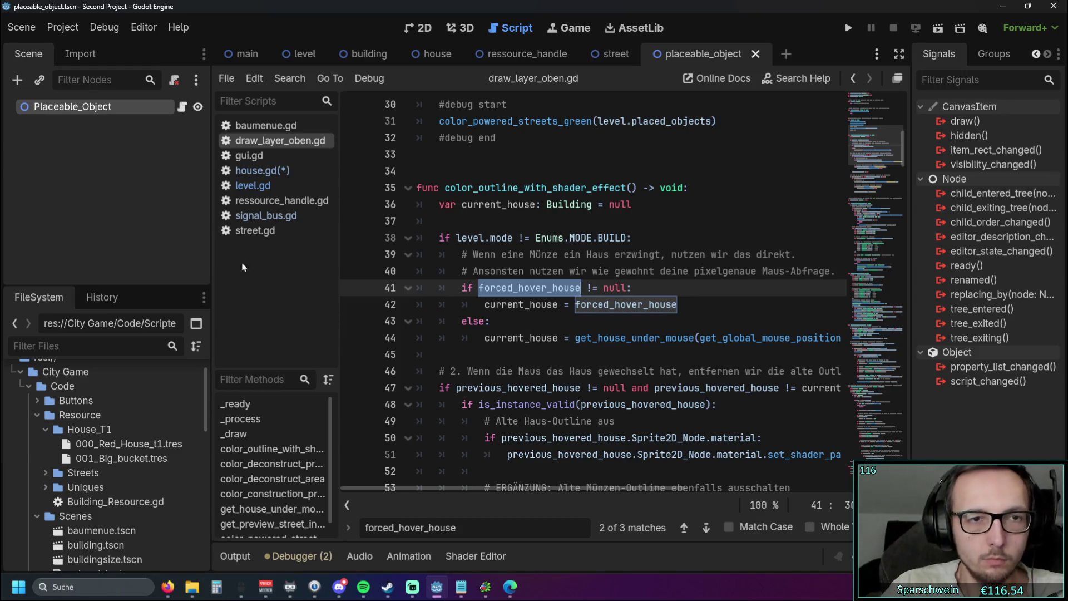
{"action": "left_click", "coordinate": [267, 186]}
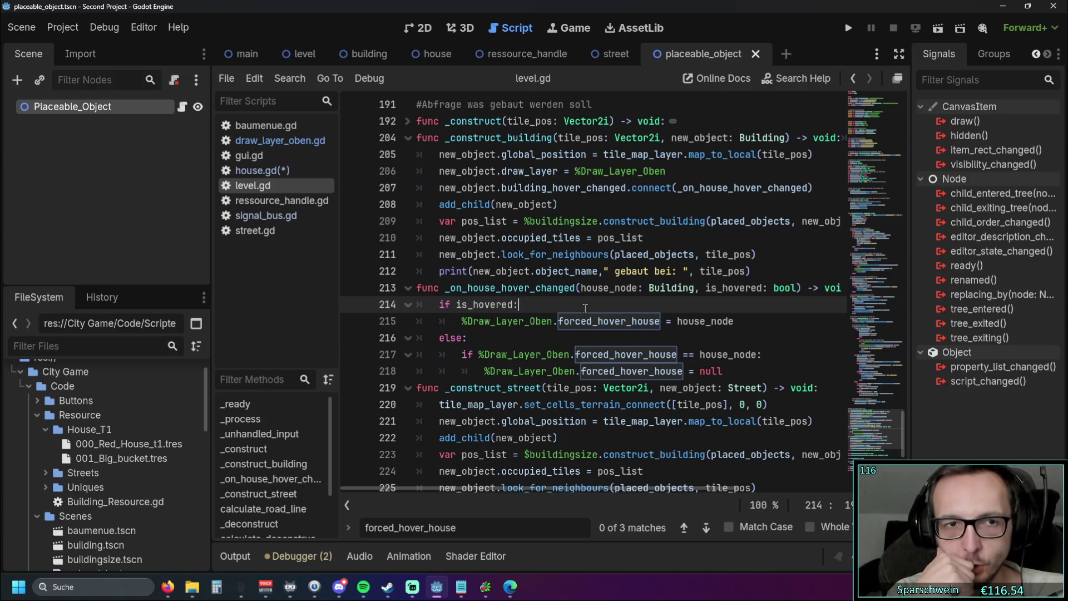
{"action": "left_click", "coordinate": [303, 142]}
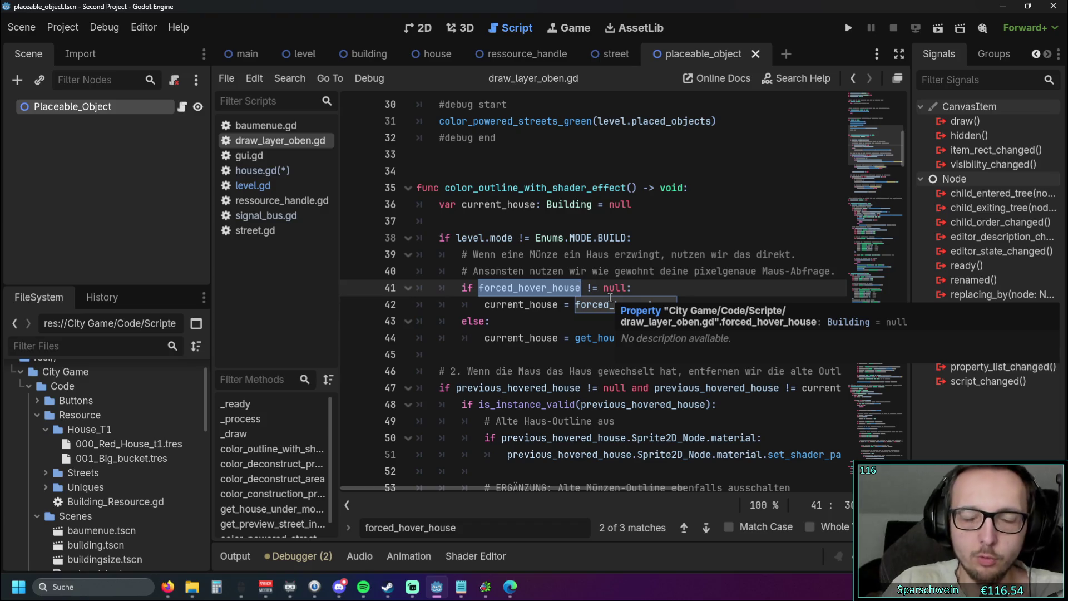
{"action": "left_click", "coordinate": [548, 337]}
- In _ready, add a new line starting SignalBus.connect("house_shader_on_hover_coin", via autocomplete
{"action": "scroll", "coordinate": [550, 337], "scroll_direction": "up", "scroll_amount": 10}
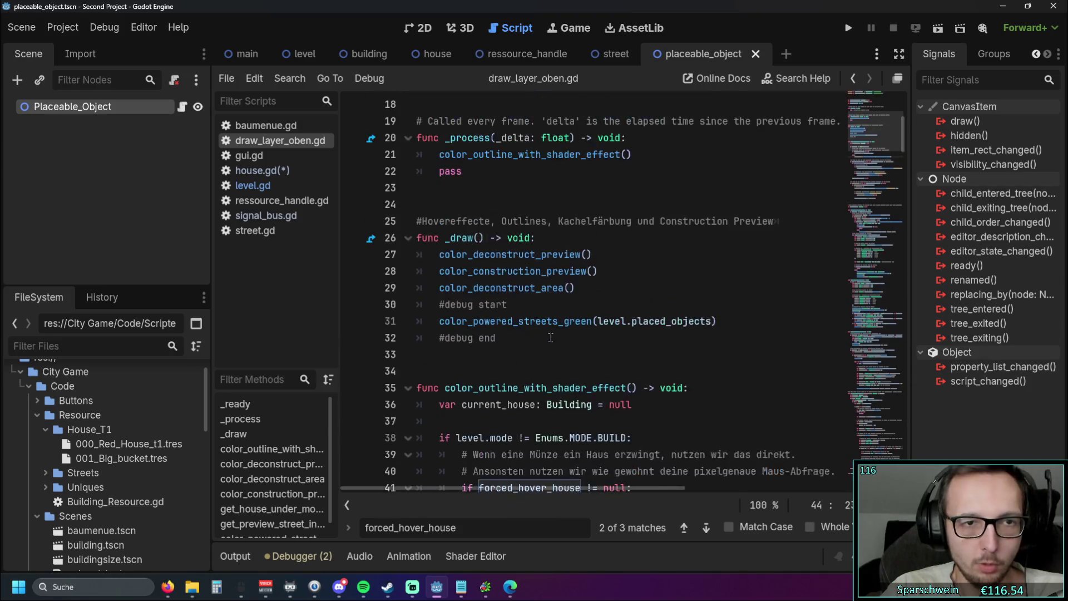
{"action": "scroll", "coordinate": [550, 337], "scroll_direction": "down", "scroll_amount": 3}
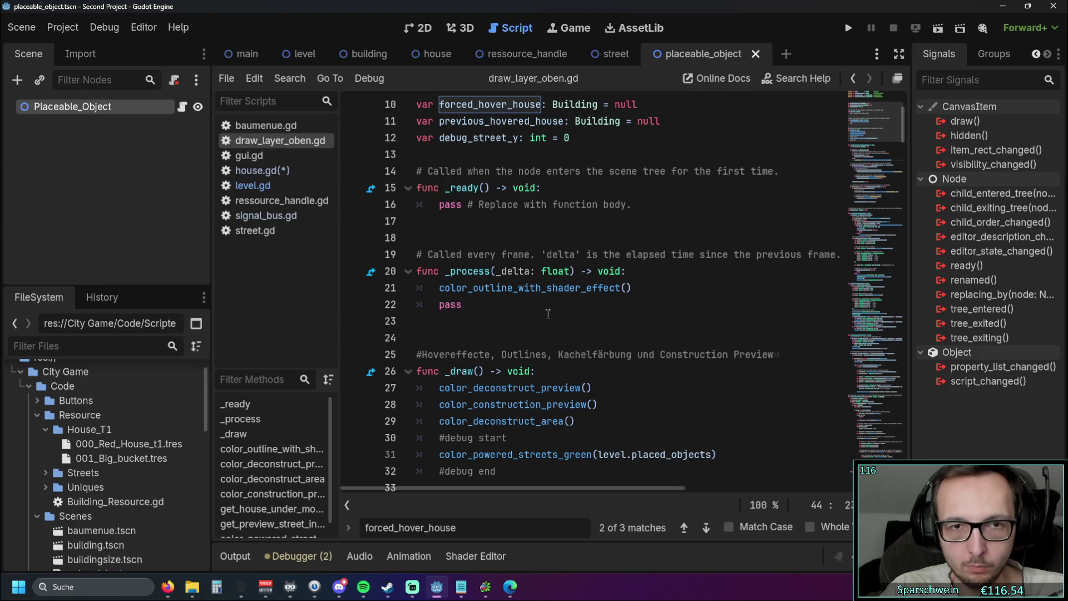
{"action": "scroll", "coordinate": [547, 314], "scroll_direction": "up", "scroll_amount": 3}
{"action": "scroll", "coordinate": [556, 267], "scroll_direction": "down", "scroll_amount": 2}
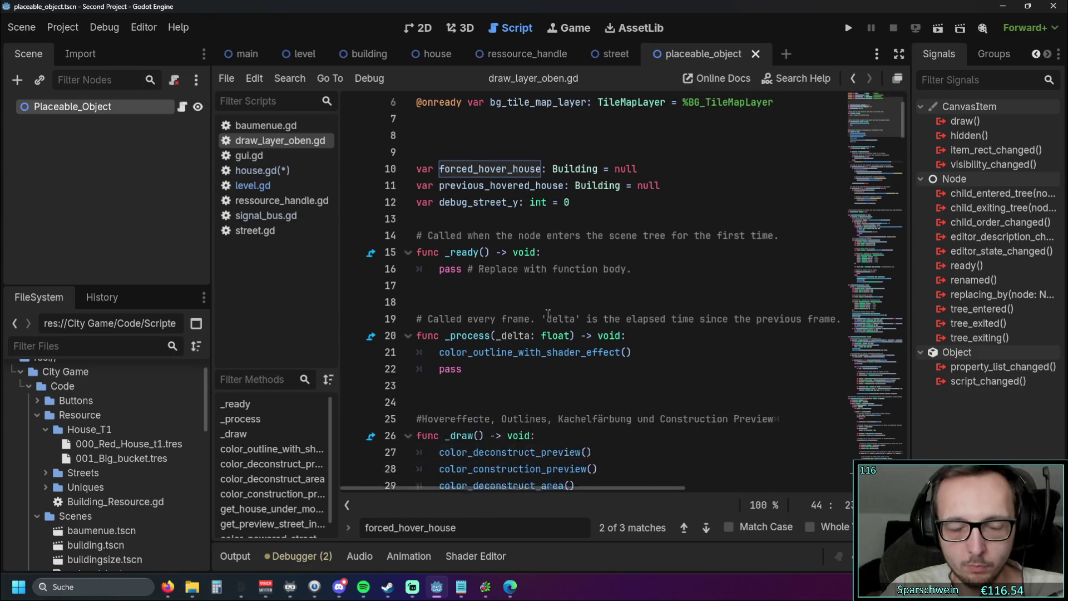
{"action": "left_click", "coordinate": [565, 238]}
{"action": "key", "text": "Return"}
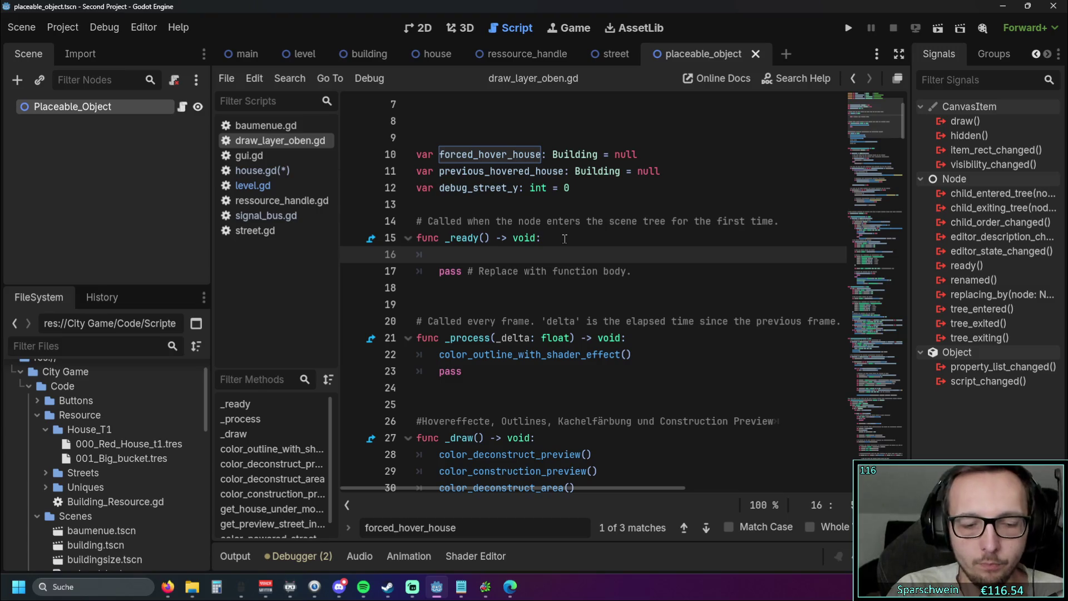
{"action": "type", "text": "Sign"}
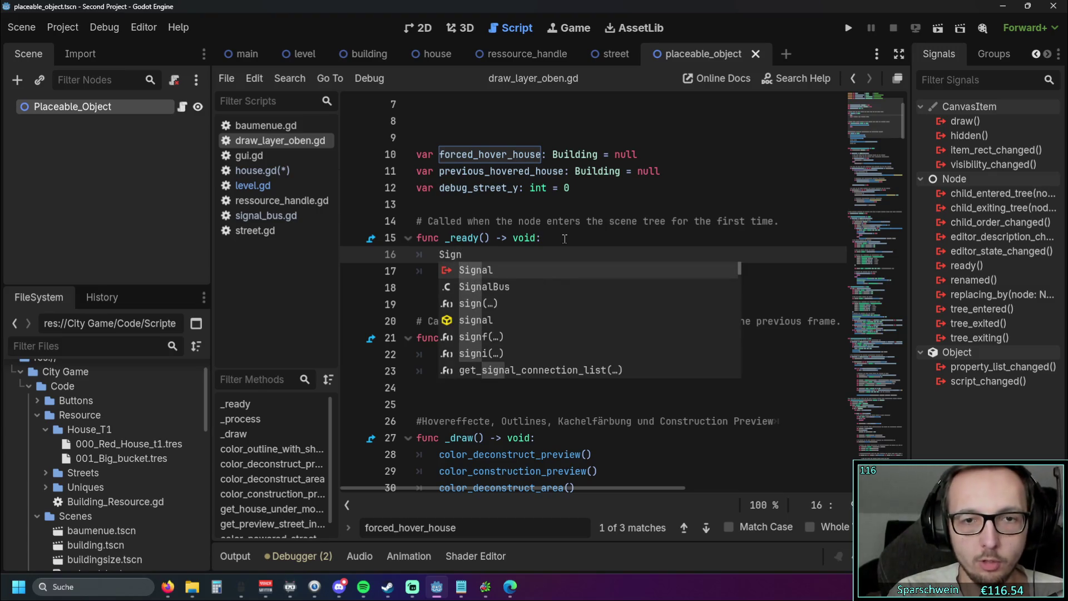
{"action": "key", "text": "Down"}
{"action": "key", "text": "Return"}
{"action": "type", "text": "."}
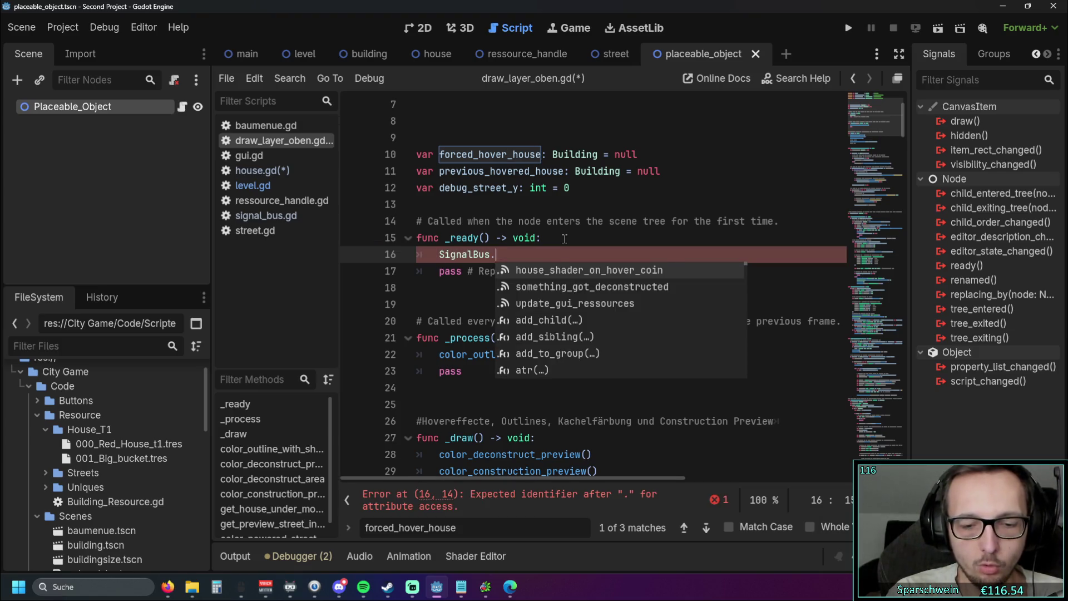
{"action": "type", "text": "conne"}
{"action": "key", "text": "Return"}
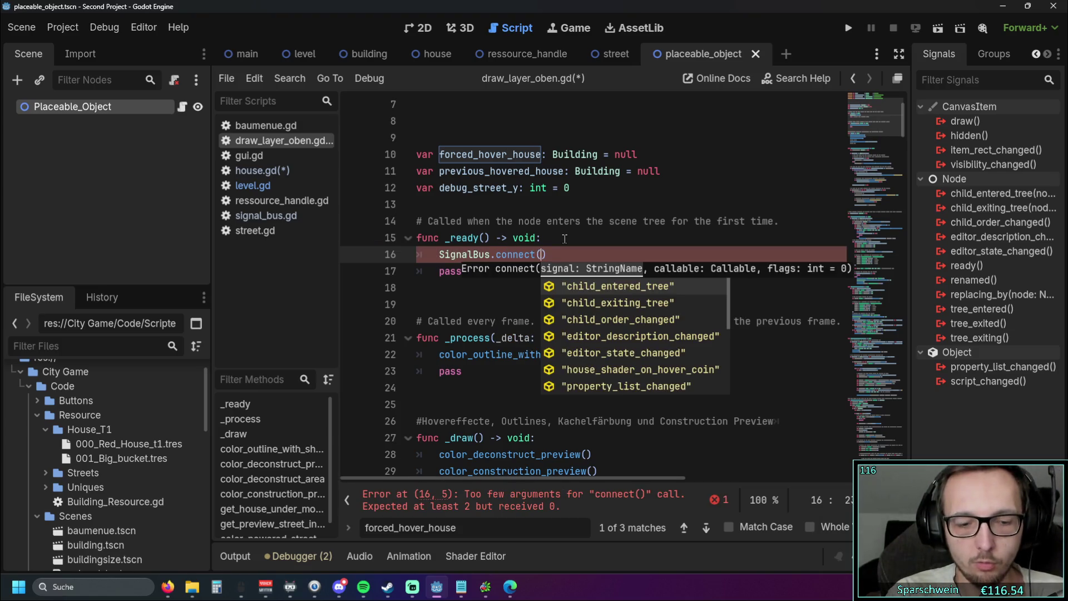
{"action": "type", "text": "\""}
{"action": "type", "text": "hou"}
{"action": "key", "text": "Return"}
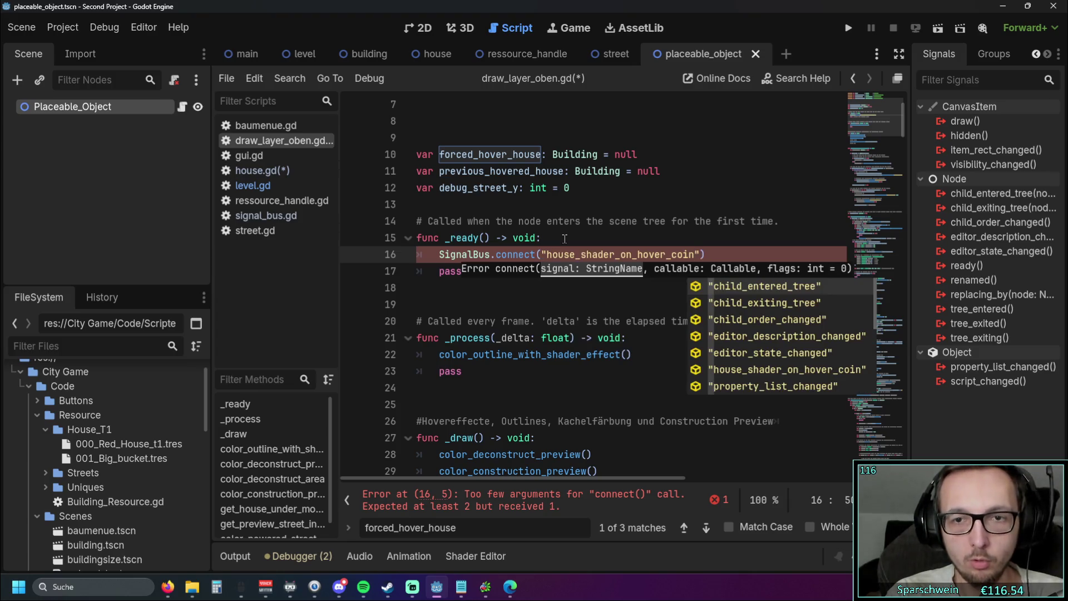
{"action": "type", "text": ","}
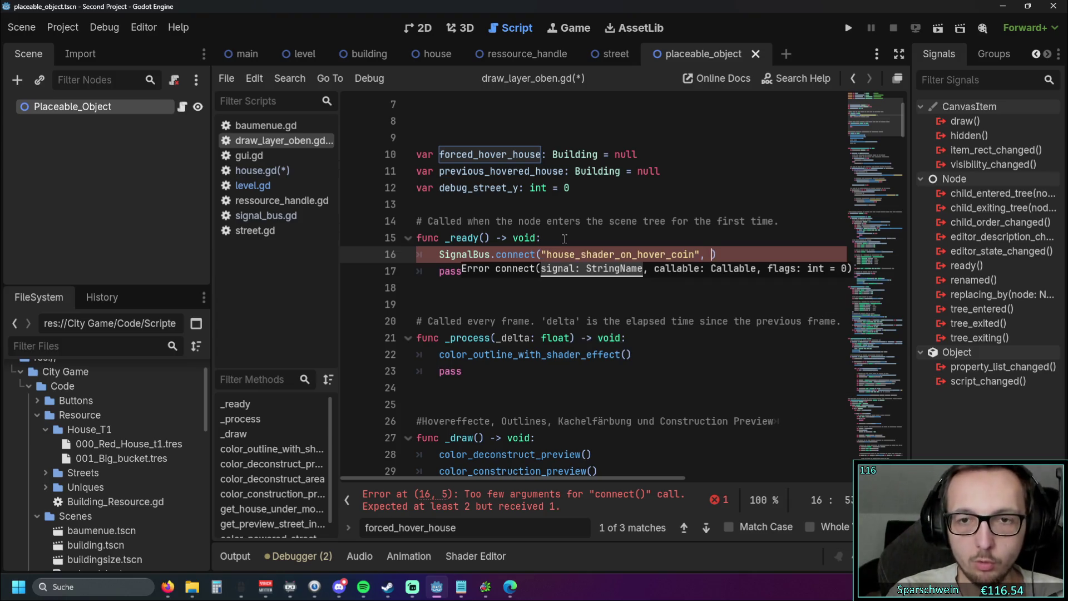
- Copy the color_outline_with_shader_effect() call and paste it as the connect callback
{"action": "scroll", "coordinate": [519, 255], "scroll_direction": "down", "scroll_amount": 3}
{"action": "scroll", "coordinate": [519, 256], "scroll_direction": "down", "scroll_amount": 4}
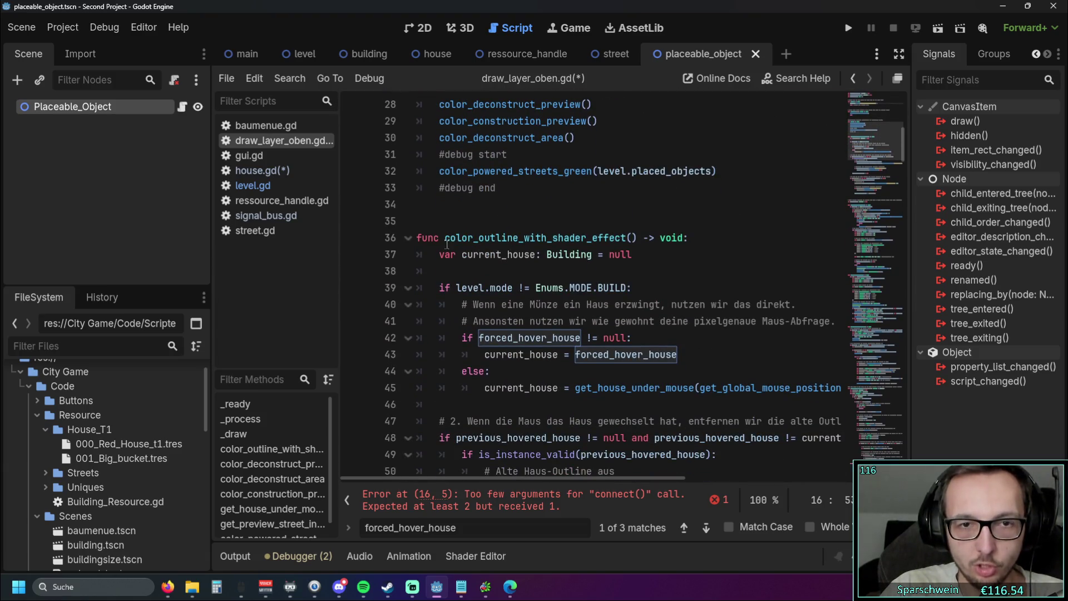
{"action": "left_click_drag", "start_coordinate": [446, 238], "coordinate": [638, 238]}
{"action": "key", "text": "ctrl+c"}
{"action": "scroll", "coordinate": [652, 242], "scroll_direction": "up", "scroll_amount": 6}
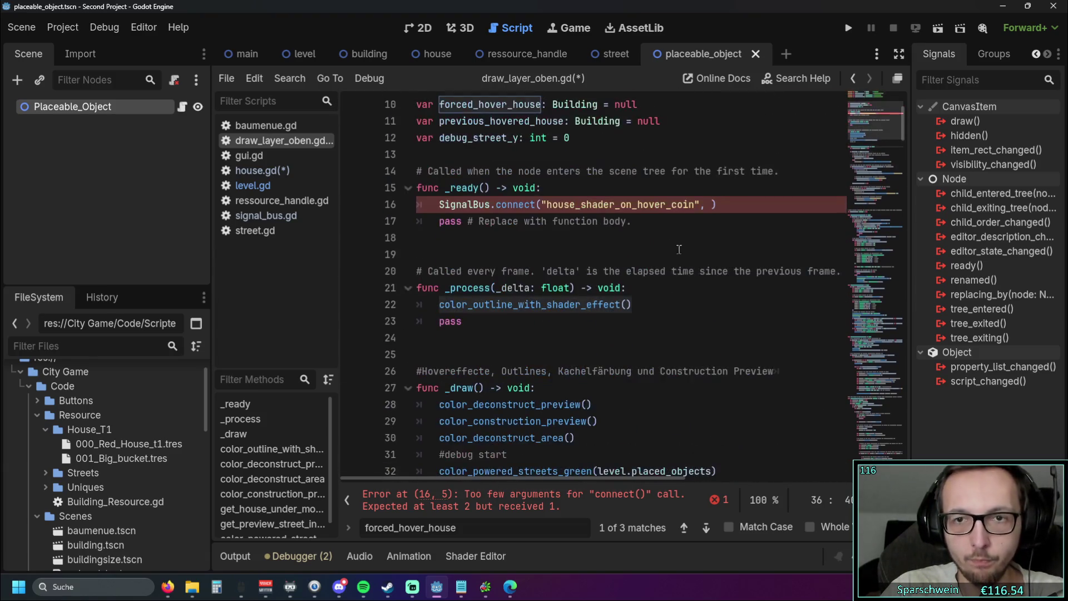
{"action": "left_click", "coordinate": [705, 204]}
{"action": "key", "text": "ctrl+v"}
{"action": "left_click", "coordinate": [651, 245]}
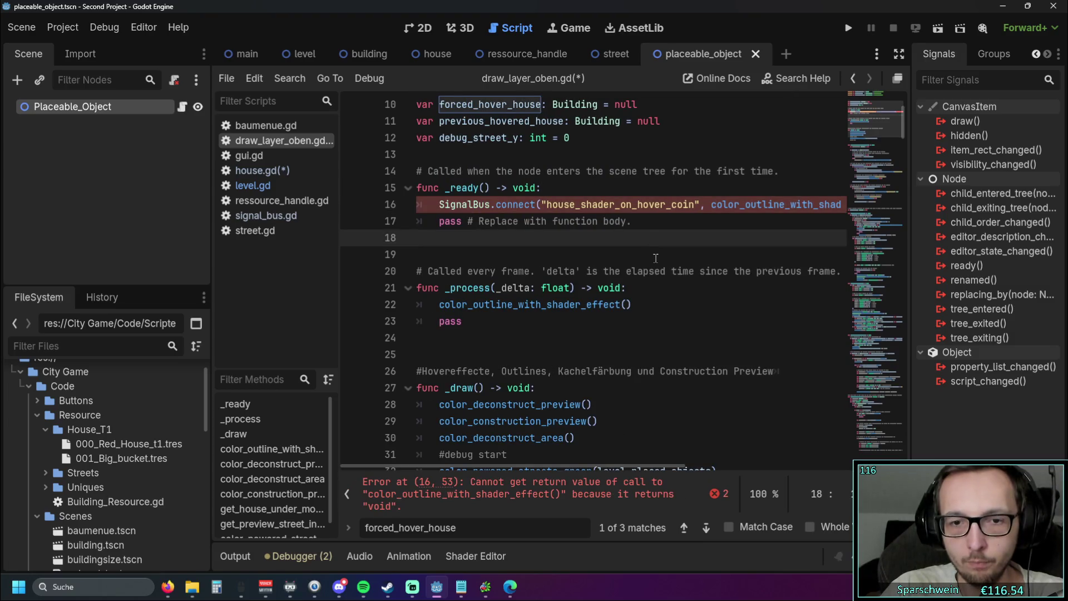
{"action": "mouse_move", "coordinate": [552, 466]}
{"action": "left_mouse_down"}
{"action": "mouse_move", "coordinate": [563, 466]}
{"action": "mouse_move", "coordinate": [539, 465]}
{"action": "left_mouse_up"}
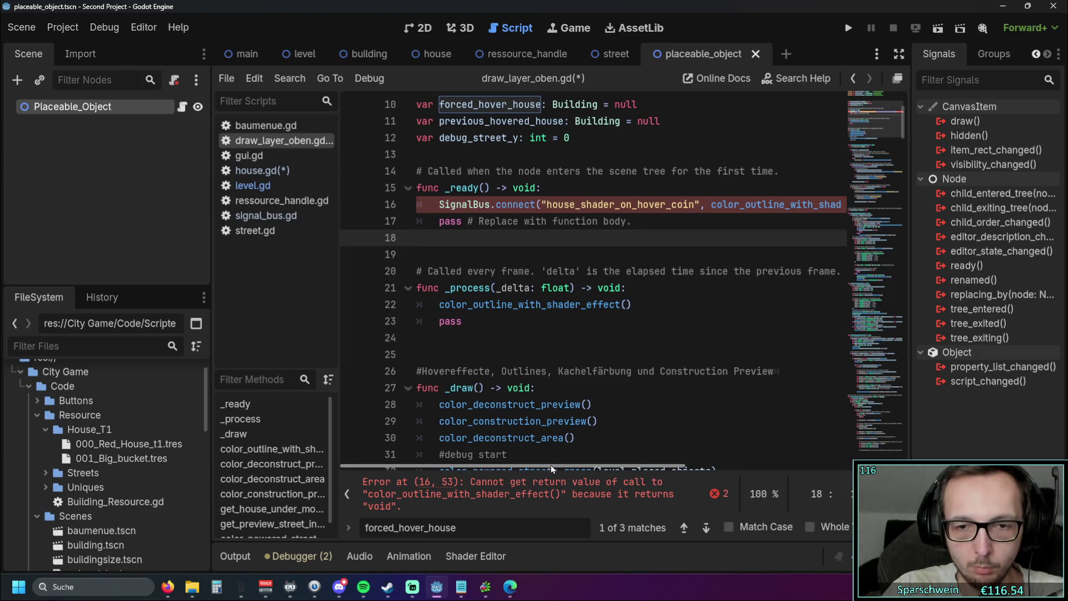
{"action": "scroll", "coordinate": [608, 358], "scroll_direction": "down", "scroll_amount": 5}
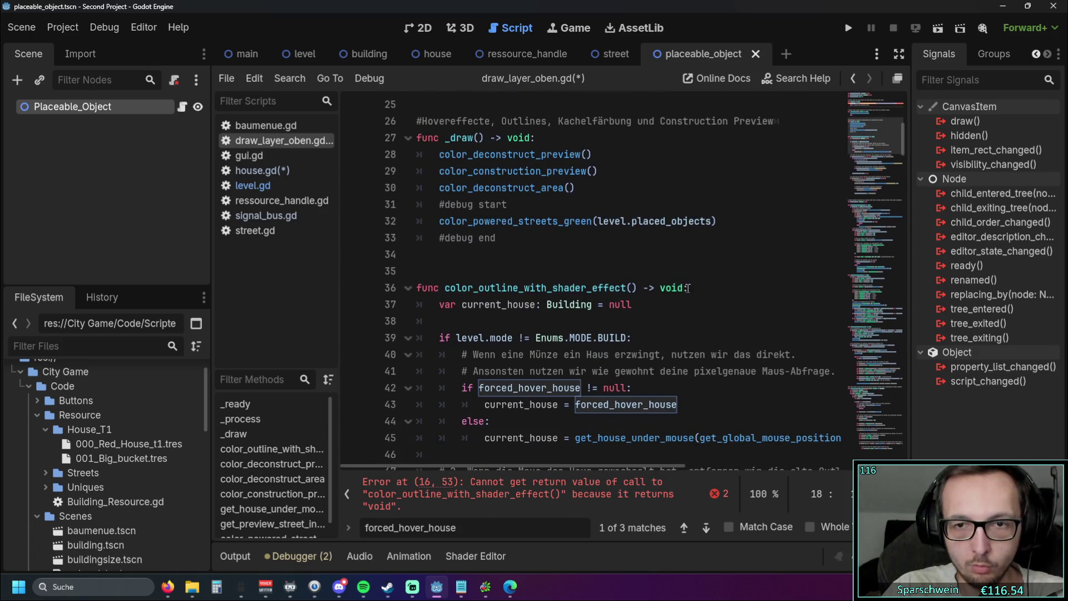
- Delete the '-> void' return type from color_outline_with_shader_effect on line 36
{"action": "left_click_drag", "start_coordinate": [686, 287], "coordinate": [643, 287]}
{"action": "key", "text": "BackSpace"}
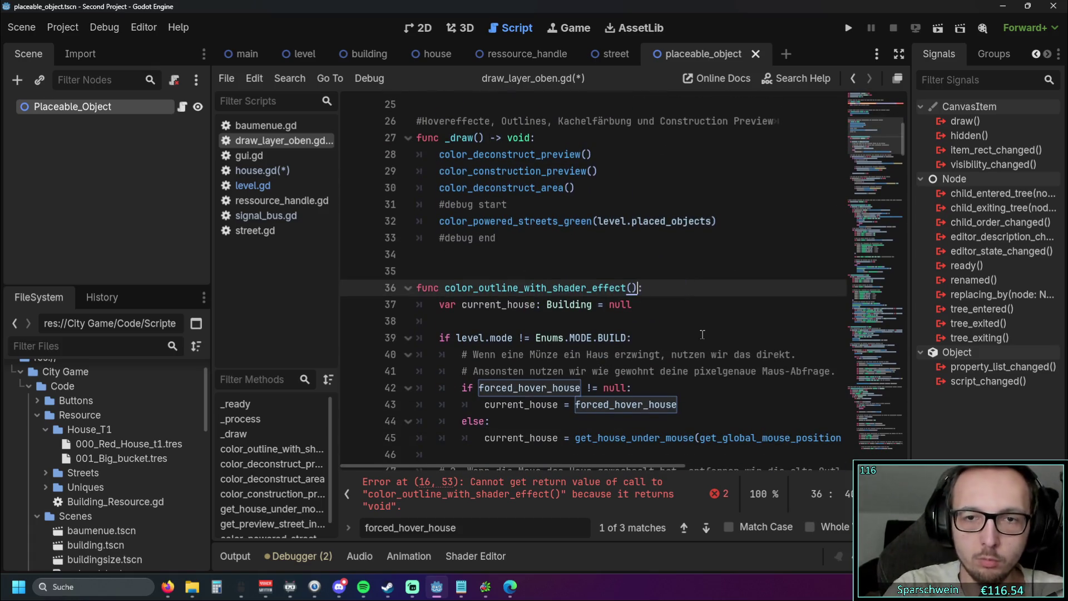
{"action": "left_click", "coordinate": [708, 308]}
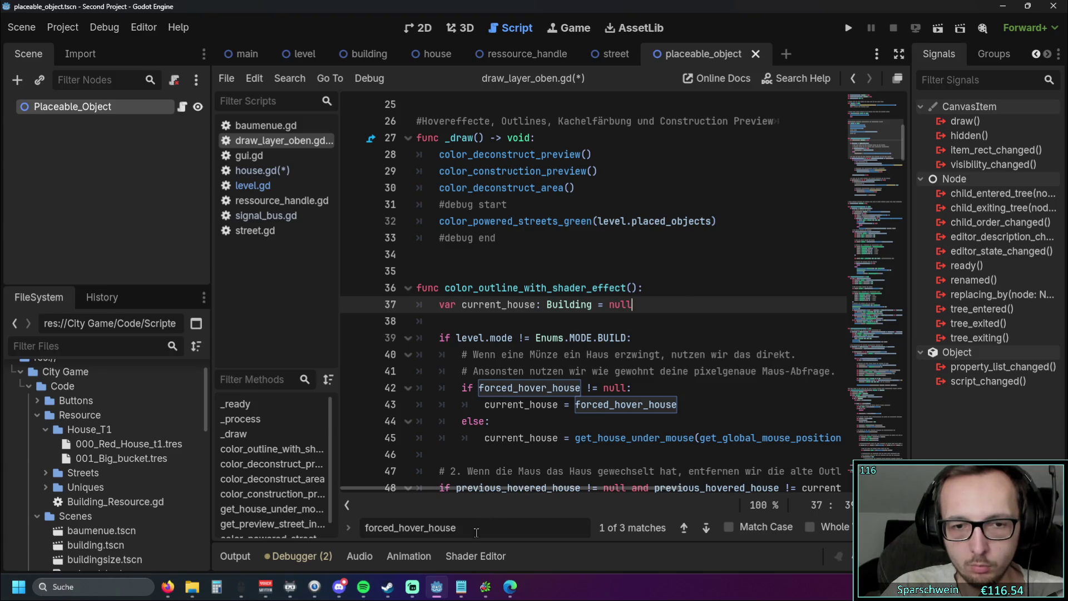
- Clear the Find bar text and run the project
{"action": "key", "text": "ctrl+f"}
{"action": "key", "text": "BackSpace"}
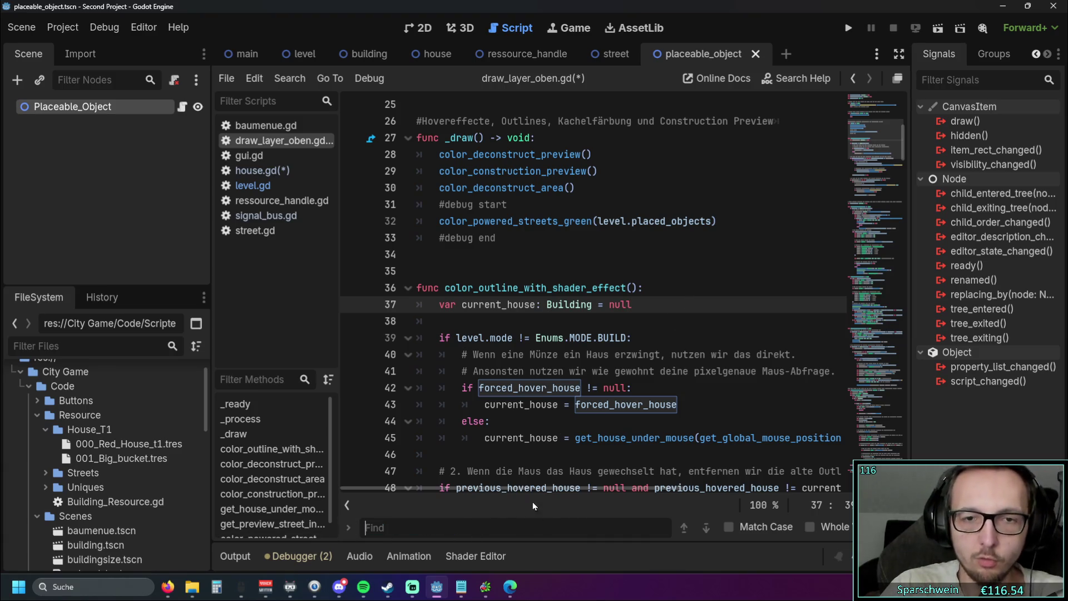
{"action": "left_click", "coordinate": [556, 321]}
{"action": "scroll", "coordinate": [731, 300], "scroll_direction": "up", "scroll_amount": 3}
{"action": "scroll", "coordinate": [706, 227], "scroll_direction": "down", "scroll_amount": 4}
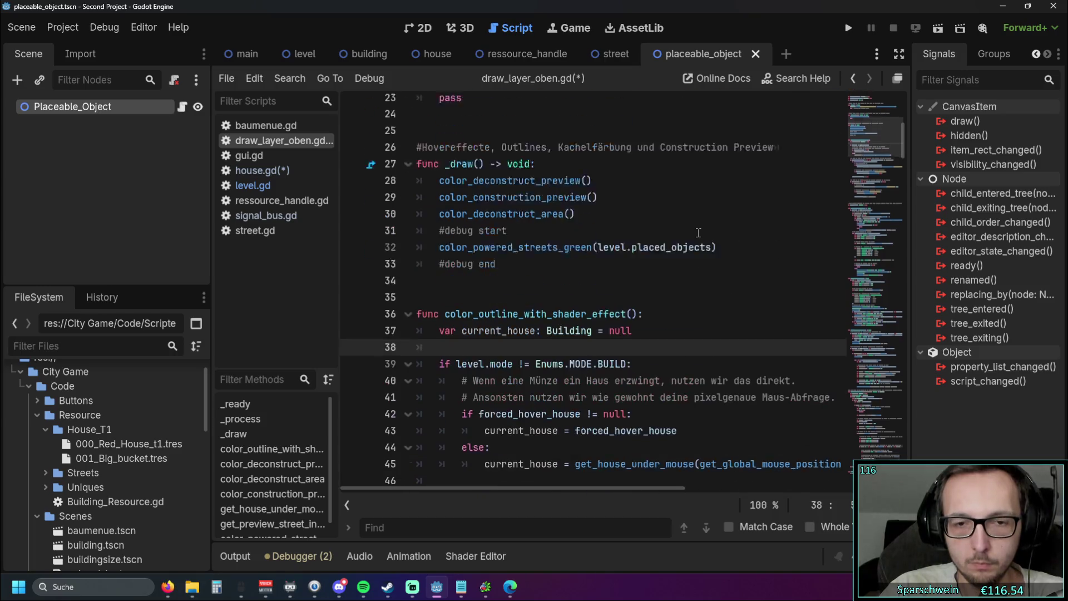
{"action": "left_click_drag", "start_coordinate": [679, 354], "coordinate": [398, 339]}
{"action": "left_click", "coordinate": [606, 303]}
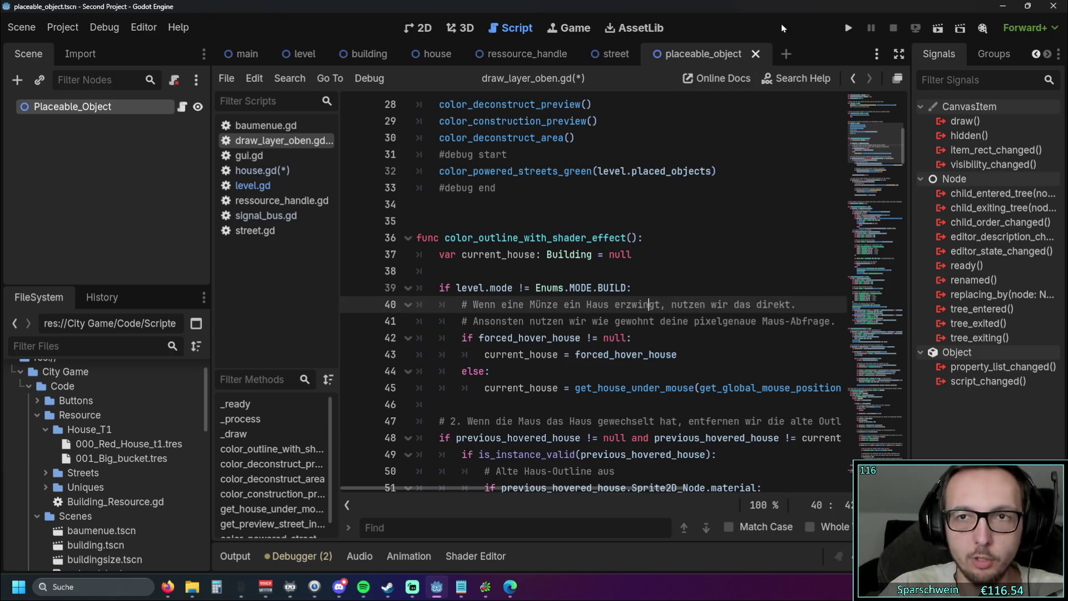
- Rerun the game, check the debugger output, and compare street.gd's connect call
{"action": "key", "text": "F5"}
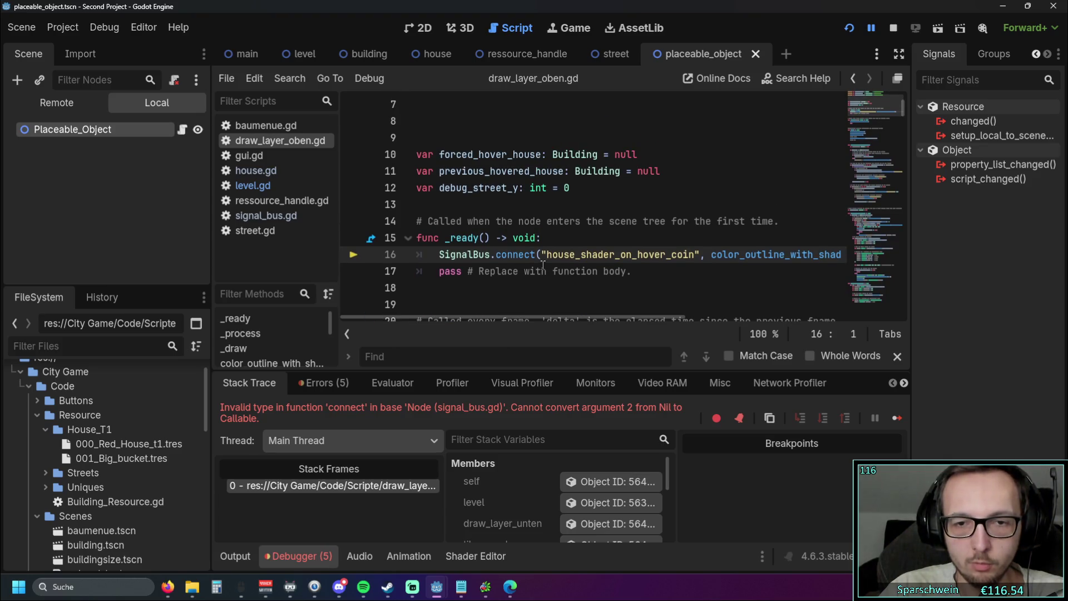
{"action": "mouse_move", "coordinate": [513, 314]}
{"action": "left_mouse_down"}
{"action": "mouse_move", "coordinate": [593, 316]}
{"action": "mouse_move", "coordinate": [498, 311]}
{"action": "left_mouse_up"}
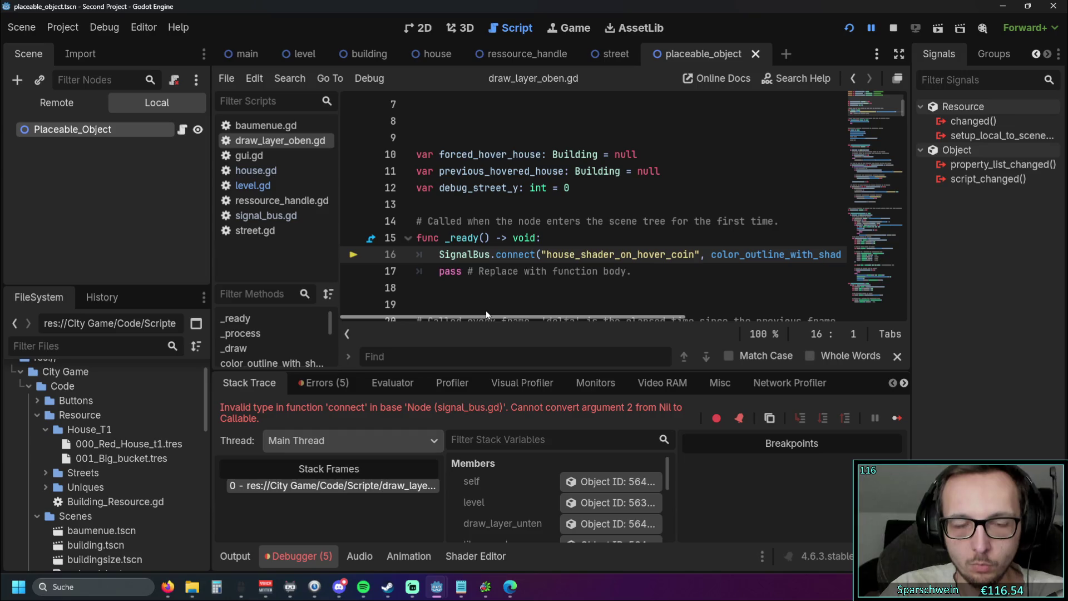
{"action": "left_click", "coordinate": [306, 563]}
{"action": "left_click", "coordinate": [303, 558]}
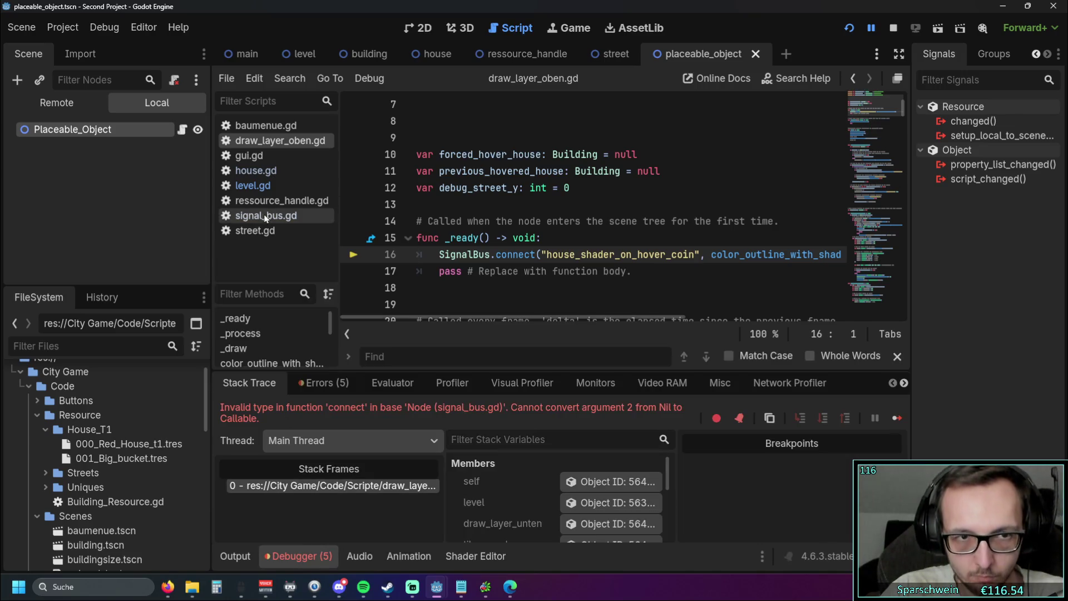
{"action": "left_click", "coordinate": [265, 218]}
{"action": "left_click", "coordinate": [269, 230]}
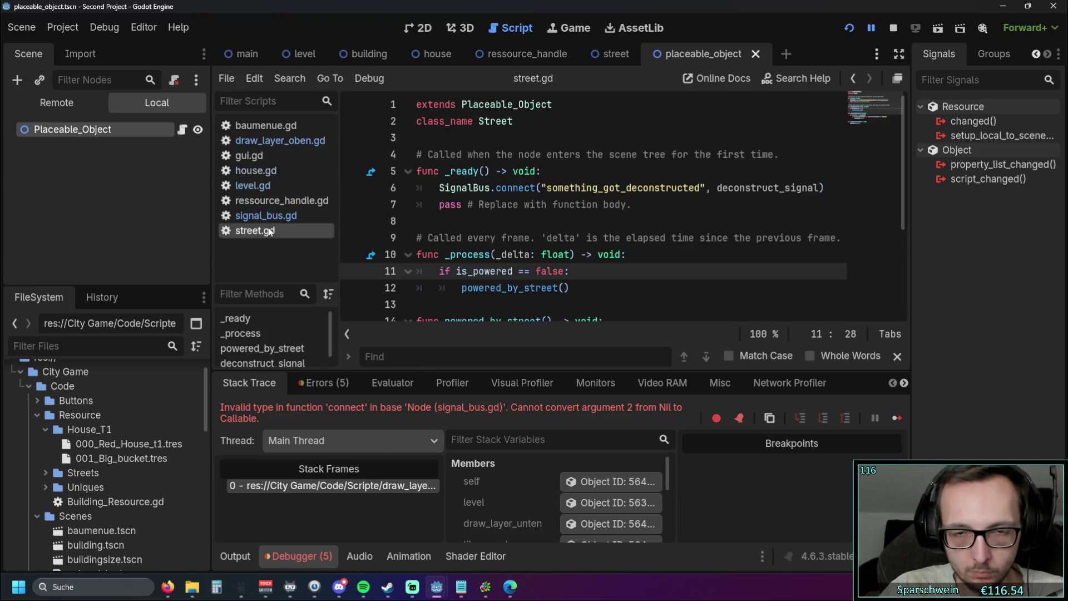
{"action": "scroll", "coordinate": [644, 211], "scroll_direction": "down", "scroll_amount": 1}
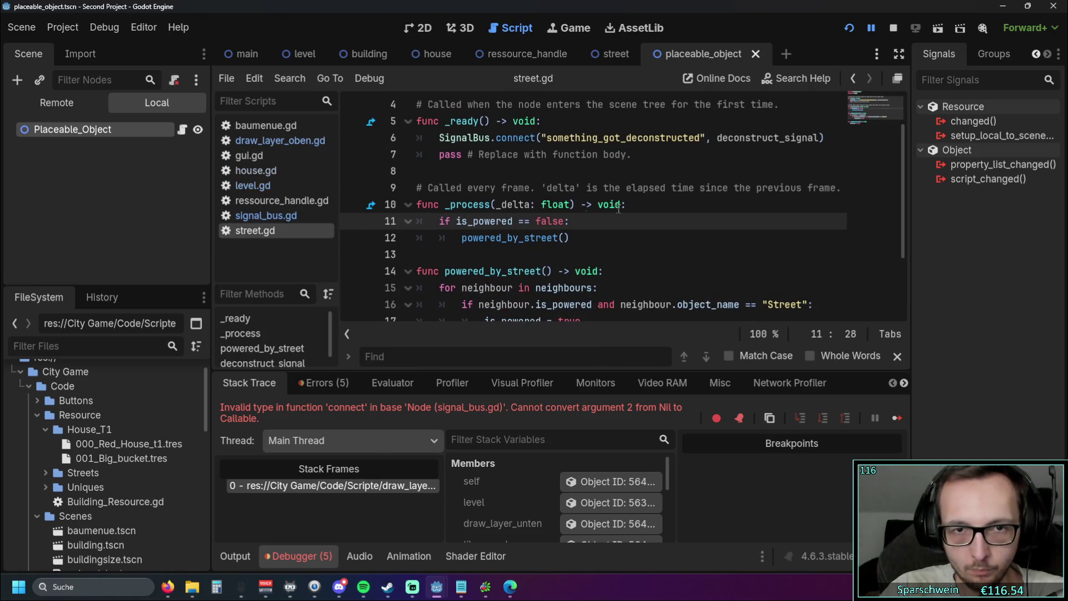
- In house.gd, remove the true and false arguments from the emits on lines 122 and 133
{"action": "left_click", "coordinate": [272, 171]}
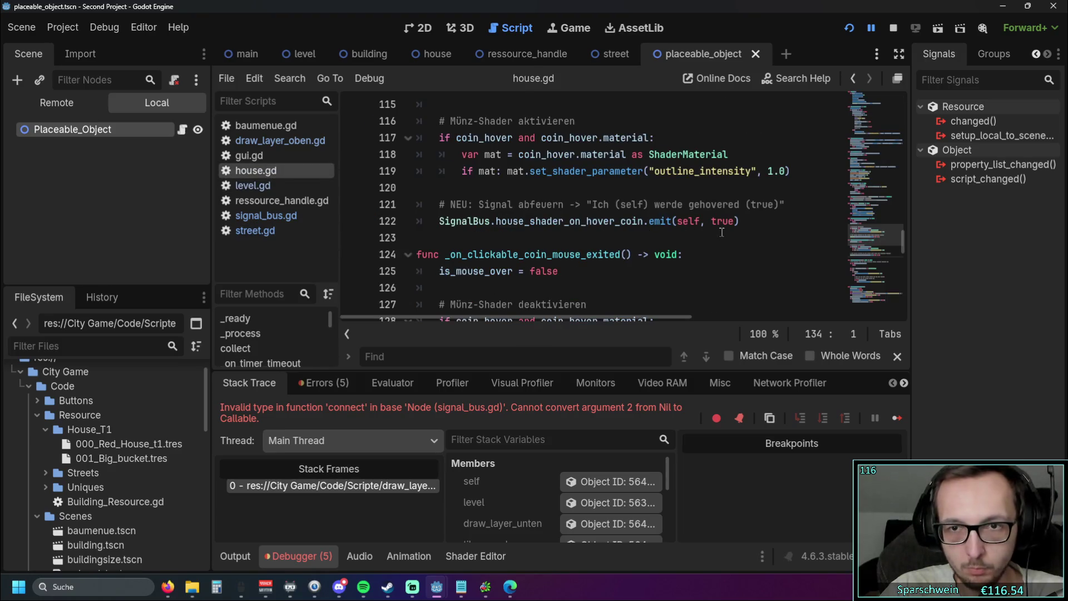
{"action": "scroll", "coordinate": [719, 234], "scroll_direction": "down", "scroll_amount": 2}
{"action": "scroll", "coordinate": [719, 234], "scroll_direction": "down", "scroll_amount": 1}
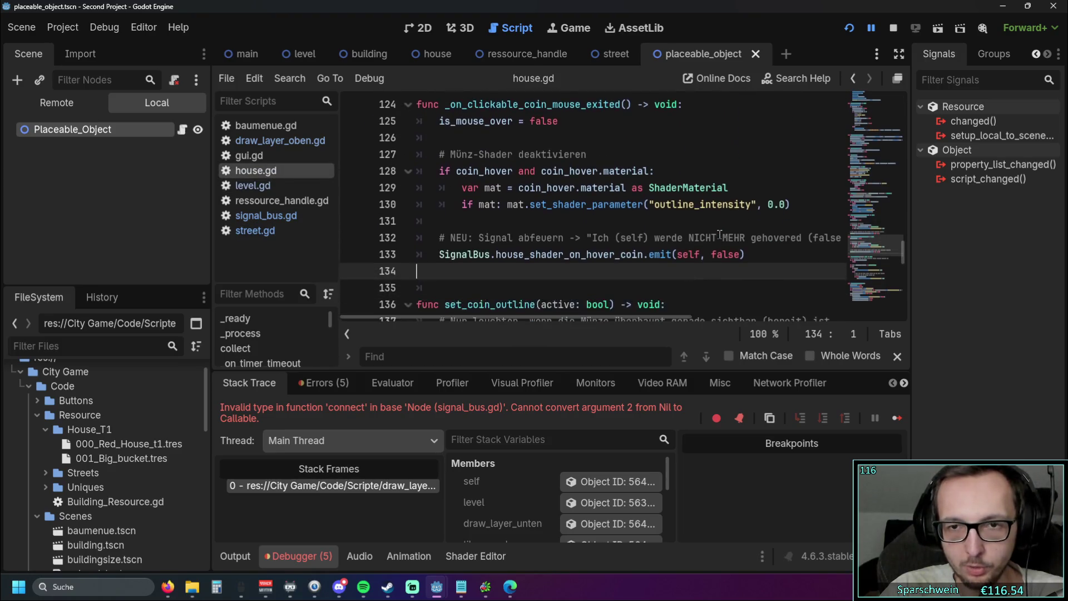
{"action": "scroll", "coordinate": [719, 234], "scroll_direction": "up", "scroll_amount": 1}
{"action": "left_click", "coordinate": [741, 304]}
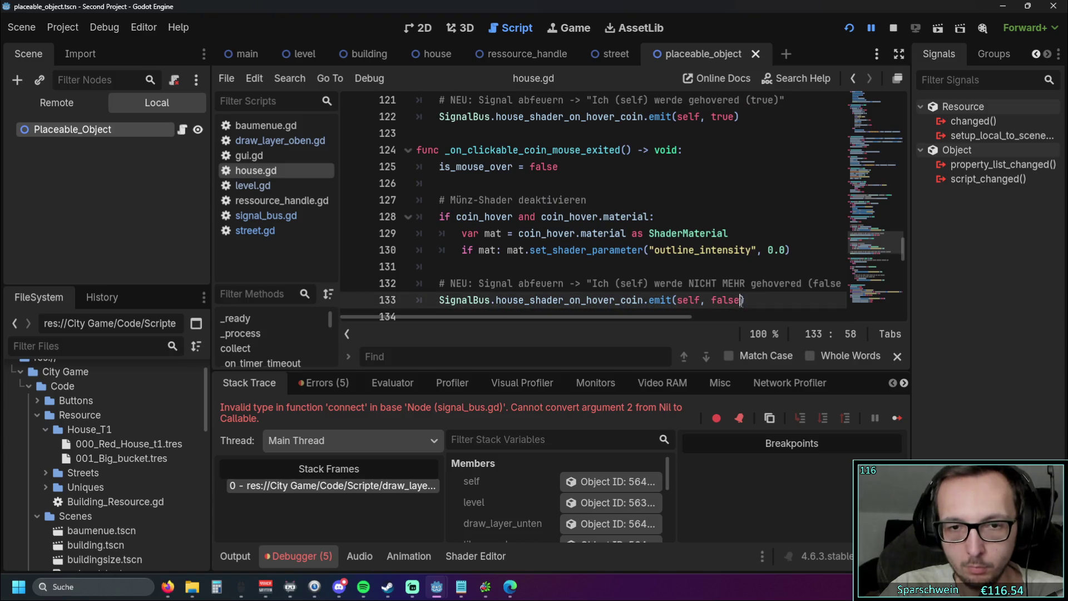
{"action": "key", "text": "BackSpace"}
{"action": "key", "text": "BackSpace"}
{"action": "key", "text": "BackSpace"}
{"action": "scroll", "coordinate": [748, 222], "scroll_direction": "up", "scroll_amount": 1}
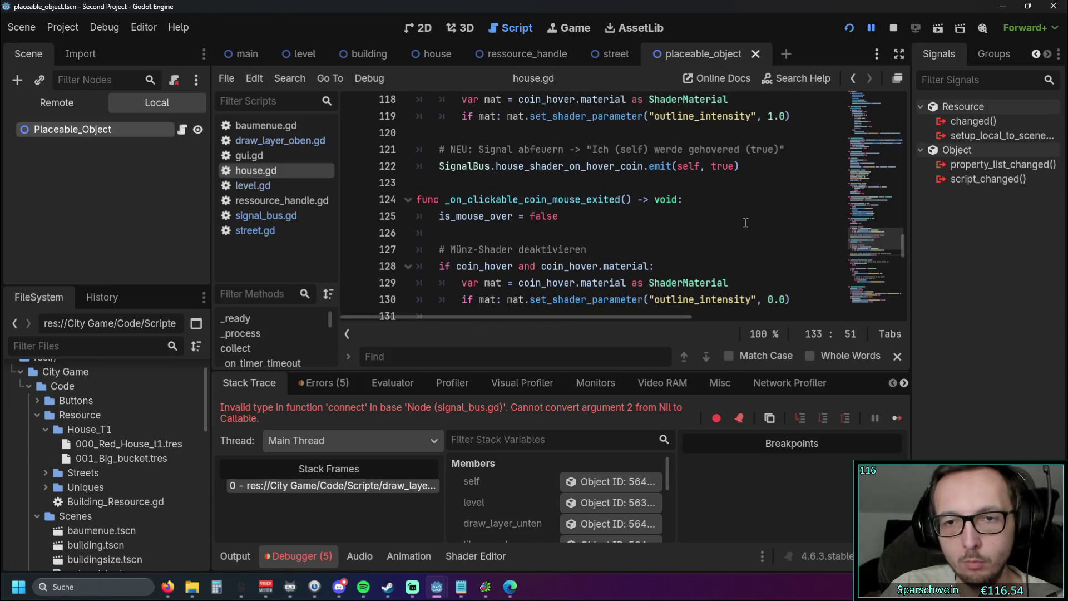
{"action": "left_click", "coordinate": [740, 167]}
{"action": "key", "text": "BackSpace"}
{"action": "key", "text": "BackSpace"}
{"action": "key", "text": "BackSpace"}
{"action": "left_click", "coordinate": [729, 201]}
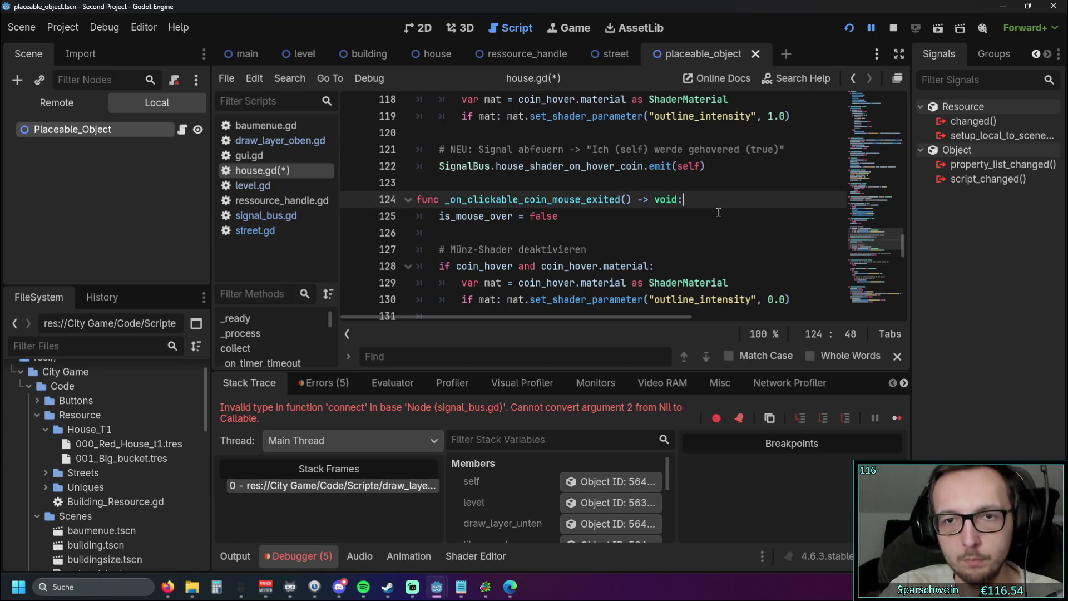
{"action": "scroll", "coordinate": [729, 211], "scroll_direction": "down", "scroll_amount": 2}
{"action": "left_click", "coordinate": [848, 27]}
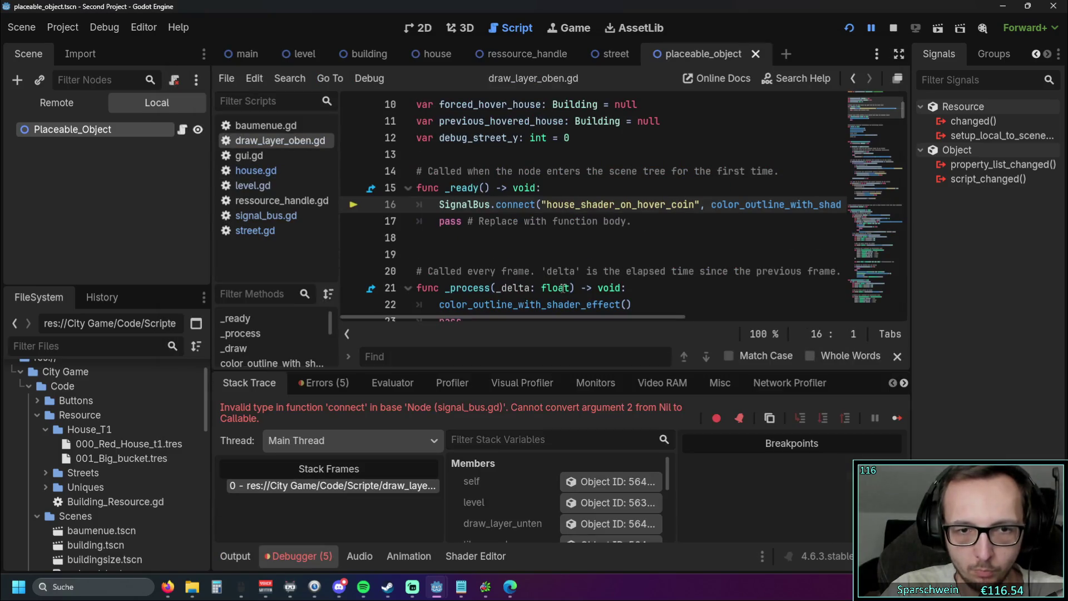
- Pass color_outline_with_shader_effect without parentheses on line 16 and rerun the game
{"action": "mouse_move", "coordinate": [563, 287]}
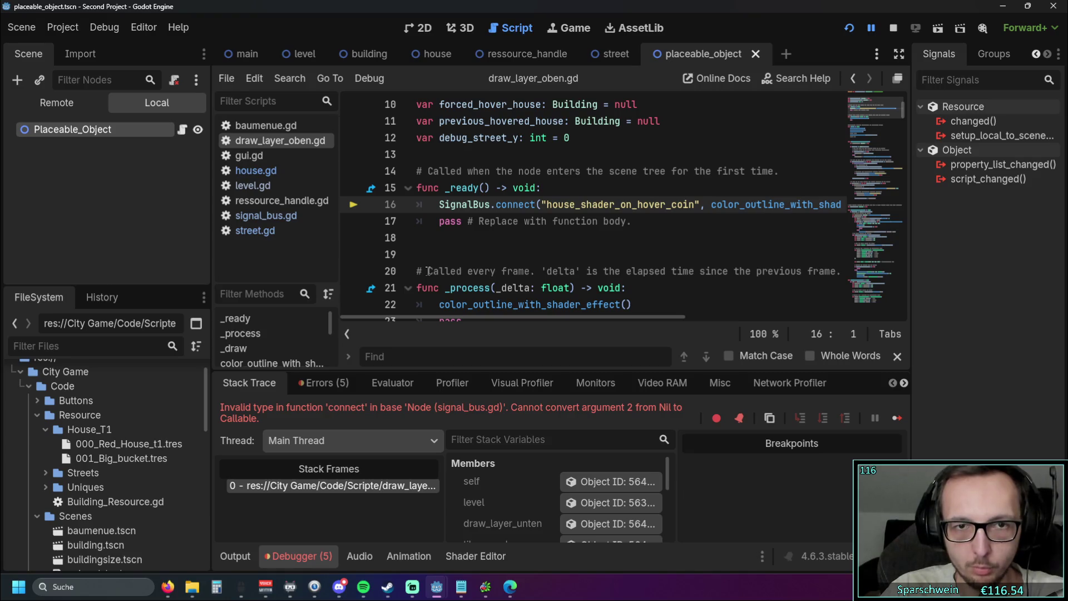
{"action": "mouse_move", "coordinate": [521, 320]}
{"action": "left_mouse_down"}
{"action": "mouse_move", "coordinate": [582, 315]}
{"action": "mouse_move", "coordinate": [504, 310]}
{"action": "mouse_move", "coordinate": [554, 313]}
{"action": "left_mouse_up"}
{"action": "key", "text": "End"}
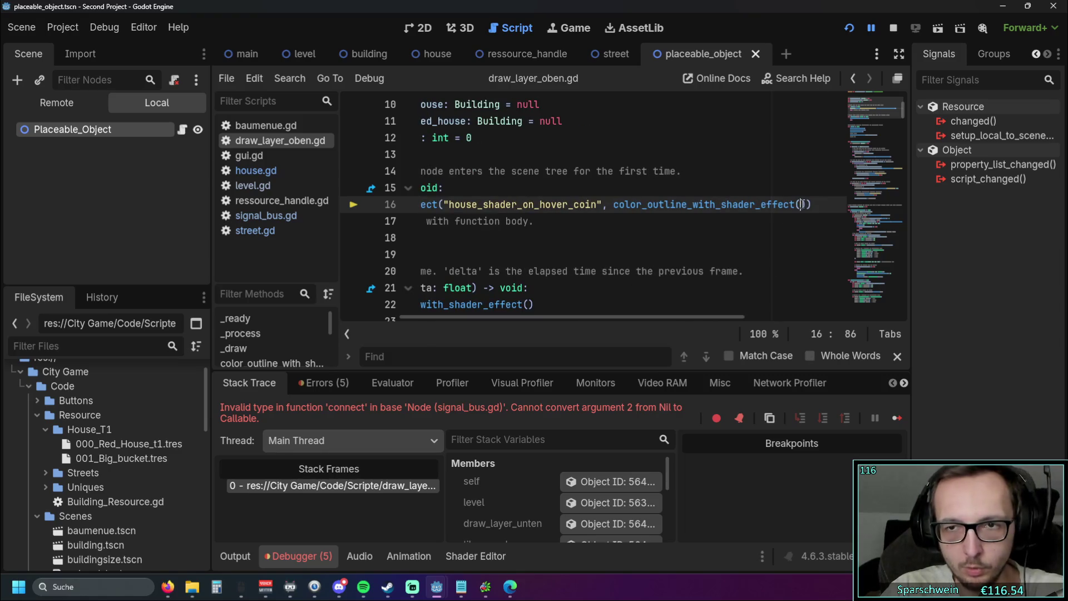
{"action": "left_click", "coordinate": [747, 247]}
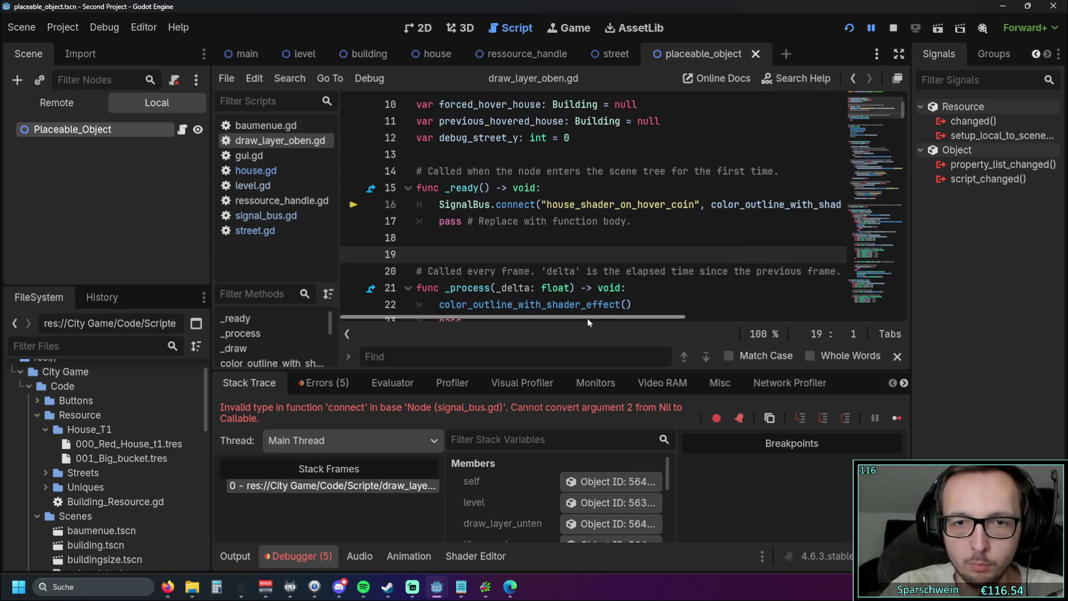
{"action": "left_click", "coordinate": [731, 205]}
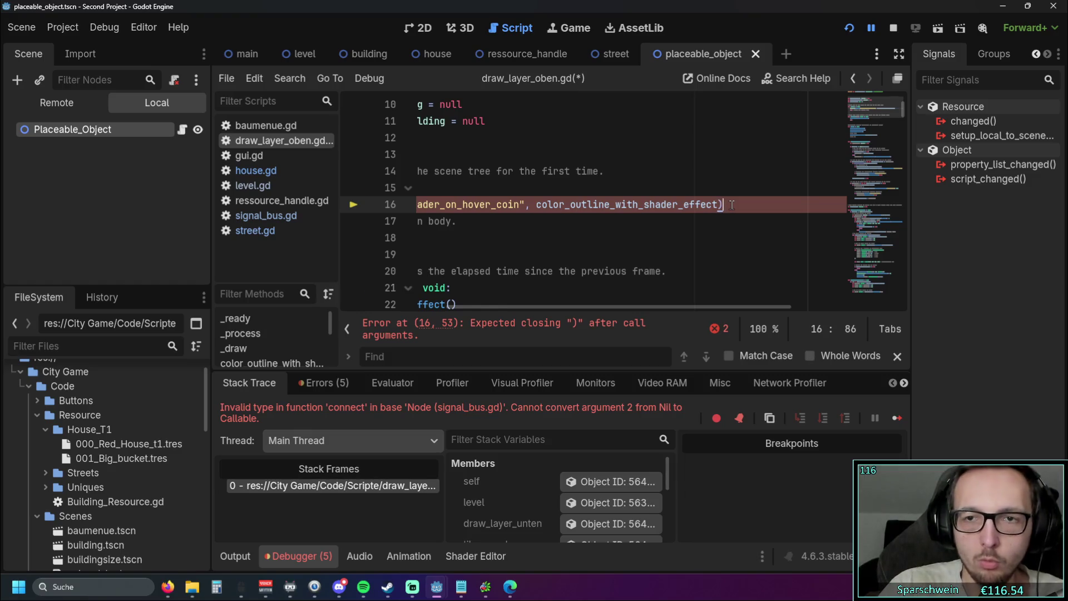
{"action": "type", "text": ")"}
{"action": "left_click", "coordinate": [849, 28]}
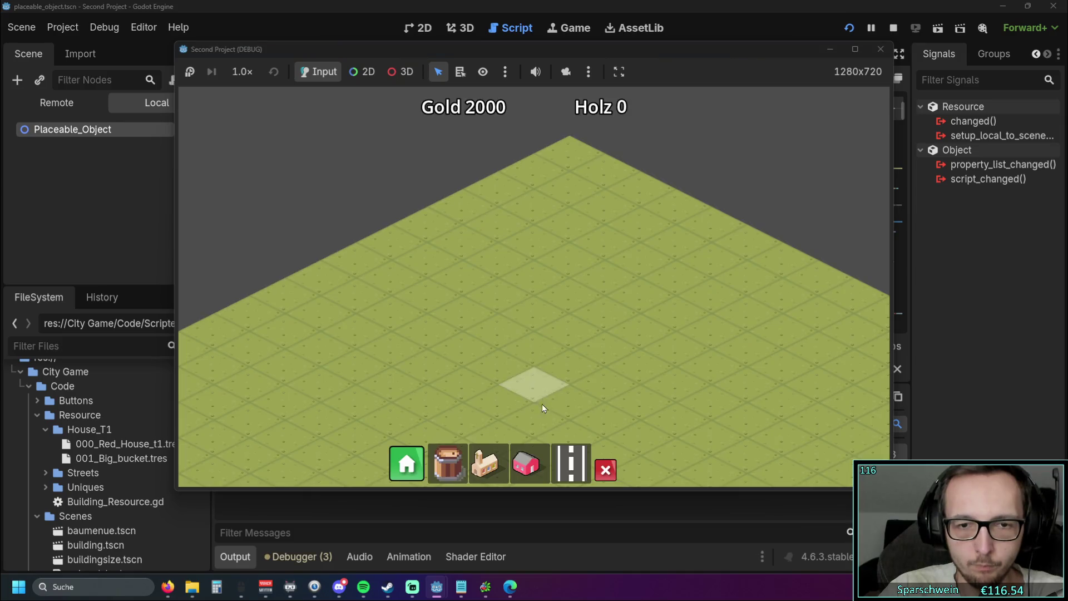
- Build a red house and a diagonal road beside it in the running game
{"action": "left_click", "coordinate": [526, 463]}
{"action": "left_click", "coordinate": [531, 306]}
{"action": "left_click", "coordinate": [571, 464]}
{"action": "left_click_drag", "start_coordinate": [675, 275], "coordinate": [488, 378]}
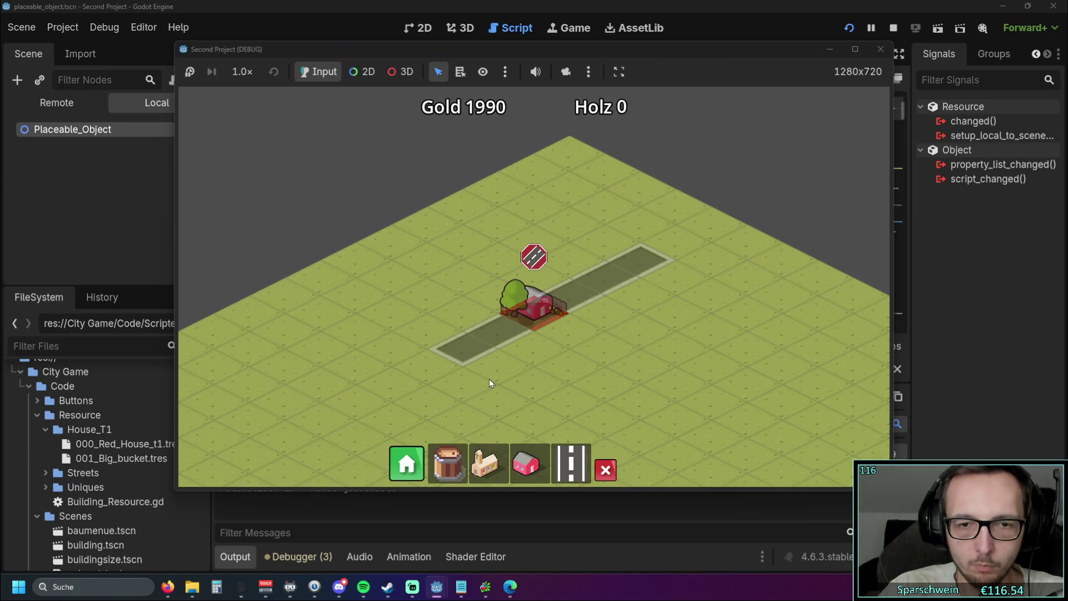
{"action": "left_click_drag", "start_coordinate": [664, 279], "coordinate": [491, 433]}
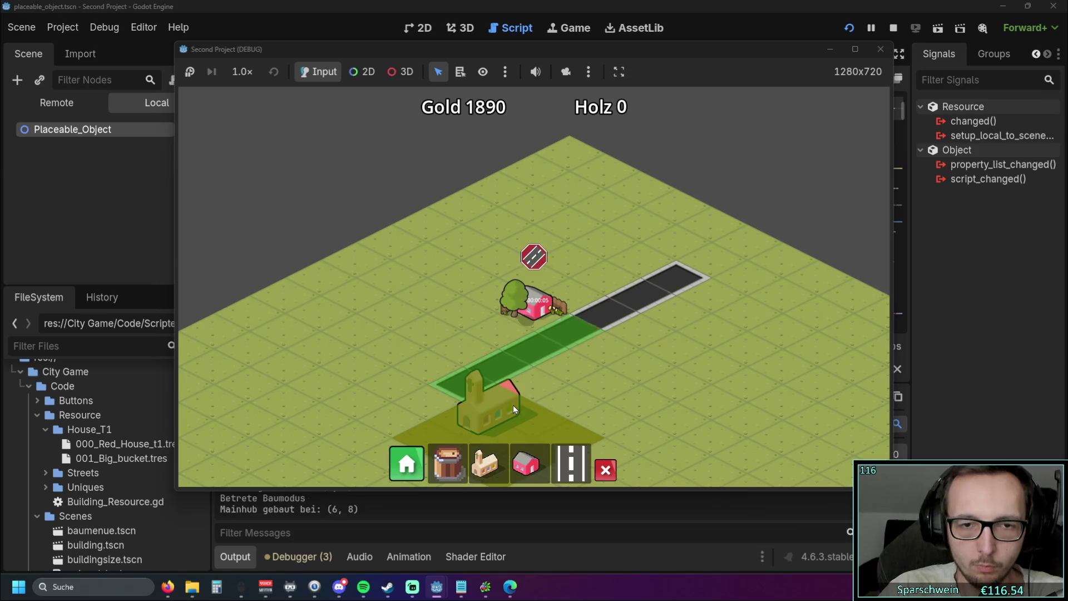
{"action": "scroll", "coordinate": [560, 367], "scroll_direction": "up", "scroll_amount": 1}
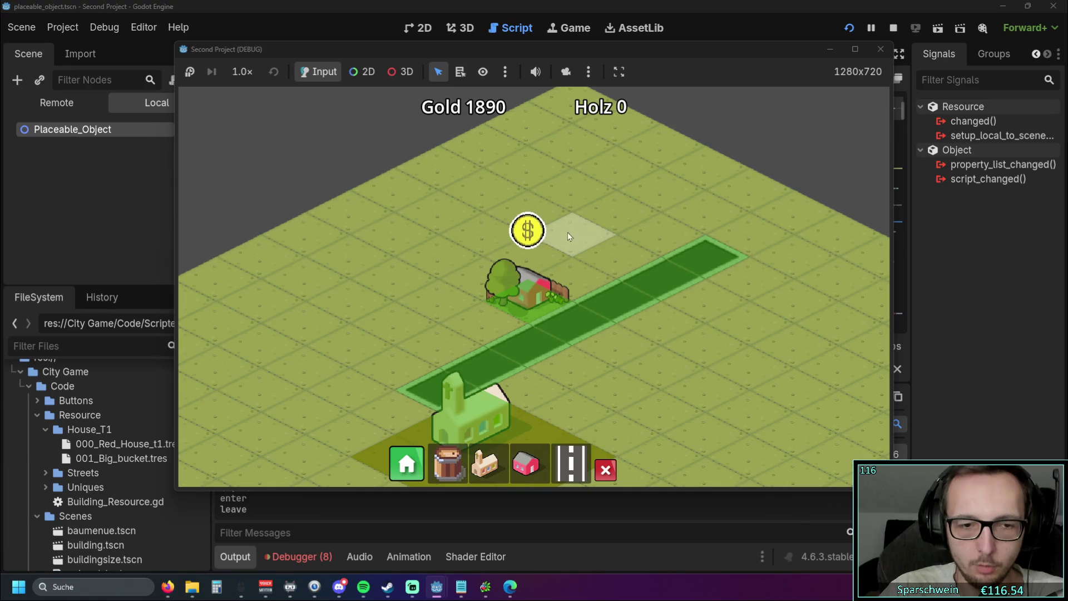
- Close the game and show the debugger's list of 21 errors
{"action": "left_click", "coordinate": [877, 50]}
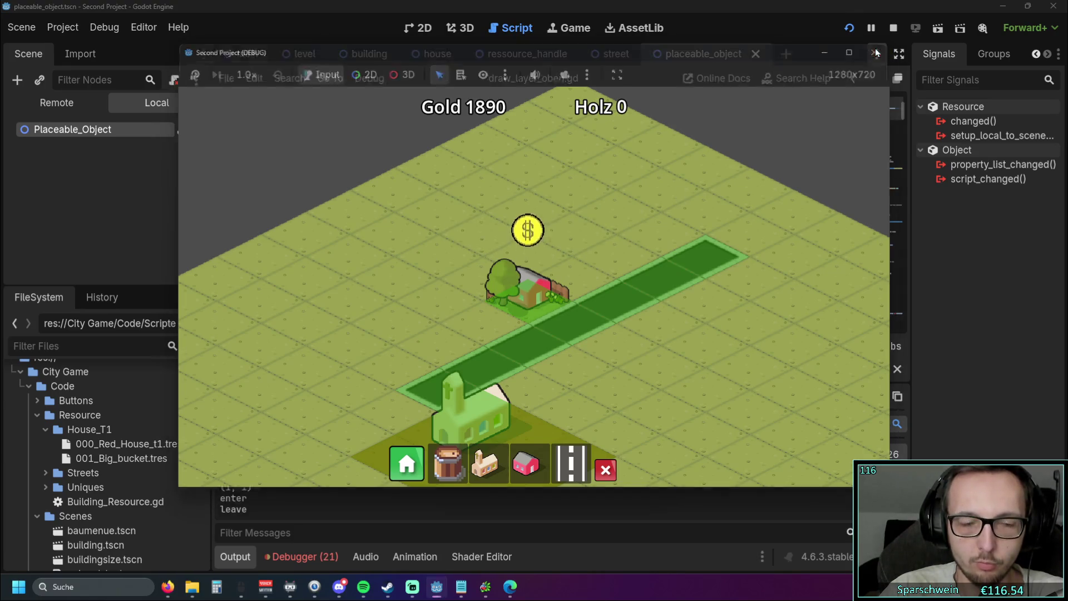
{"action": "left_click", "coordinate": [301, 556]}
{"action": "left_click", "coordinate": [336, 383]}
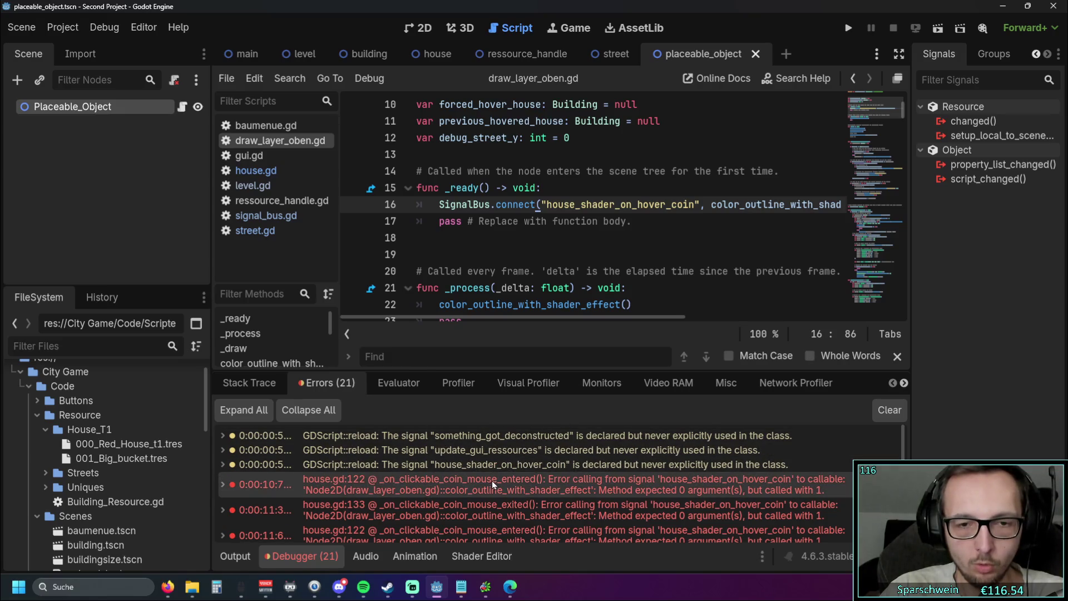
- Review the house.gd:122 errors: the coin-hover callback expected 0 arguments but received 1
{"action": "mouse_move", "coordinate": [488, 487]}
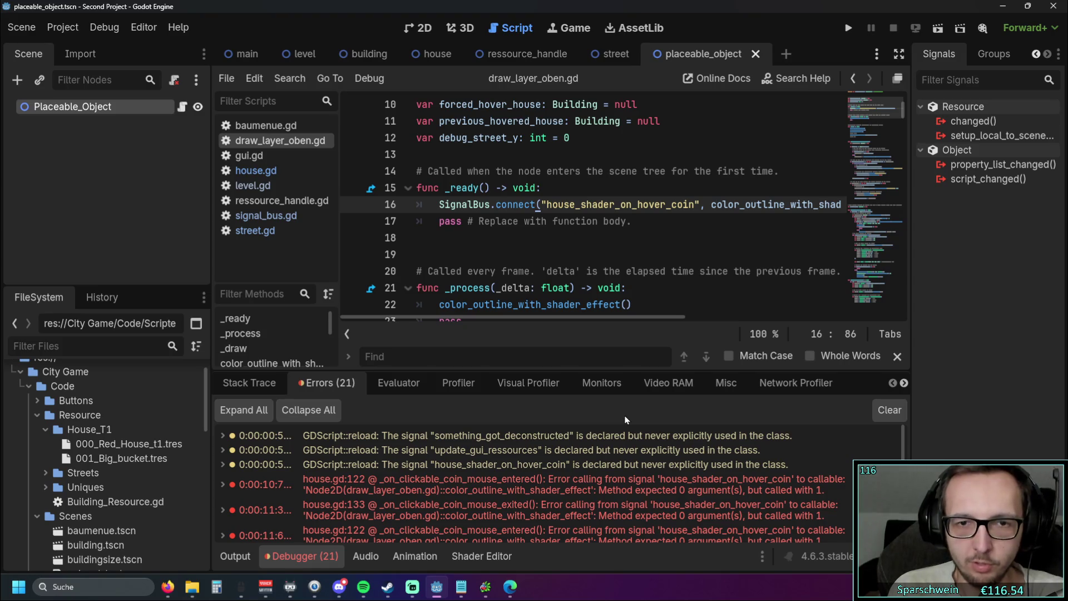
{"action": "scroll", "coordinate": [593, 206], "scroll_direction": "down", "scroll_amount": 2}
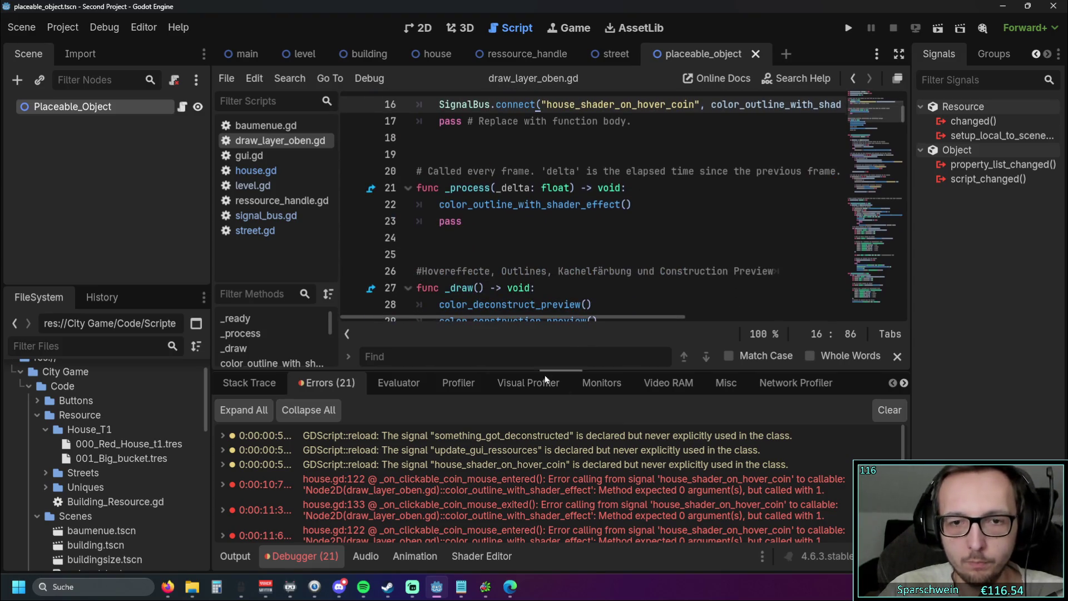
{"action": "scroll", "coordinate": [704, 259], "scroll_direction": "down", "scroll_amount": 1}
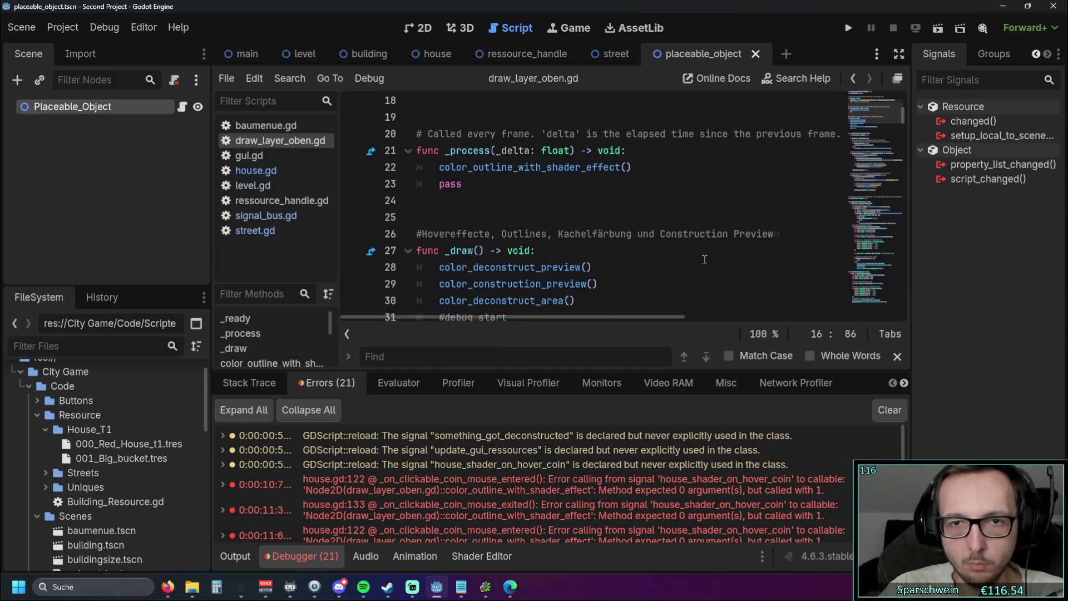
{"action": "scroll", "coordinate": [704, 259], "scroll_direction": "down", "scroll_amount": 8}
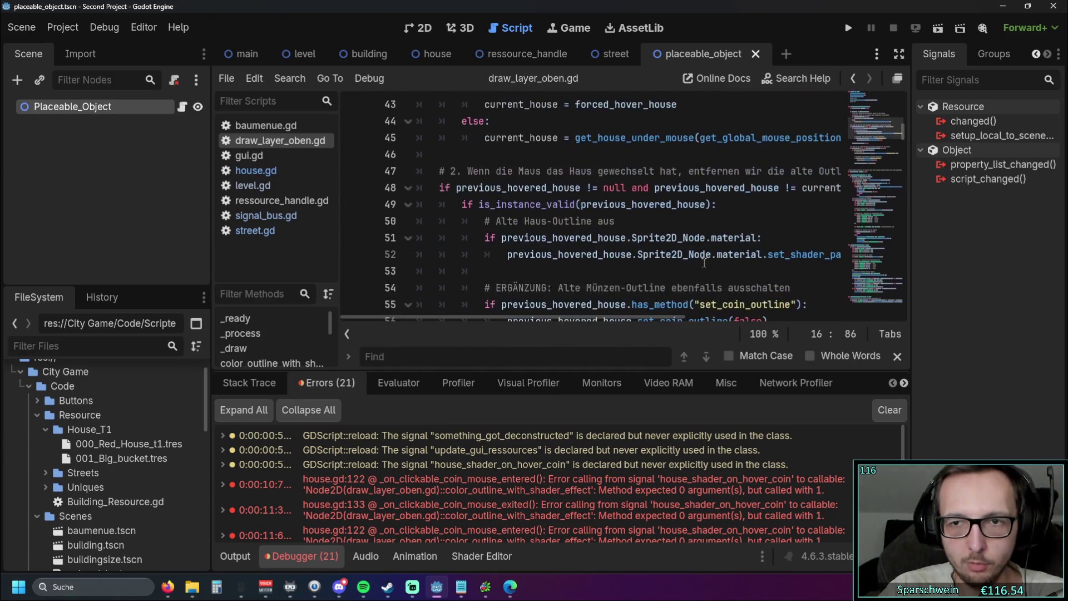
- Collapse the Debugger panel and scroll through draw_layer_oben.gd's coin outline code
{"action": "scroll", "coordinate": [704, 261], "scroll_direction": "down", "scroll_amount": 4}
{"action": "left_click", "coordinate": [313, 552]}
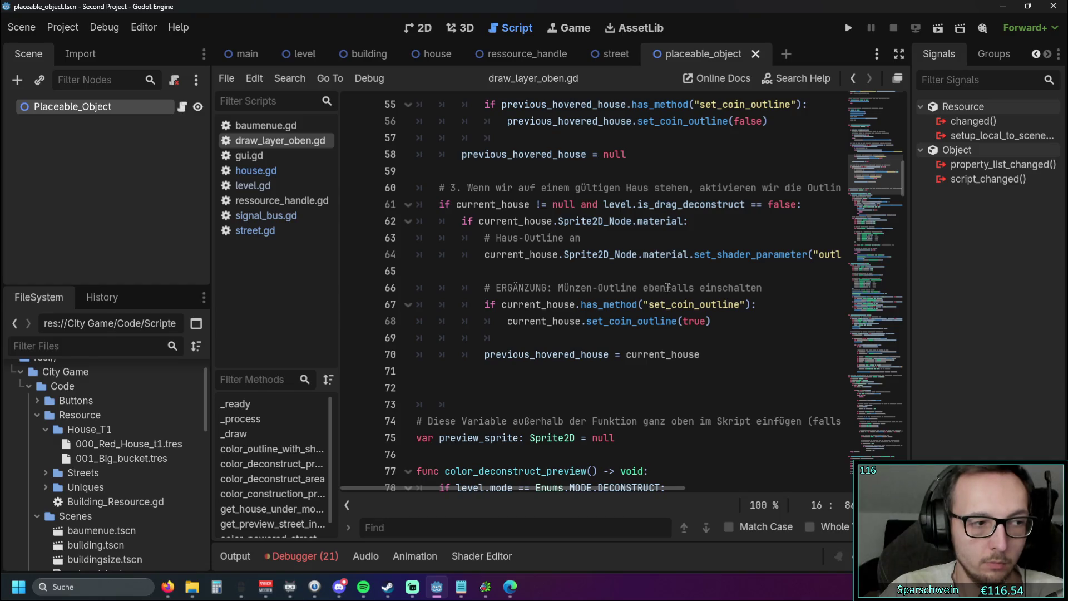
{"action": "scroll", "coordinate": [668, 286], "scroll_direction": "down", "scroll_amount": 8}
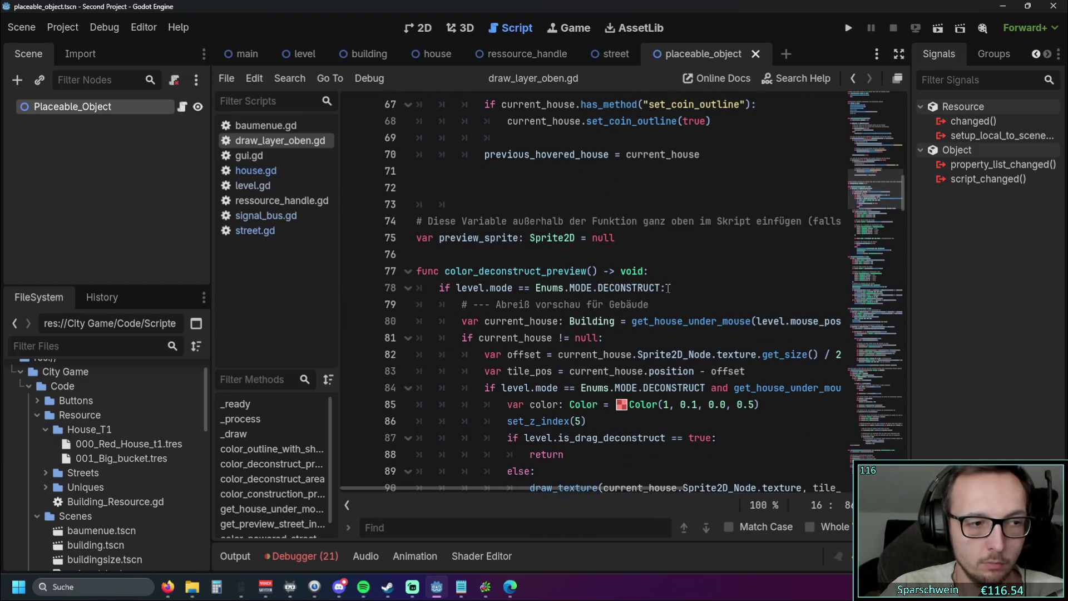